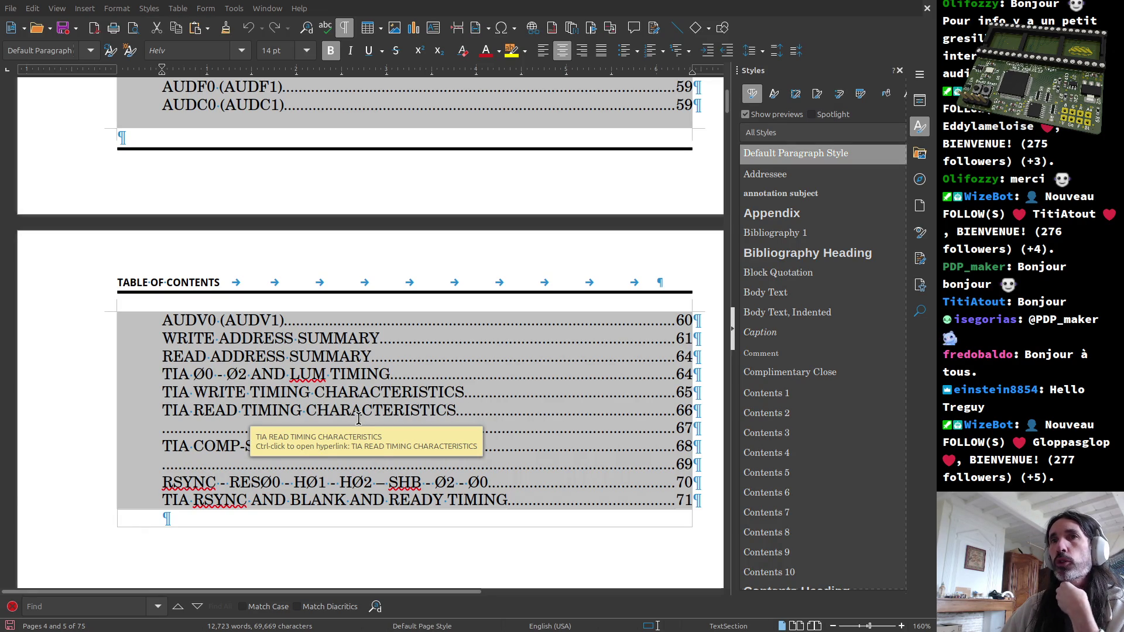
pyautogui.scroll(-5, 358, 424)
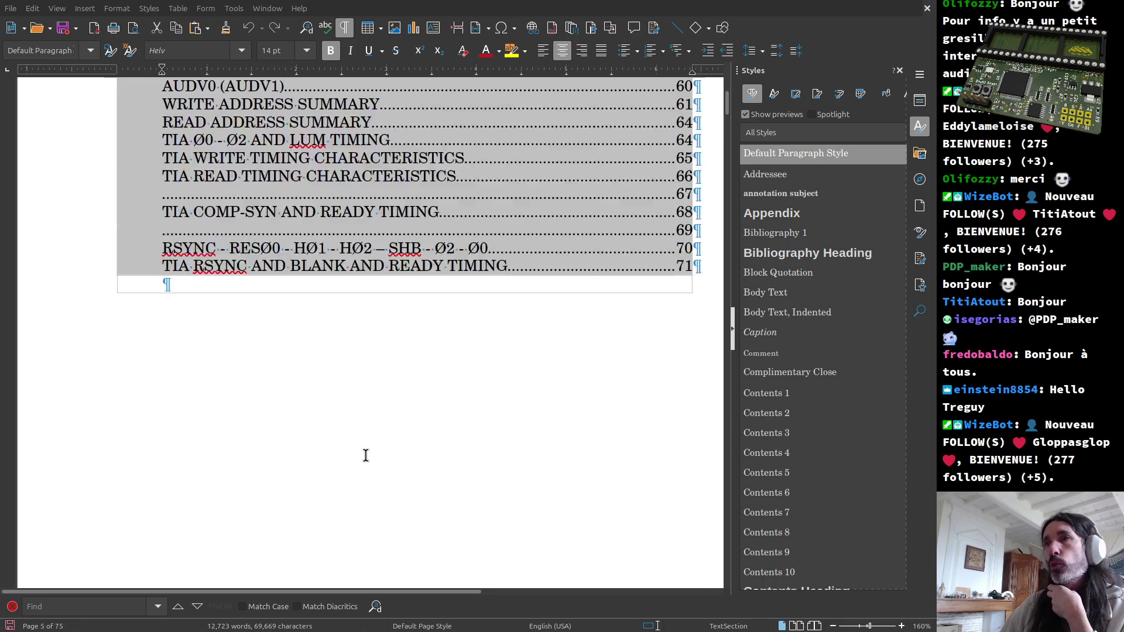
pyautogui.scroll(-10, 366, 454)
pyautogui.scroll(-10, 372, 464)
pyautogui.scroll(-5, 372, 464)
pyautogui.scroll(3, 376, 470)
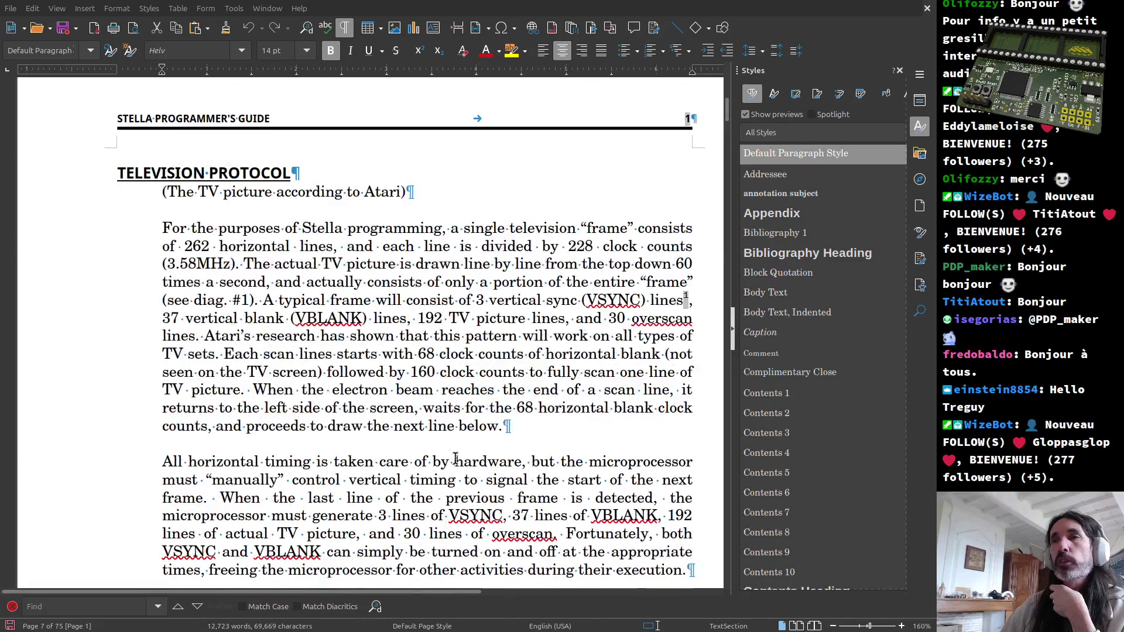
# Step: Make the space between "lines," and 192 in the Television Protocol text non-breaking
pyautogui.click(513, 429)
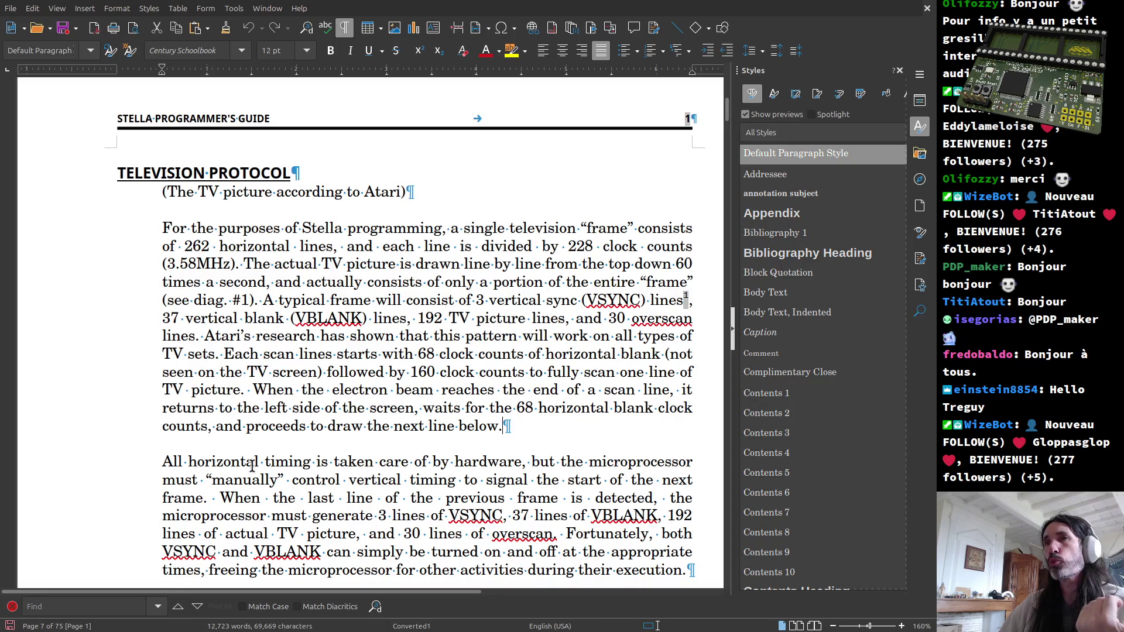
pyautogui.moveTo(162, 459); pyautogui.dragTo(209, 448)
pyautogui.click(175, 452)
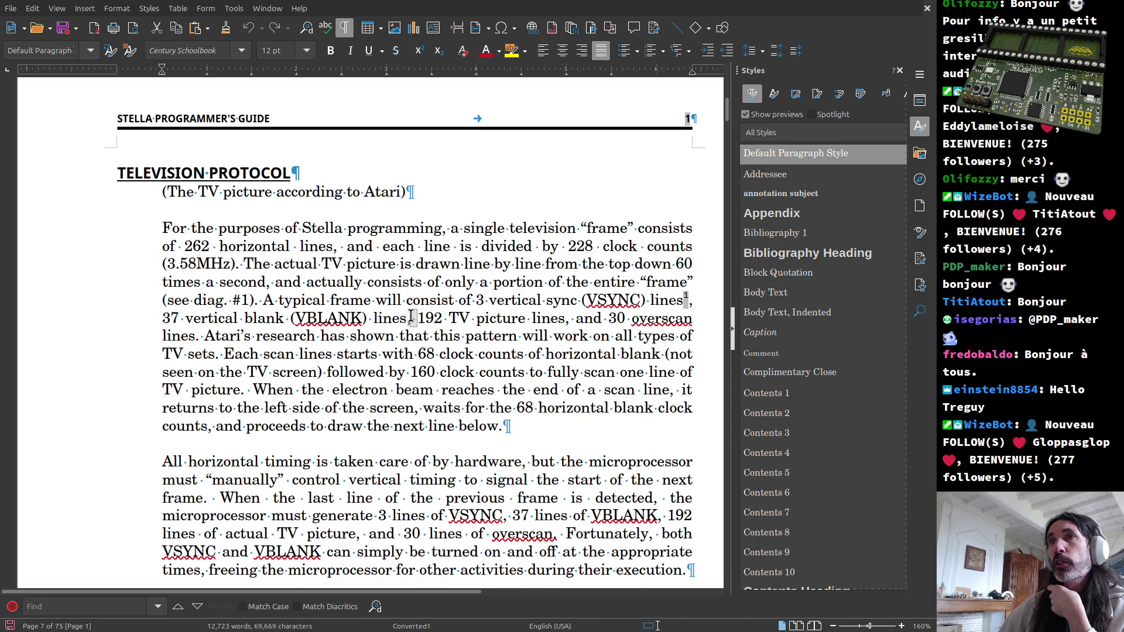
pyautogui.moveTo(414, 321); pyautogui.dragTo(420, 322)
pyautogui.hotkey('ctrl', 'shift', 'space')
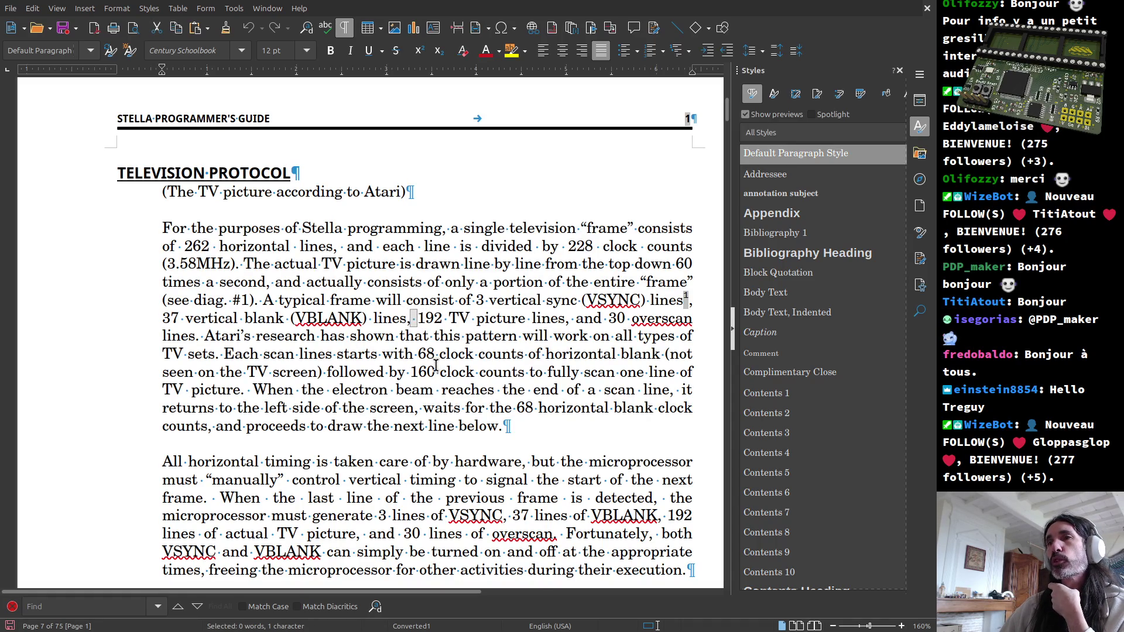
pyautogui.scroll(-3, 434, 361)
pyautogui.scroll(-3, 437, 377)
pyautogui.scroll(-4, 442, 391)
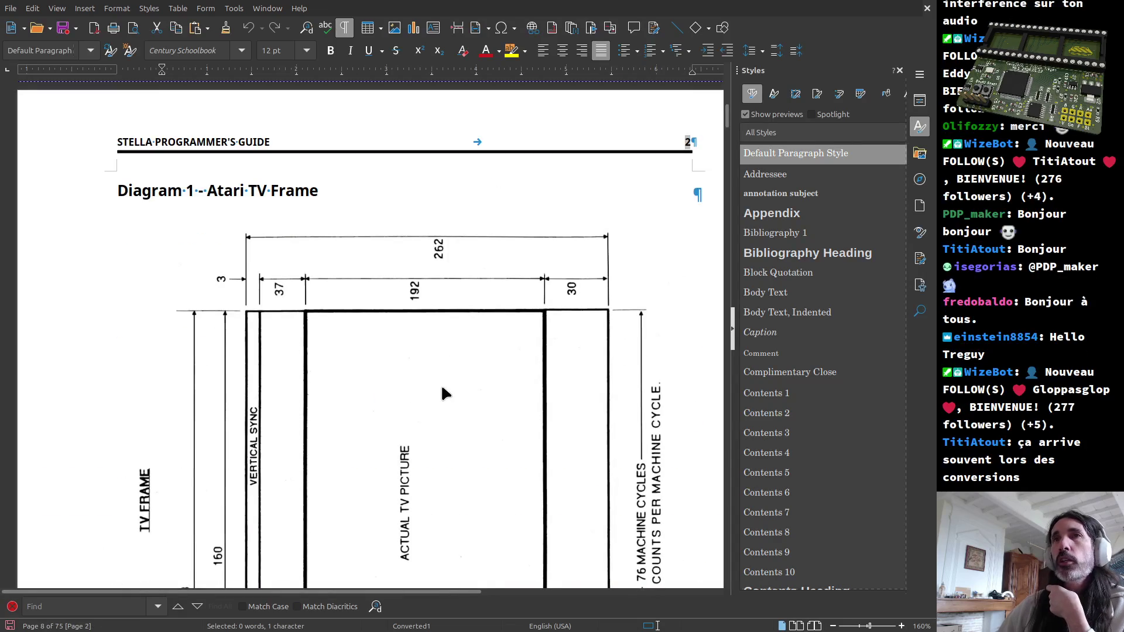
# Step: Select the Atari TV Frame diagram and return to the Diagram 1 heading
pyautogui.click(338, 317)
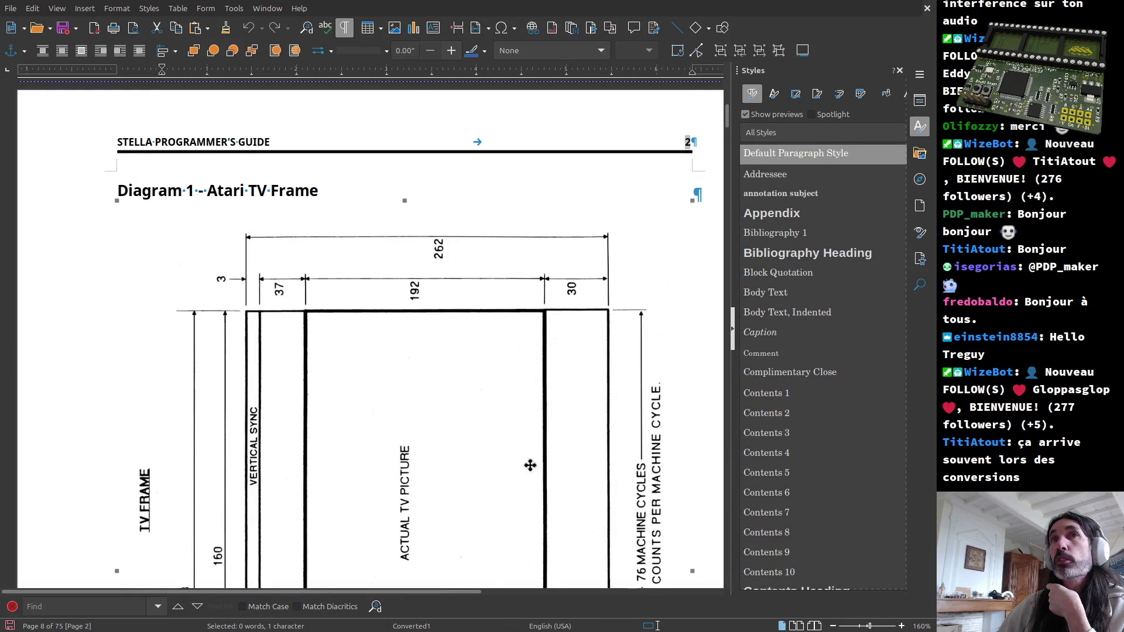
pyautogui.scroll(5, 401, 431)
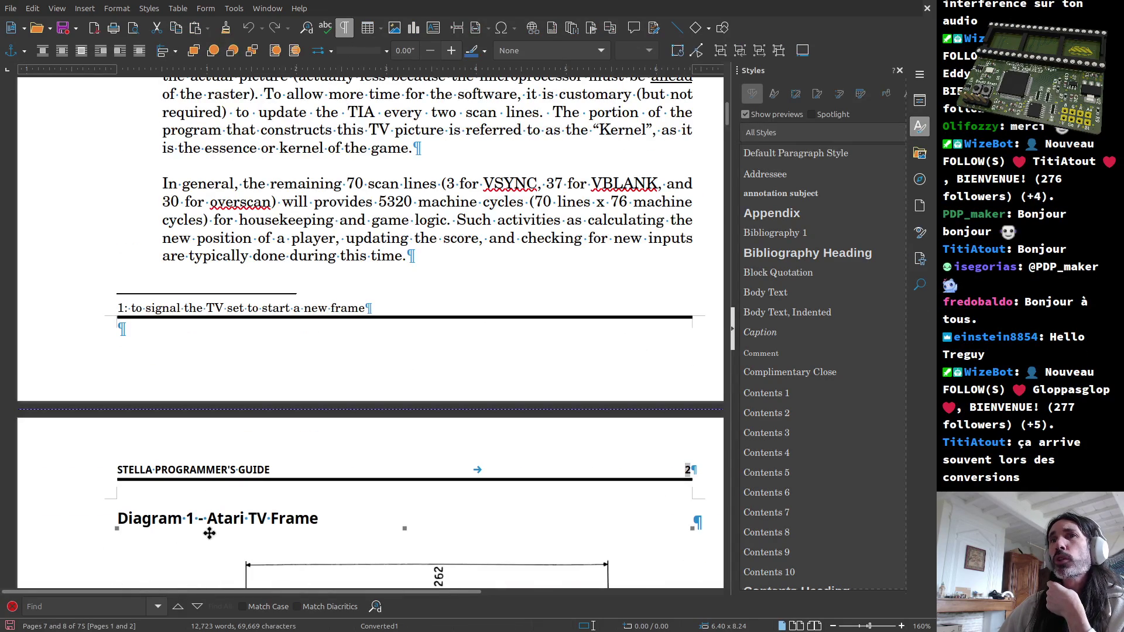
pyautogui.scroll(-1, 450, 478)
pyautogui.scroll(-8, 365, 520)
pyautogui.scroll(4, 342, 532)
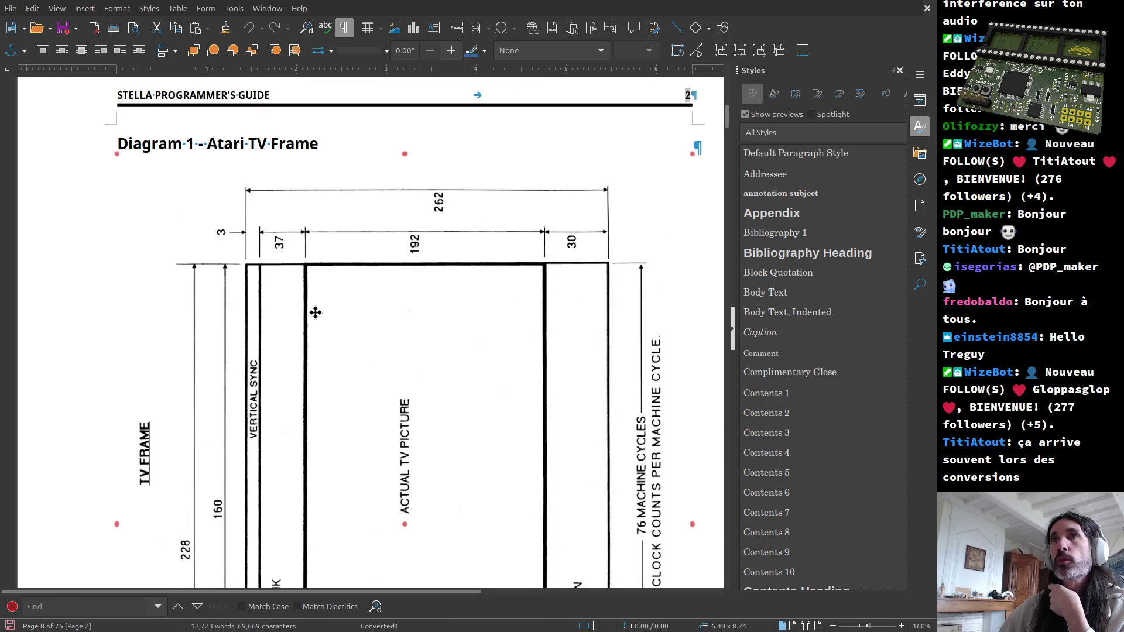
pyautogui.click(342, 303)
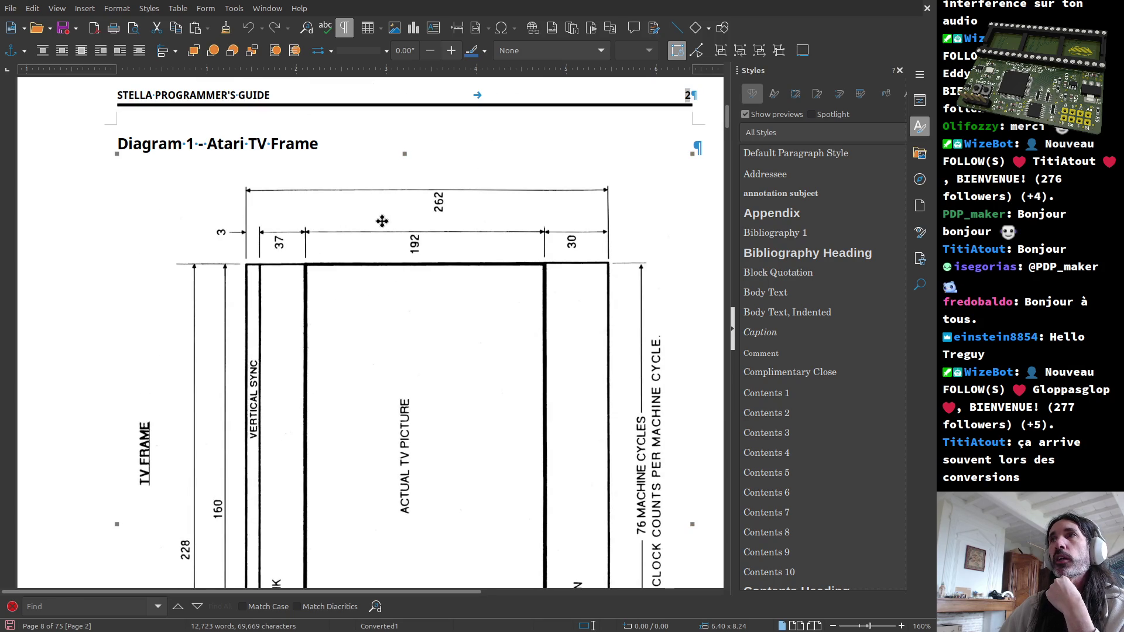
pyautogui.press('Escape')
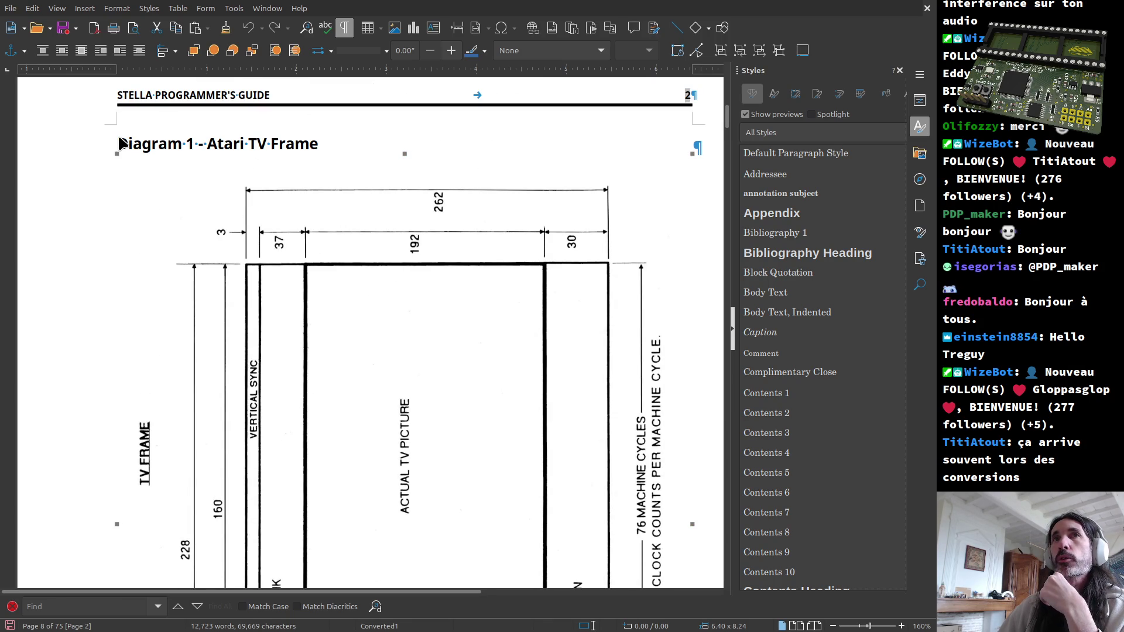
pyautogui.click(119, 144)
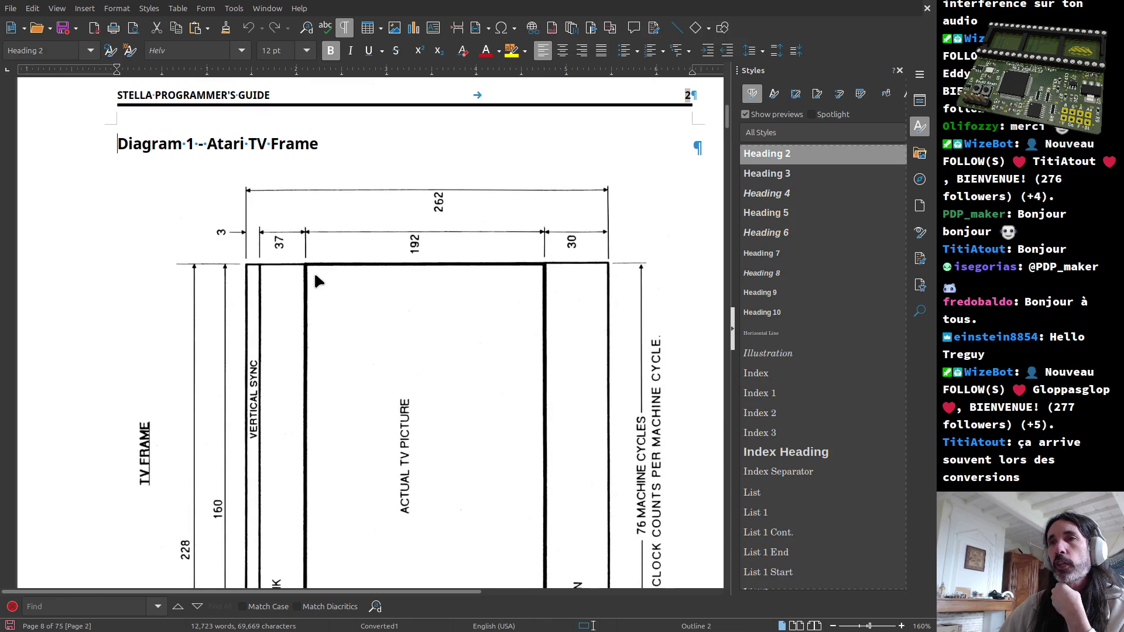
pyautogui.scroll(-4, 559, 483)
pyautogui.scroll(-6, 558, 476)
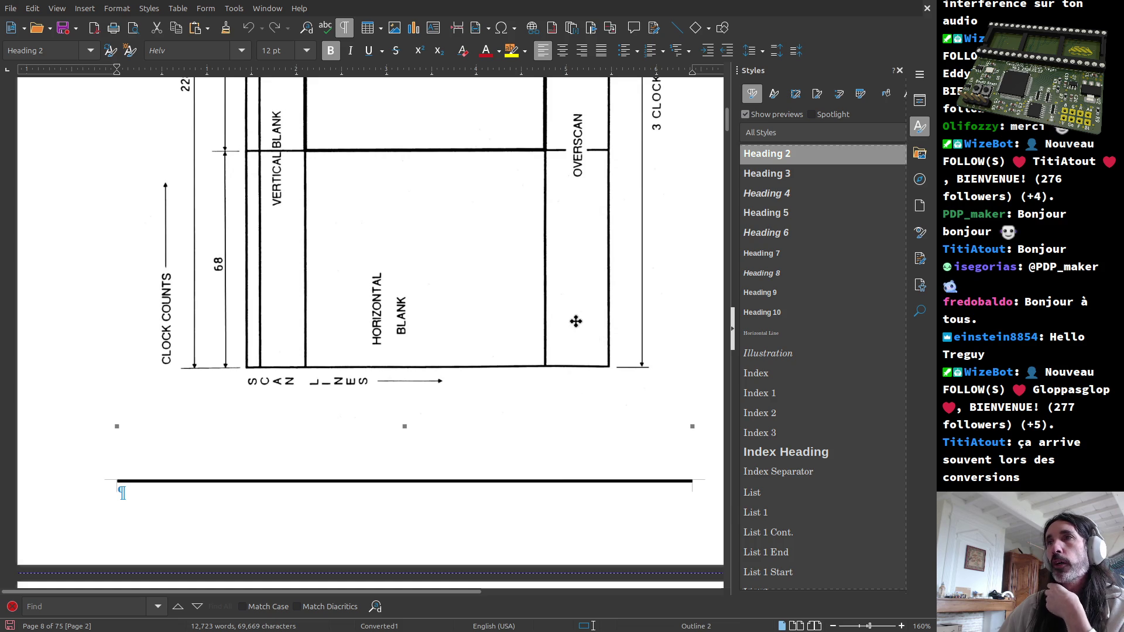
# Step: Shrink the diagram from its corner, then leave it selected at full original width
pyautogui.moveTo(691, 422); pyautogui.dragTo(529, 351)
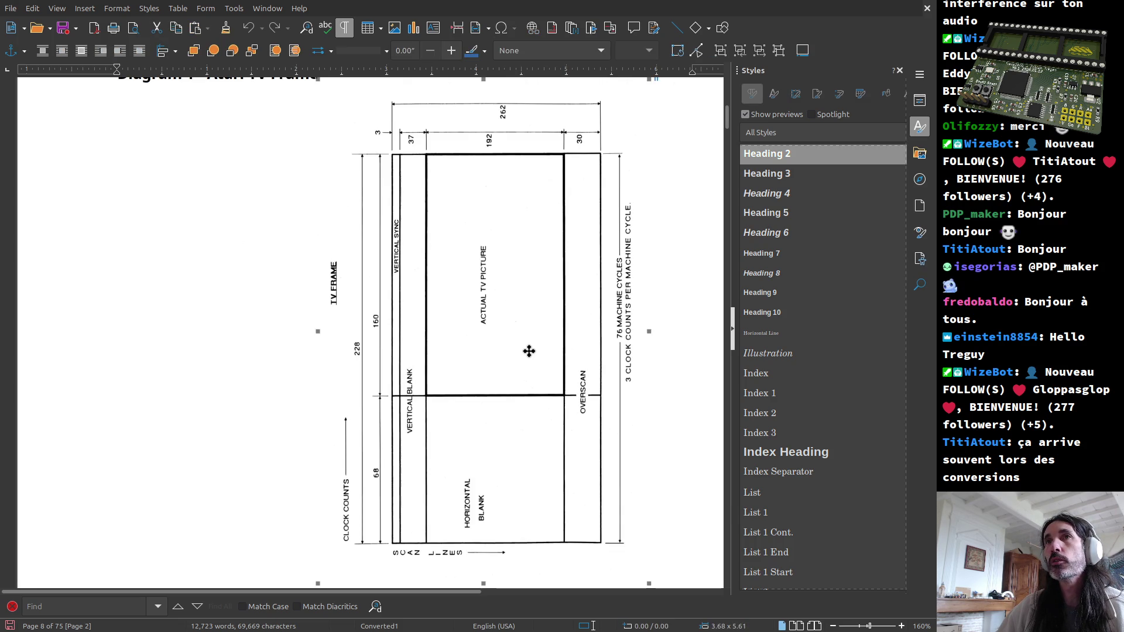
pyautogui.scroll(-4, 466, 346)
pyautogui.scroll(5, 451, 322)
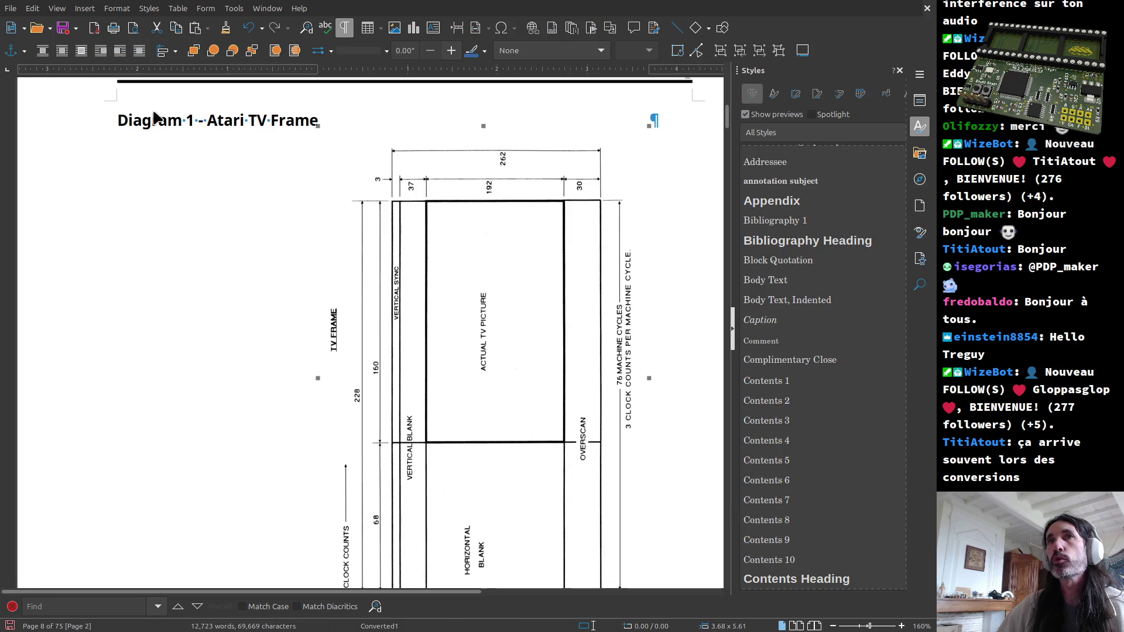
pyautogui.click(119, 121)
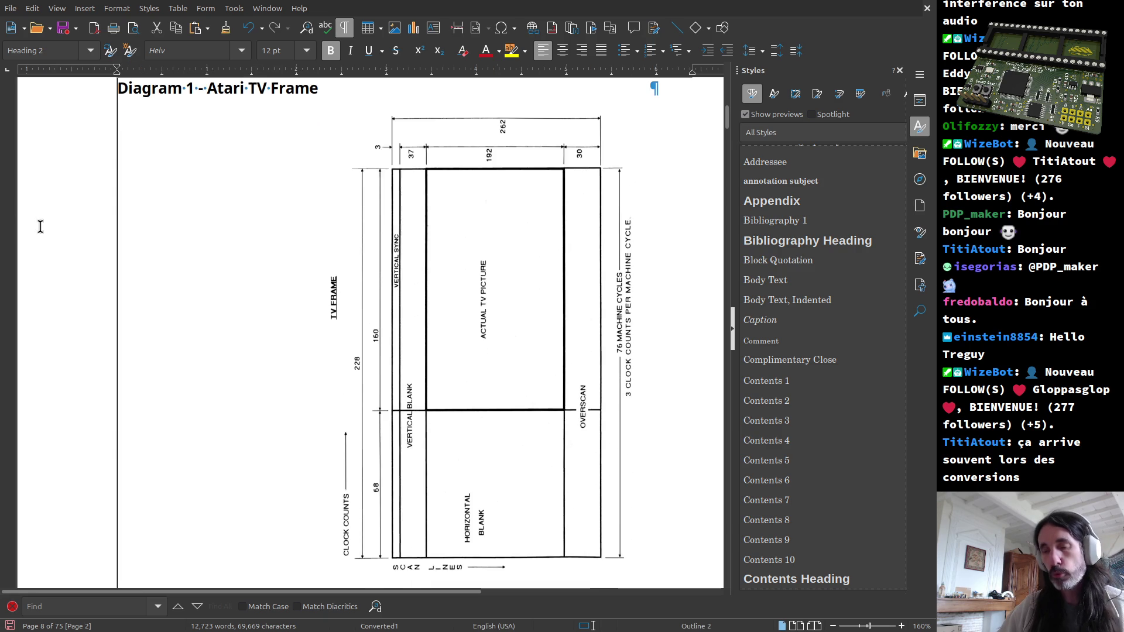
pyautogui.scroll(3, 156, 272)
pyautogui.scroll(-5, 263, 298)
pyautogui.click(349, 308)
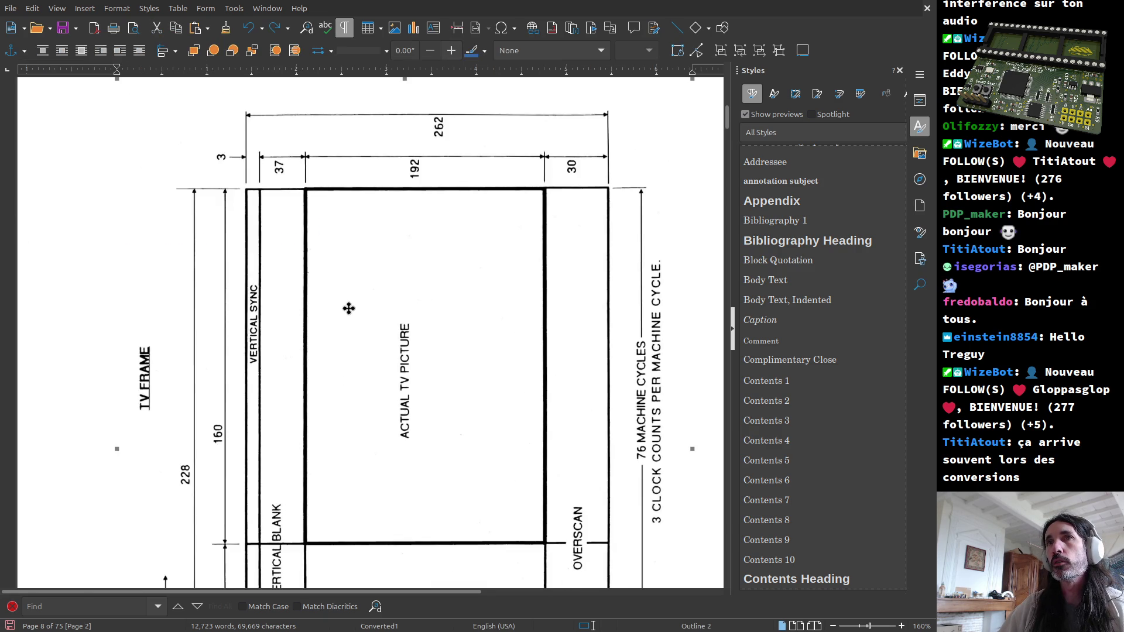
pyautogui.scroll(-3, 349, 309)
pyautogui.scroll(-3, 329, 292)
pyautogui.scroll(-3, 329, 292)
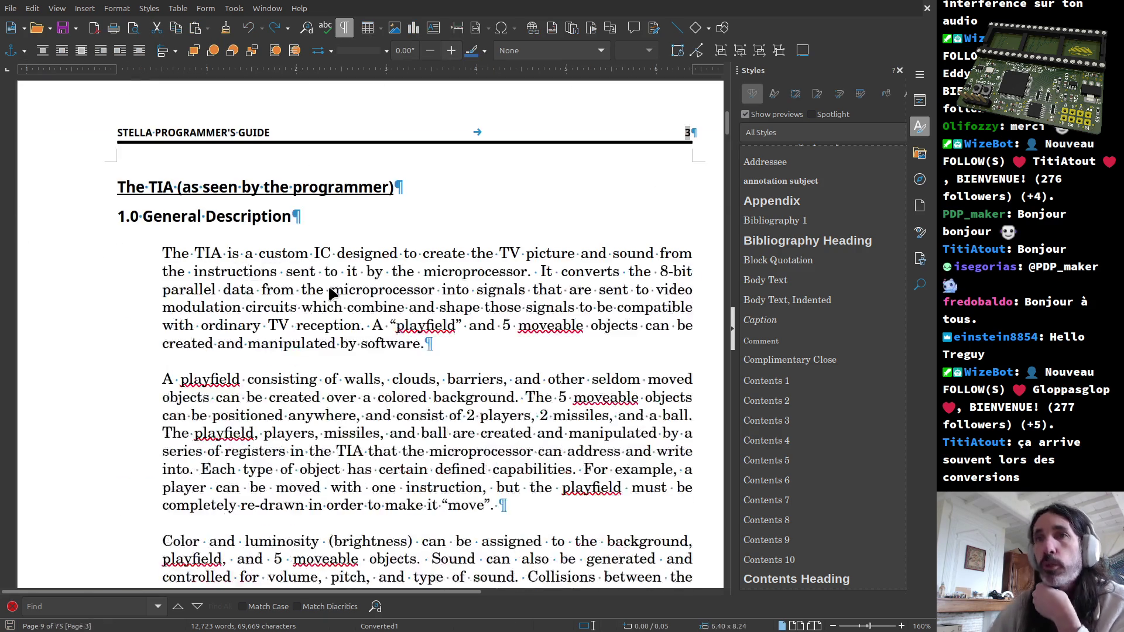
pyautogui.scroll(-5, 332, 293)
pyautogui.scroll(-5, 500, 381)
pyautogui.scroll(-4, 500, 381)
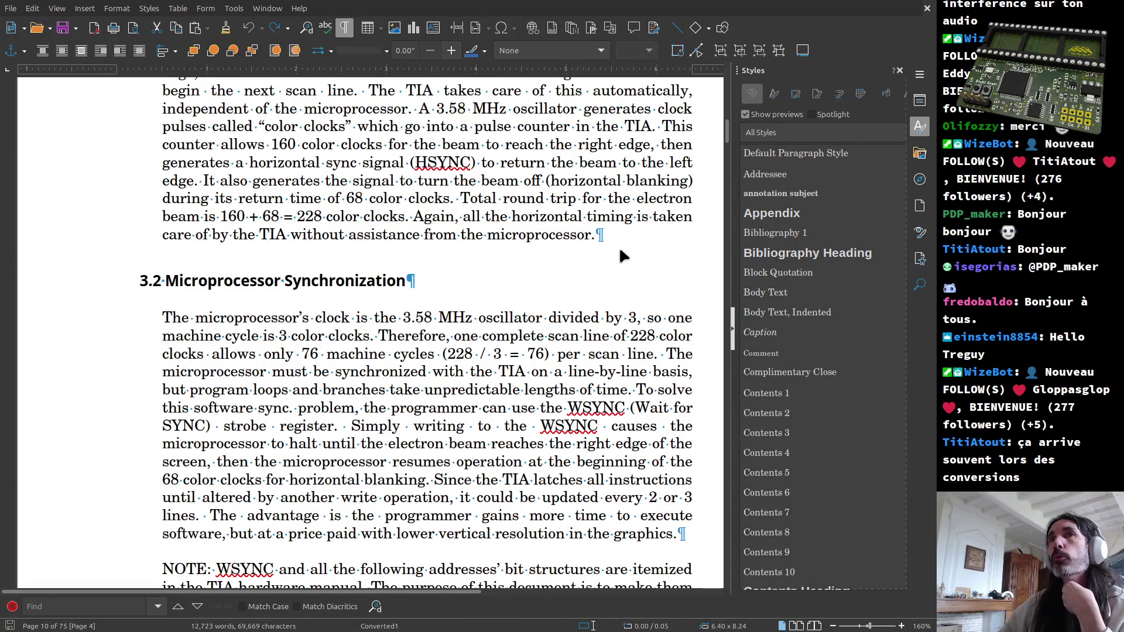
pyautogui.moveTo(726, 137); pyautogui.dragTo(766, 469)
pyautogui.scroll(-4, 421, 420)
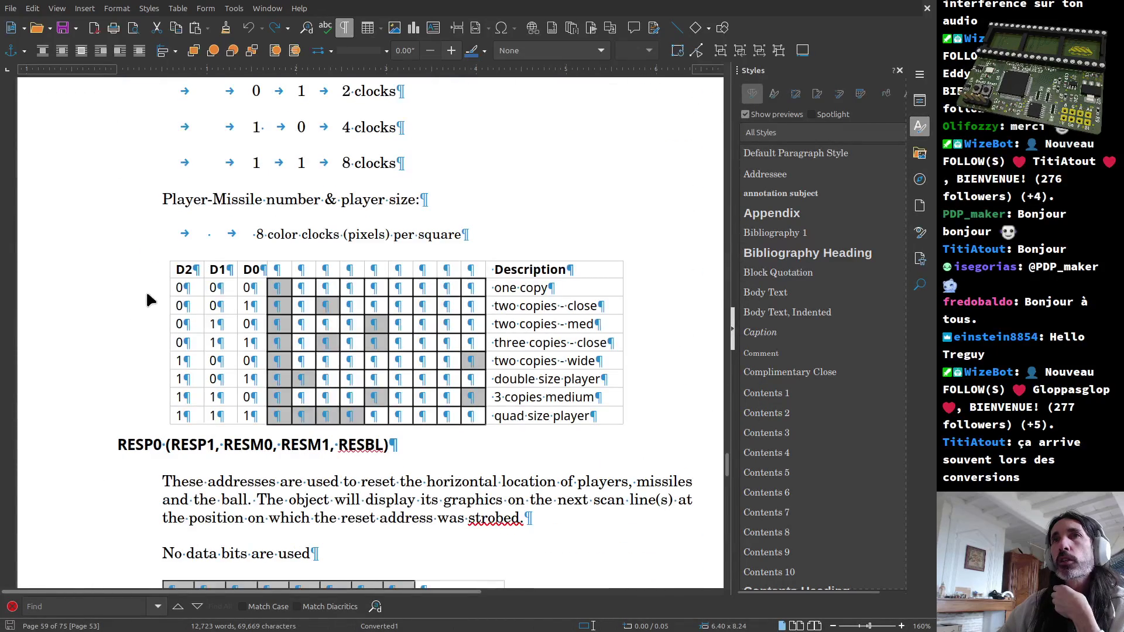
# Step: Select the NUSIZ0 Missile Size text down to the 8 color clocks per square line
pyautogui.moveTo(150, 263); pyautogui.dragTo(628, 427)
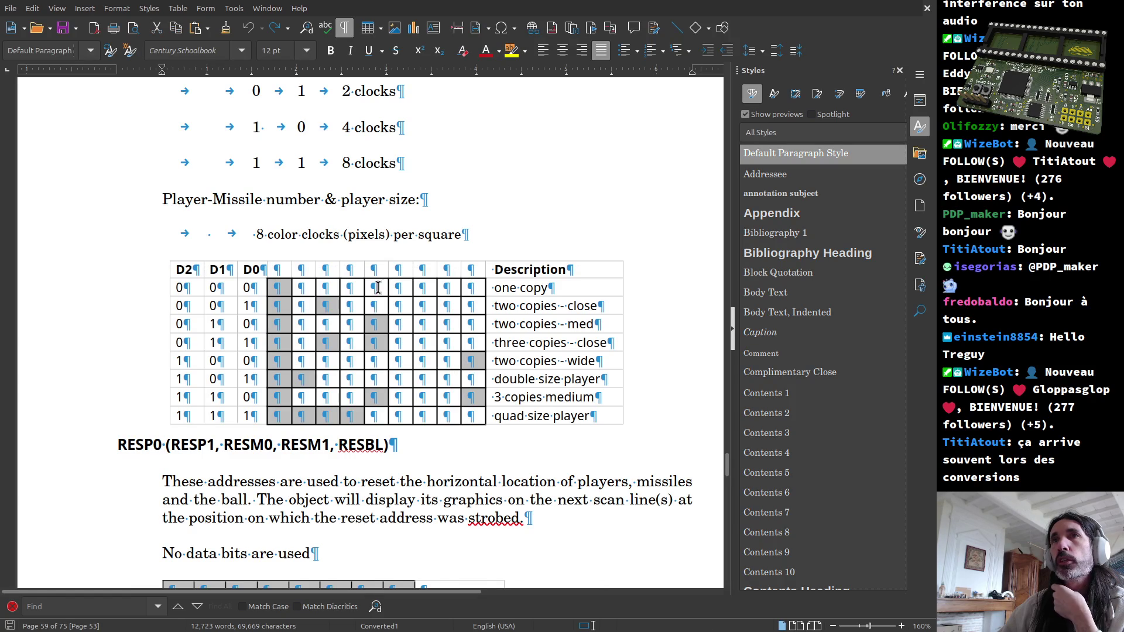
pyautogui.scroll(4, 378, 286)
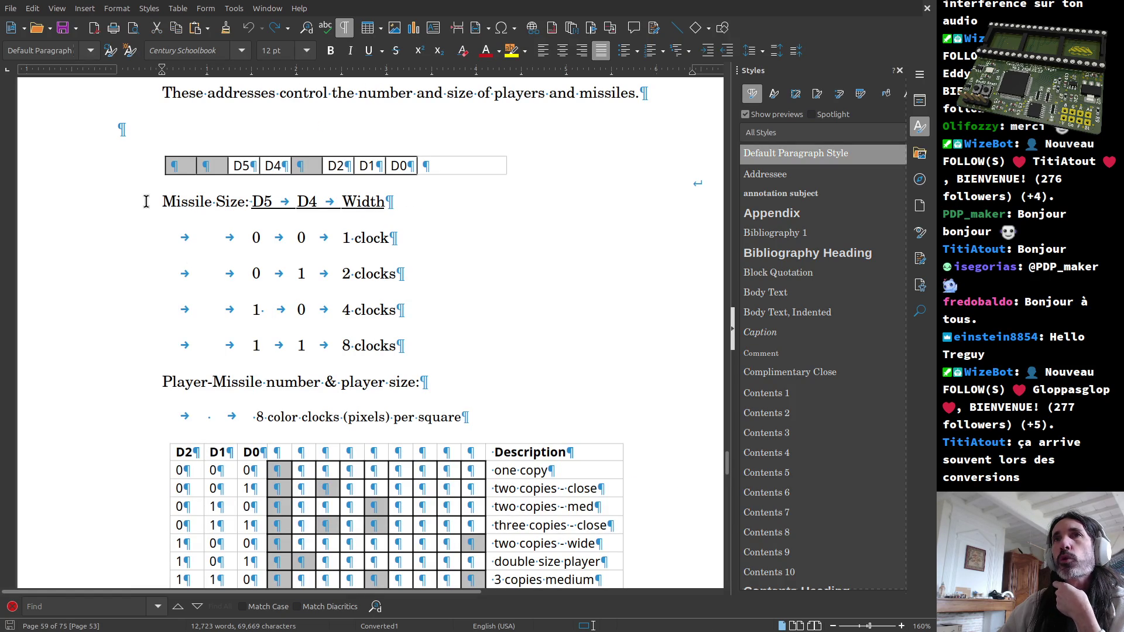
pyautogui.moveTo(151, 204); pyautogui.dragTo(489, 412)
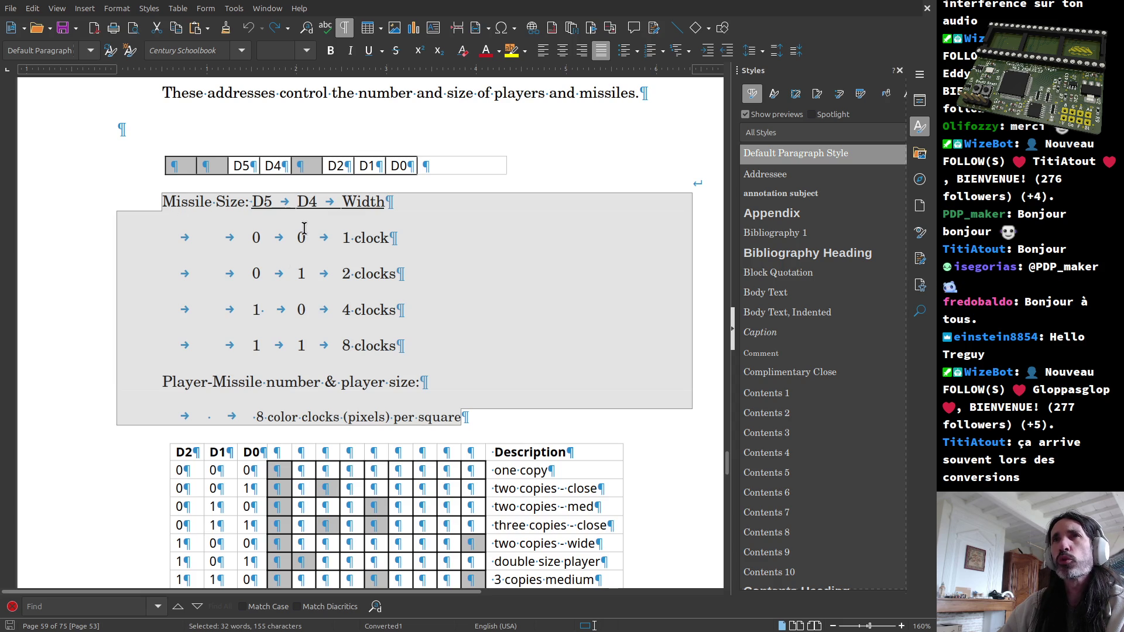
pyautogui.scroll(3, 300, 264)
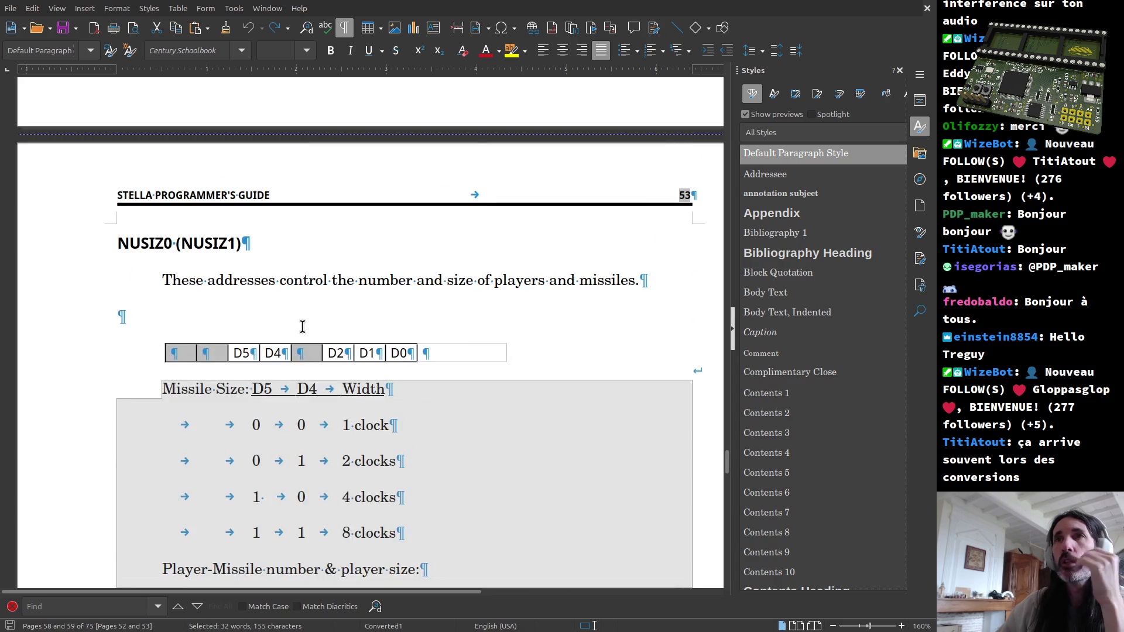
pyautogui.scroll(4, 299, 325)
pyautogui.scroll(5, 301, 369)
pyautogui.scroll(5, 302, 419)
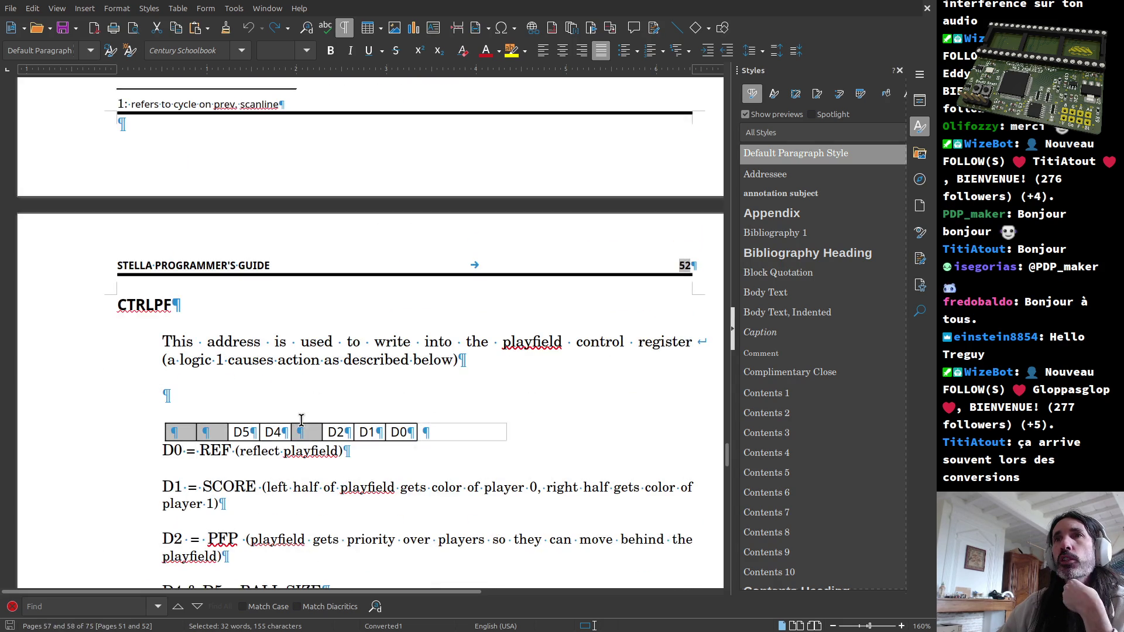
pyautogui.scroll(3, 300, 419)
pyautogui.scroll(1, 300, 421)
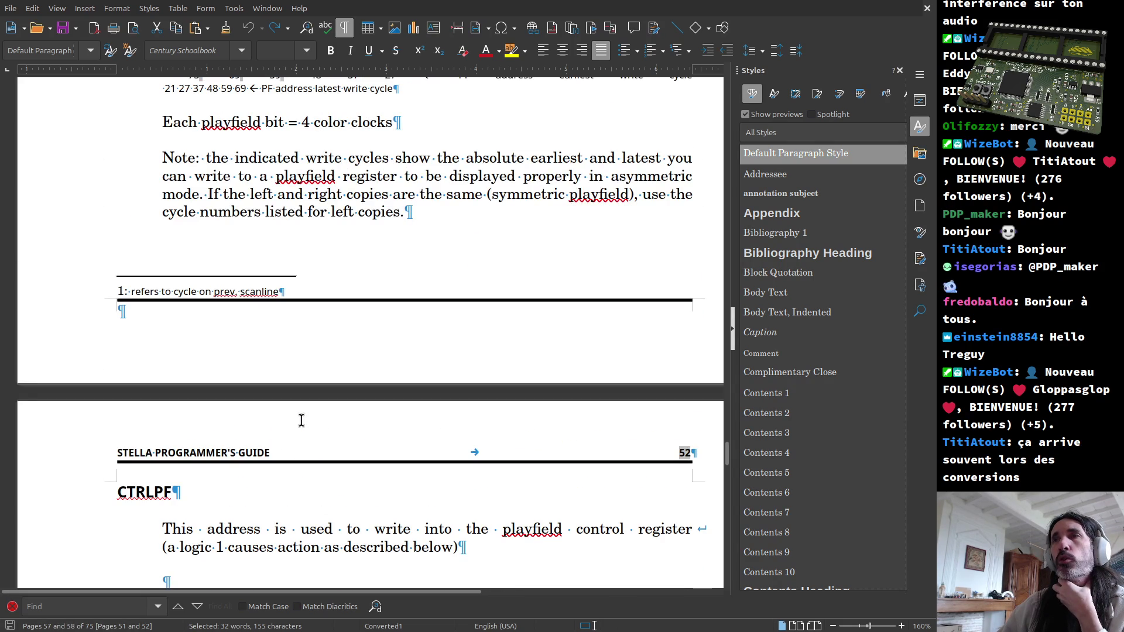
pyautogui.scroll(4, 300, 421)
pyautogui.scroll(5, 298, 300)
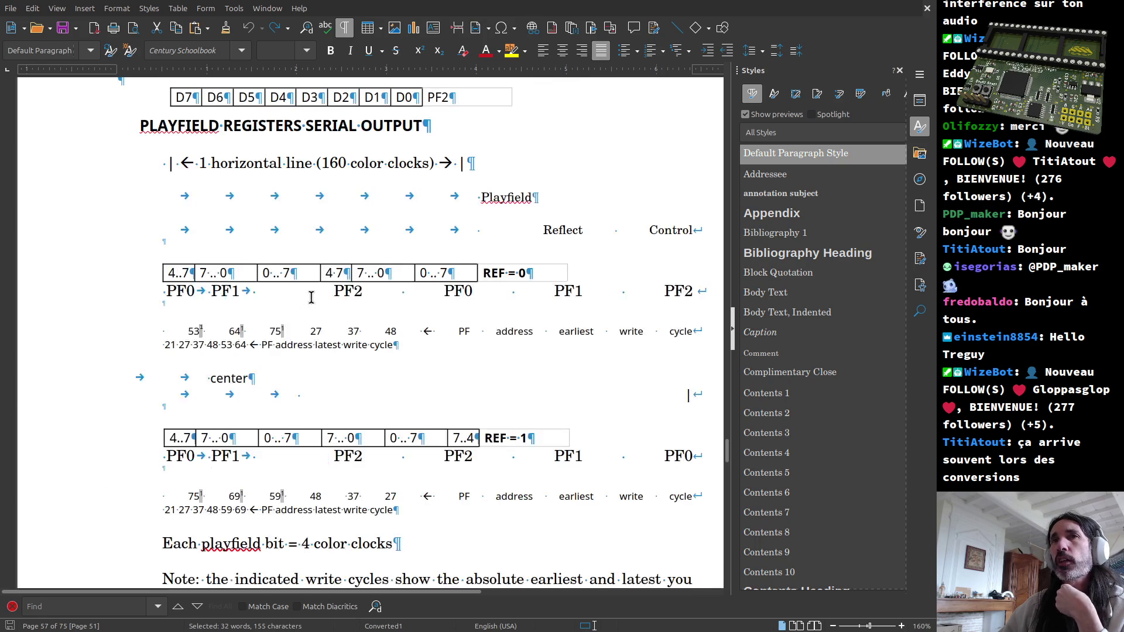
pyautogui.scroll(5, 311, 298)
pyautogui.scroll(5, 312, 297)
pyautogui.scroll(5, 311, 298)
pyautogui.scroll(5, 306, 314)
pyautogui.scroll(5, 323, 420)
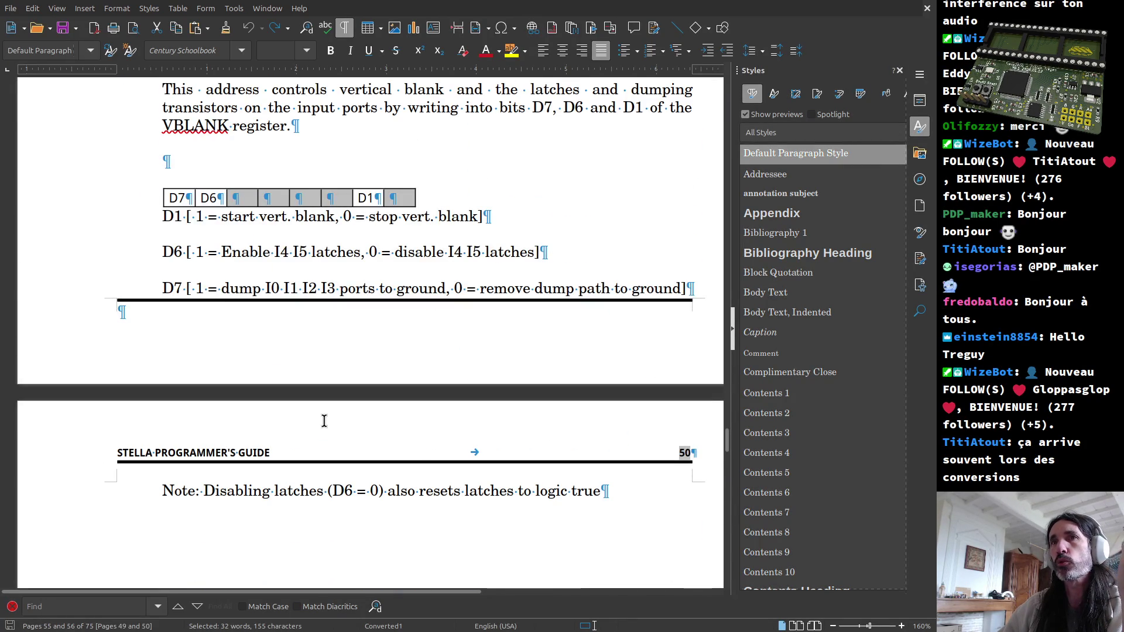
pyautogui.scroll(2, 324, 421)
pyautogui.scroll(3, 323, 421)
pyautogui.scroll(5, 323, 421)
pyautogui.scroll(3, 323, 420)
pyautogui.scroll(3, 323, 421)
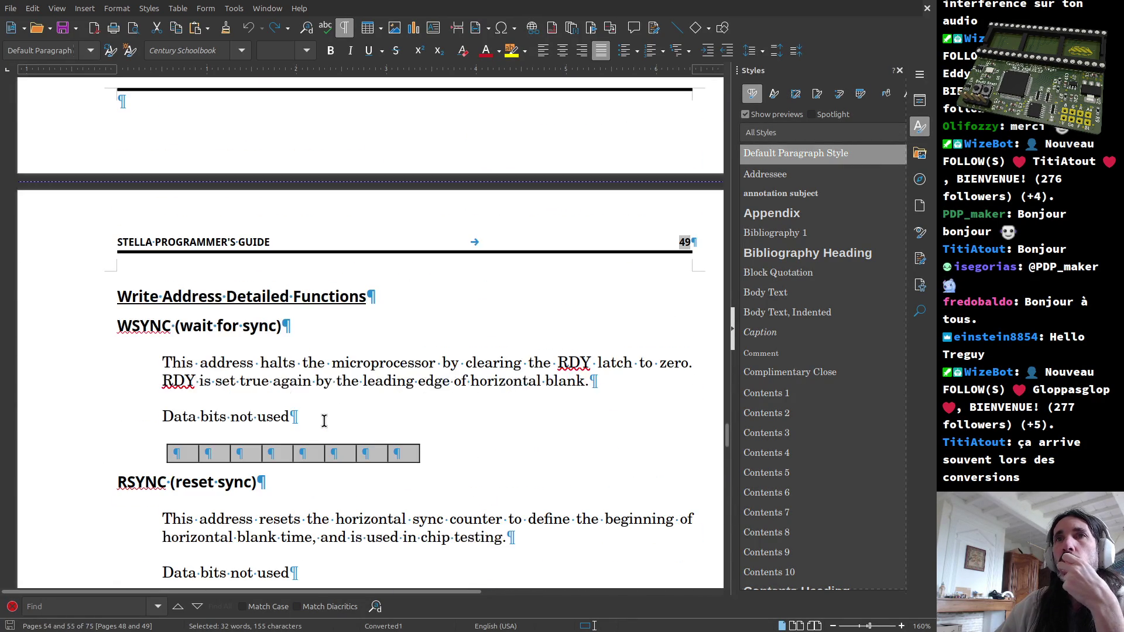
pyautogui.scroll(5, 323, 421)
pyautogui.scroll(8, 324, 421)
pyautogui.scroll(5, 324, 420)
pyautogui.scroll(5, 323, 421)
pyautogui.scroll(8, 323, 421)
pyautogui.scroll(5, 324, 421)
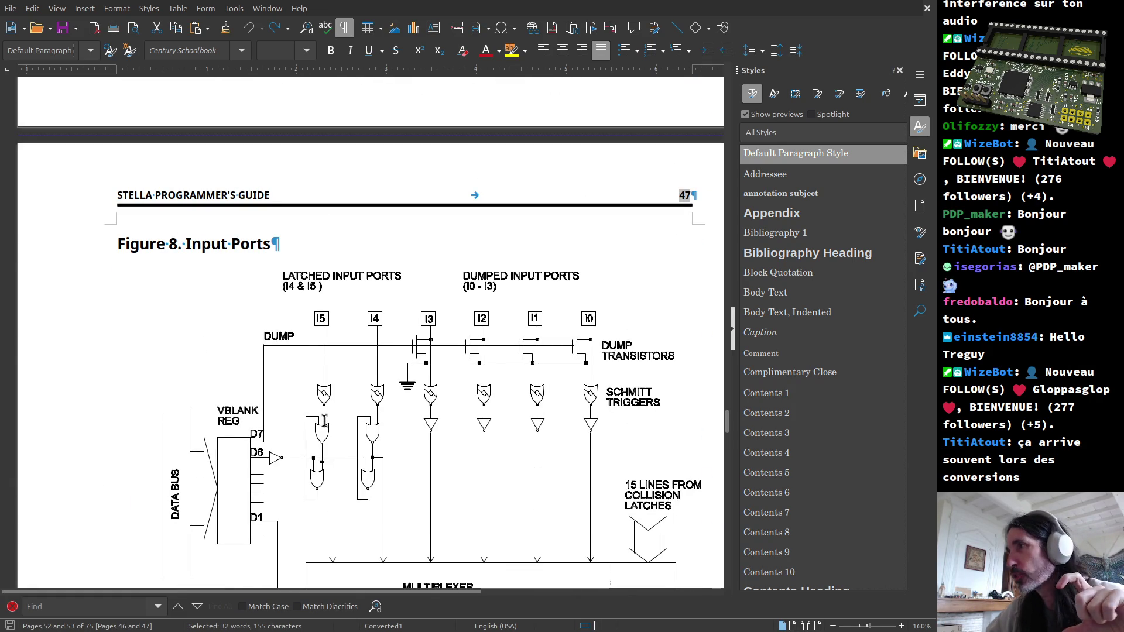
pyautogui.scroll(5, 365, 395)
pyautogui.scroll(7, 366, 403)
pyautogui.scroll(6, 366, 395)
pyautogui.scroll(11, 365, 393)
pyautogui.scroll(6, 366, 392)
pyautogui.scroll(8, 366, 393)
pyautogui.scroll(6, 367, 392)
pyautogui.scroll(-7, 367, 392)
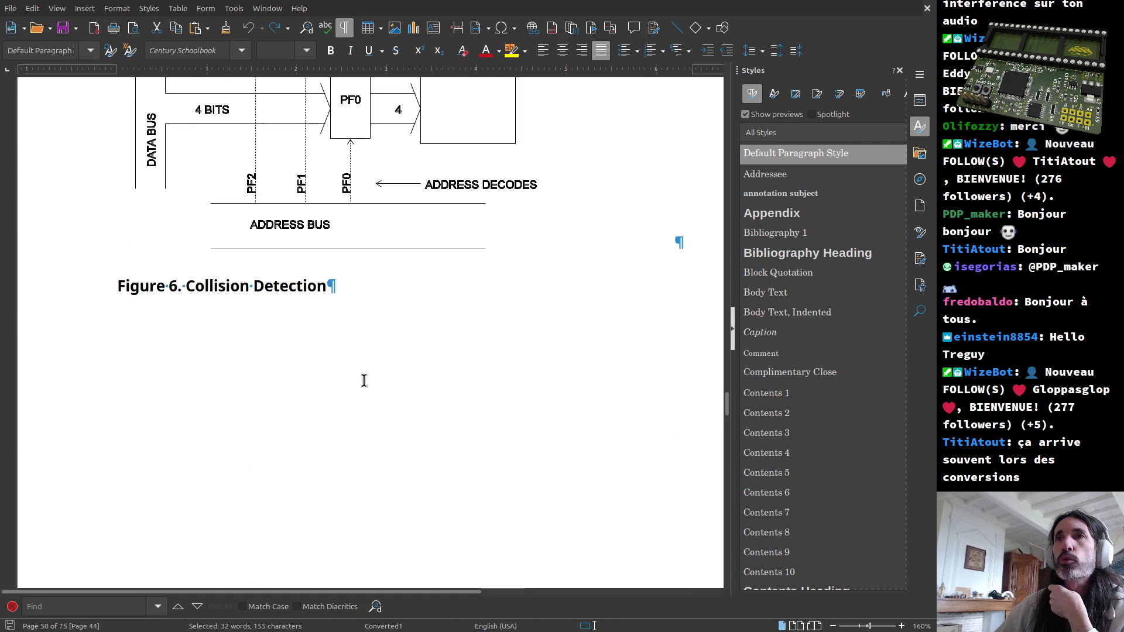
pyautogui.scroll(-10, 347, 335)
pyautogui.scroll(-10, 349, 343)
pyautogui.scroll(-8, 351, 351)
pyautogui.scroll(-8, 351, 355)
pyautogui.scroll(-10, 352, 355)
pyautogui.scroll(-8, 314, 379)
pyautogui.scroll(-10, 303, 387)
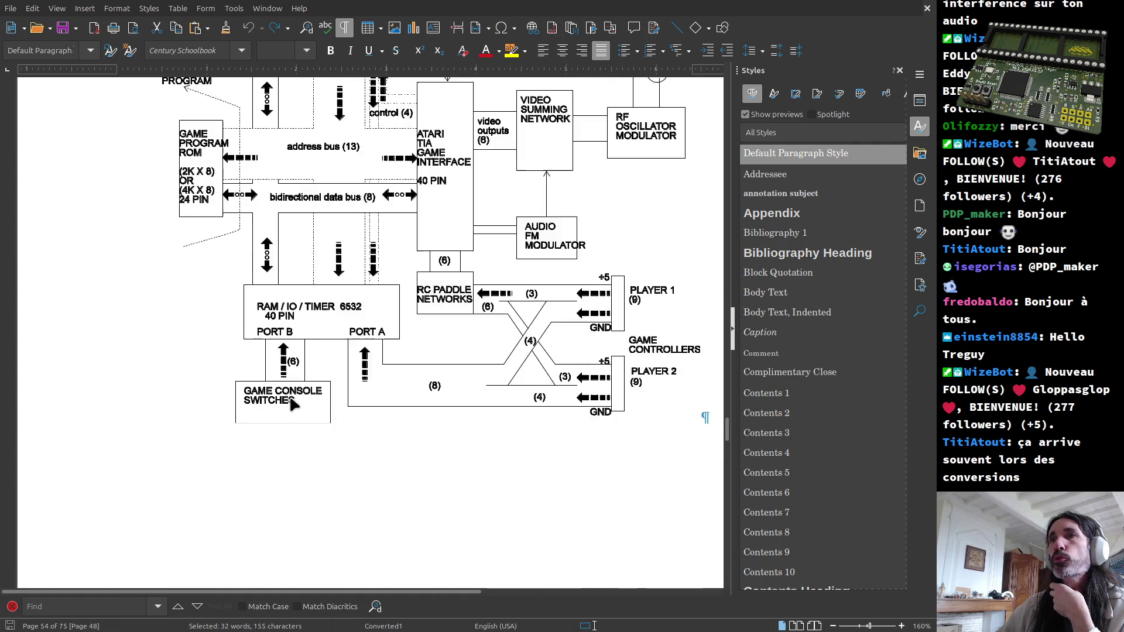
pyautogui.scroll(-8, 288, 400)
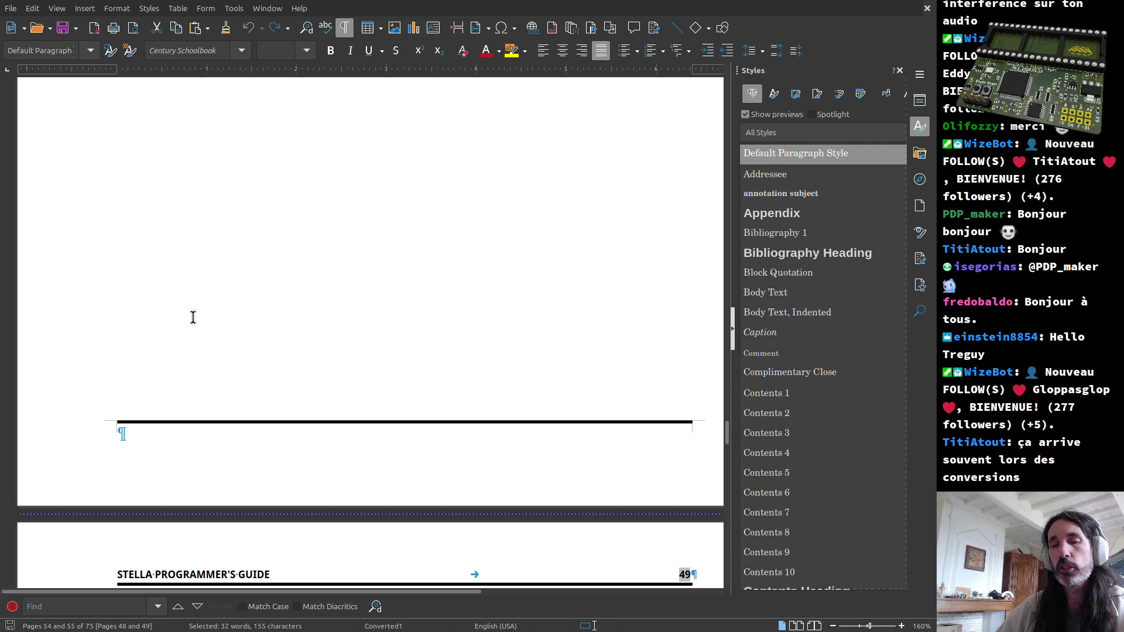
pyautogui.scroll(-3, 232, 342)
pyautogui.scroll(-5, 231, 342)
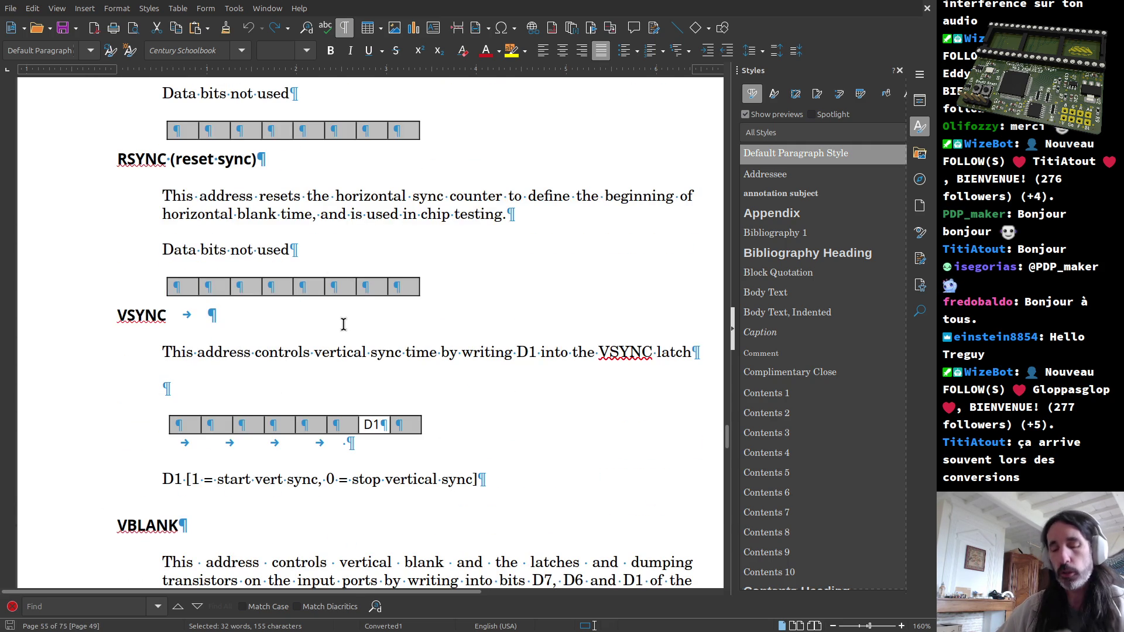
pyautogui.keyDown('ctrl'); pyautogui.scroll(-2, 343, 324); pyautogui.keyUp('ctrl')
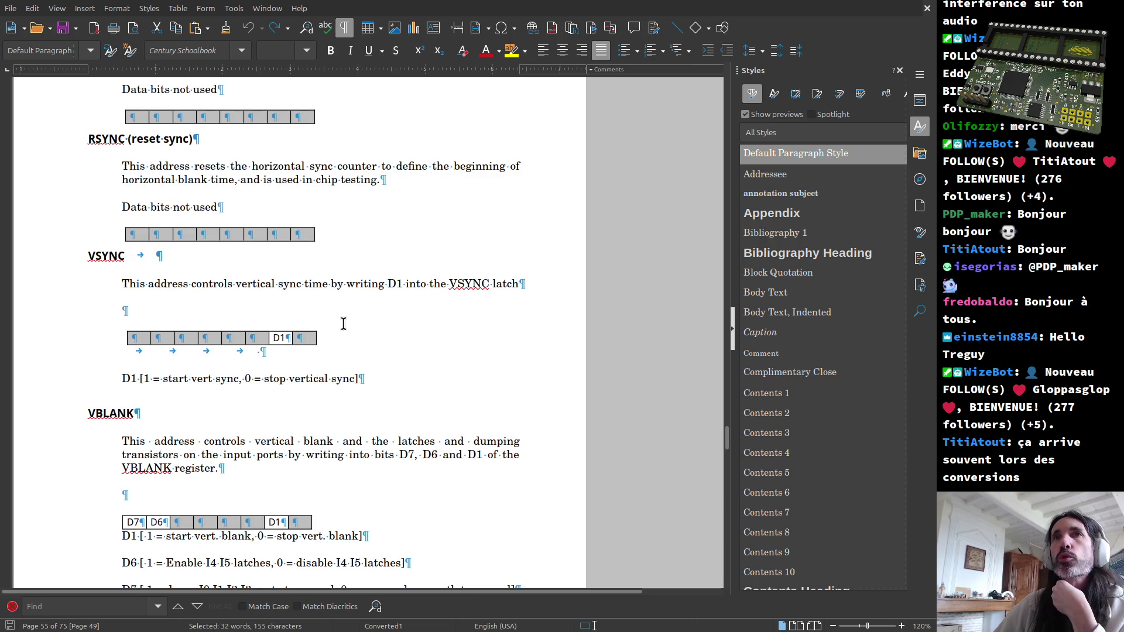
pyautogui.scroll(3, 343, 331)
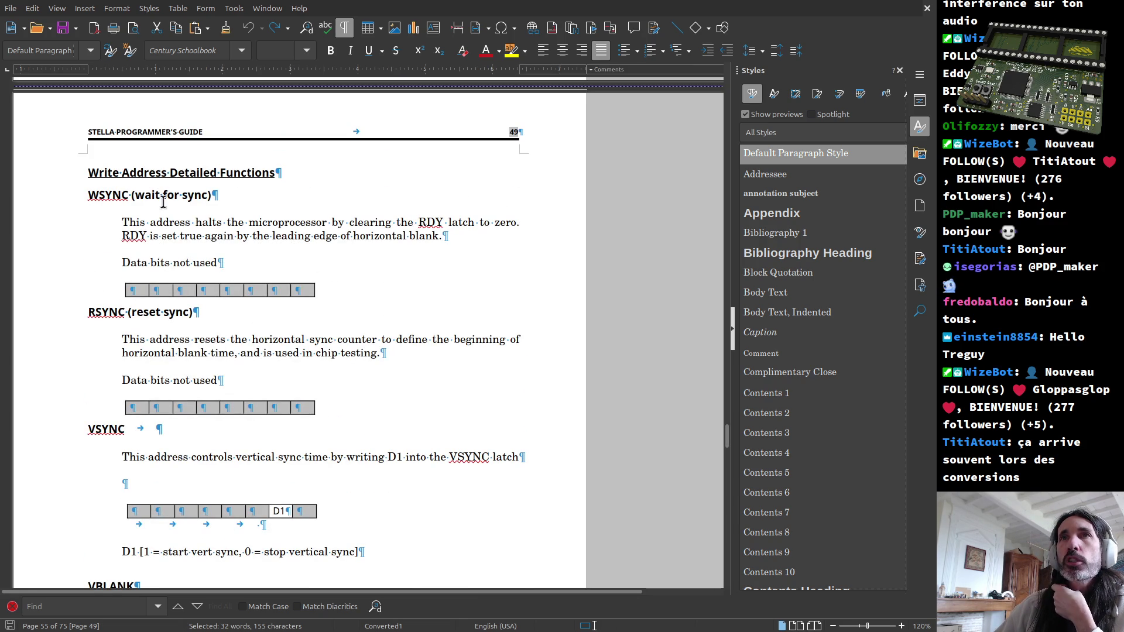
pyautogui.scroll(-5, 162, 202)
pyautogui.scroll(-10, 184, 273)
pyautogui.scroll(-10, 189, 284)
pyautogui.scroll(-10, 190, 293)
pyautogui.scroll(-10, 191, 292)
pyautogui.scroll(-10, 189, 299)
pyautogui.scroll(-10, 186, 308)
pyautogui.scroll(-10, 184, 319)
pyautogui.scroll(-8, 184, 319)
pyautogui.scroll(-10, 182, 320)
pyautogui.scroll(-9, 181, 320)
pyautogui.scroll(-10, 181, 321)
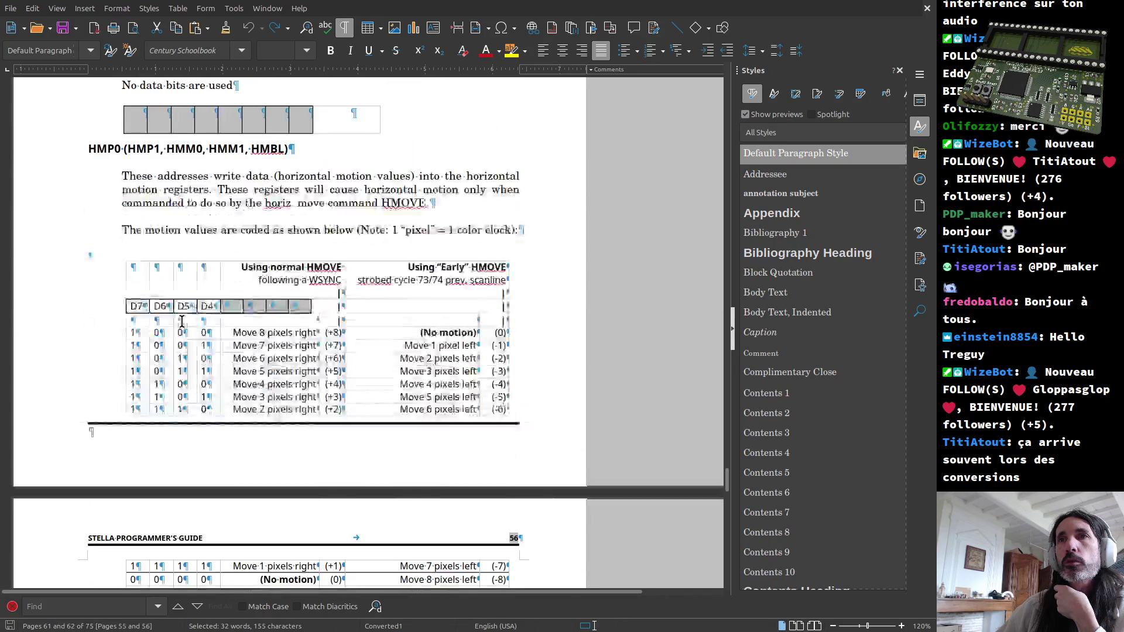
pyautogui.scroll(-1, 182, 321)
pyautogui.scroll(-5, 182, 321)
pyautogui.scroll(-5, 182, 325)
pyautogui.scroll(-5, 182, 329)
pyautogui.scroll(-5, 182, 334)
pyautogui.scroll(-5, 182, 339)
pyautogui.scroll(-5, 182, 338)
pyautogui.scroll(-5, 181, 338)
pyautogui.scroll(-5, 182, 339)
pyautogui.scroll(-5, 182, 338)
pyautogui.scroll(-8, 181, 338)
pyautogui.scroll(3, 181, 340)
pyautogui.scroll(3, 181, 339)
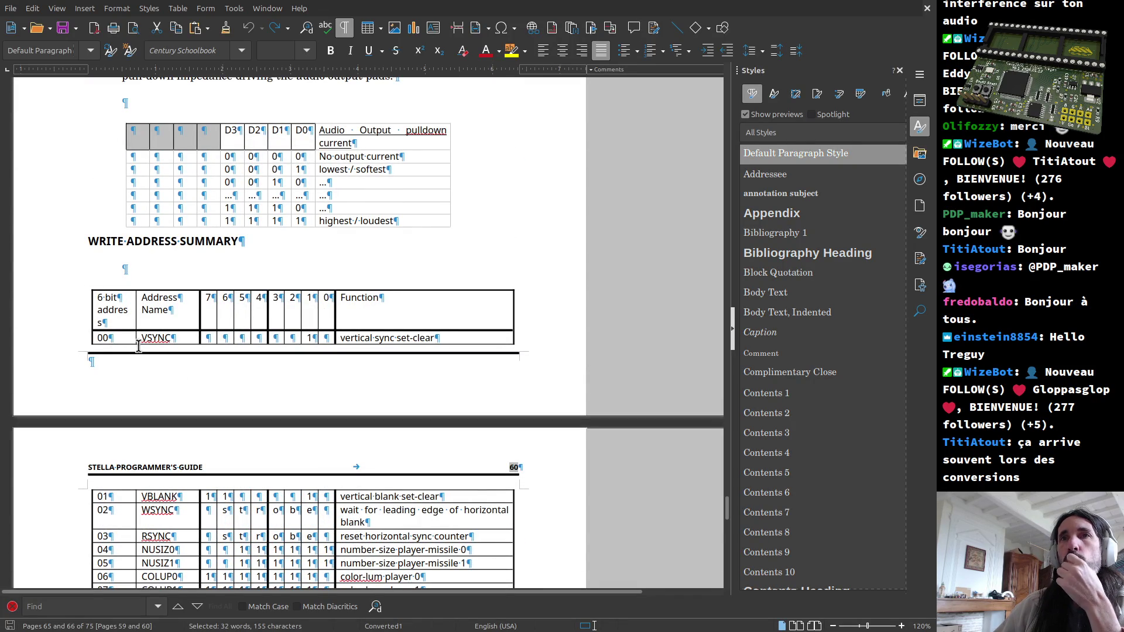
# Step: Select the WRITE ADDRESS SUMMARY heading after the audio pulldown table
pyautogui.moveTo(90, 239)
pyautogui.mouseDown()
pyautogui.moveTo(187, 261)
pyautogui.moveTo(238, 246)
pyautogui.mouseUp()
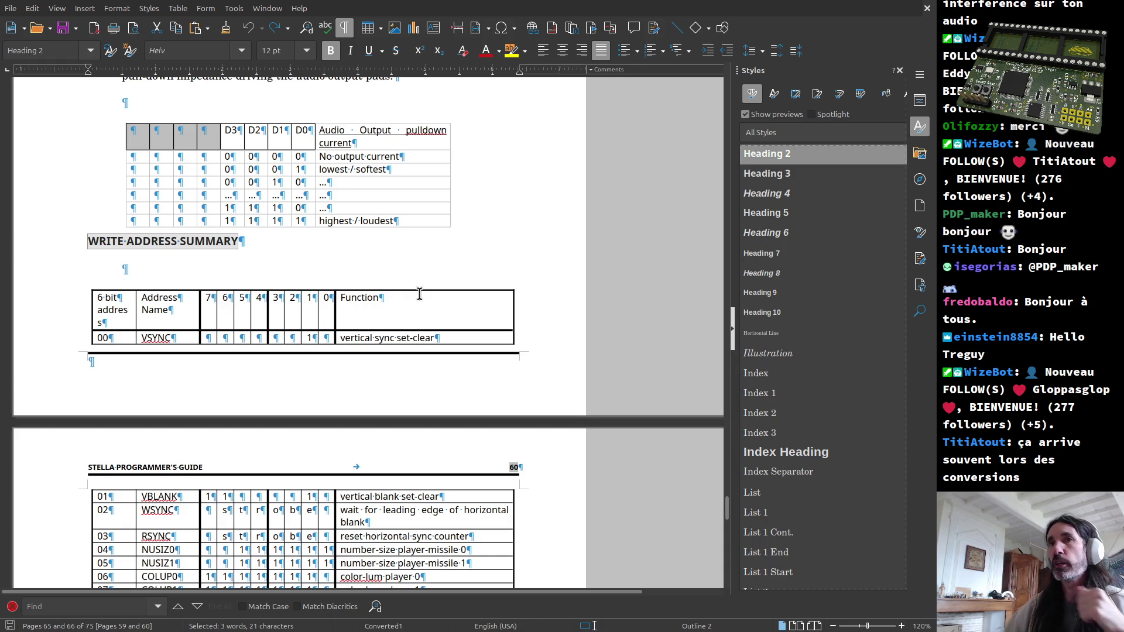
# Step: Move below the heading and select VBLANK in the page 60 Write Address Summary table
pyautogui.click(128, 271)
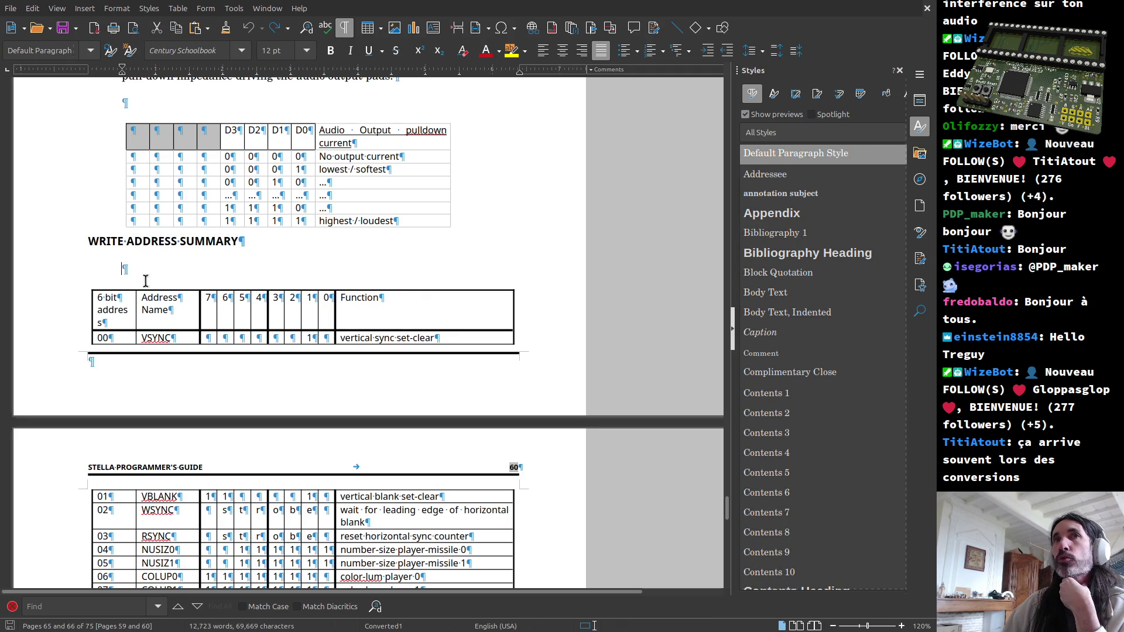
pyautogui.scroll(-3, 276, 398)
pyautogui.scroll(-3, 276, 398)
pyautogui.scroll(-3, 274, 430)
pyautogui.scroll(3, 275, 429)
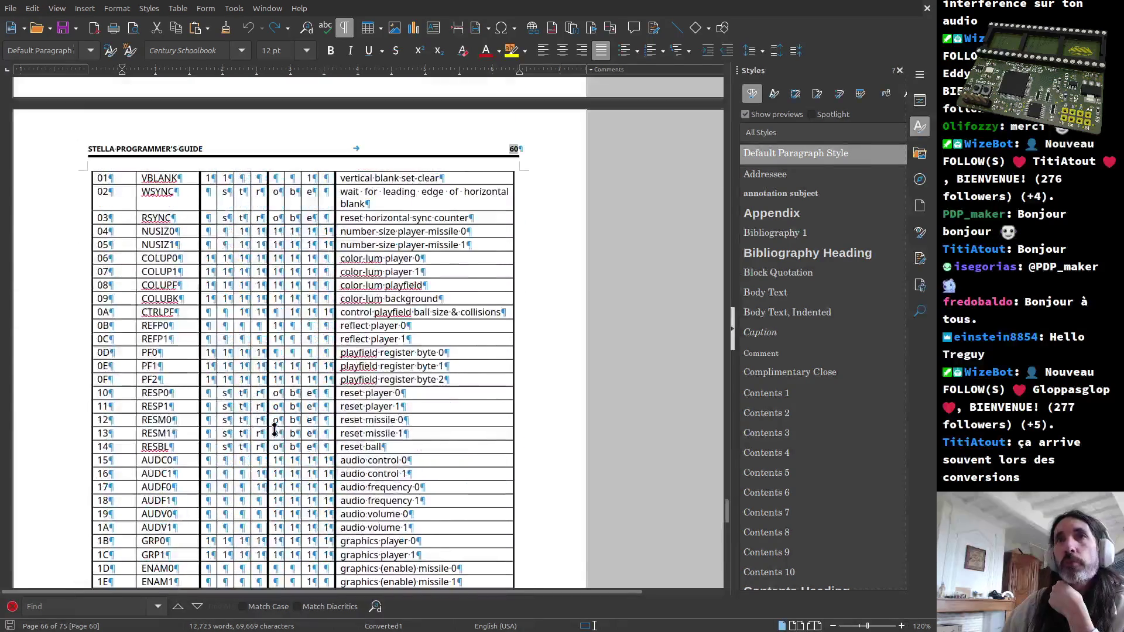
pyautogui.click(148, 178)
pyautogui.doubleClick(148, 179)
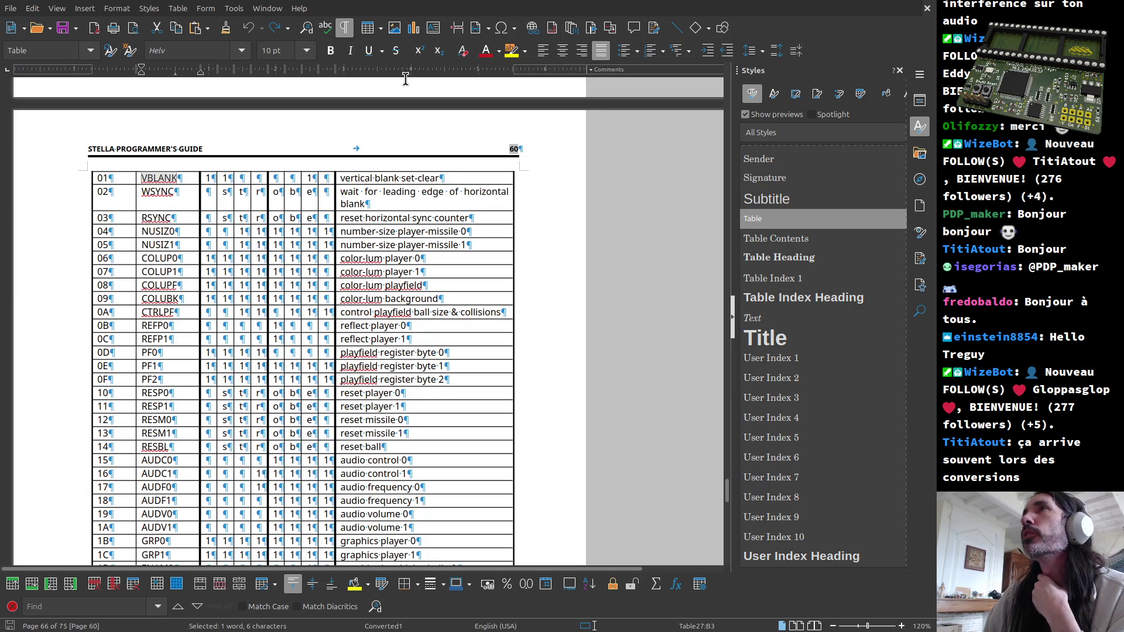
# Step: Hide formatting marks and check VBLANK's bit 7–6 cells and the WSYNC strobe cells
pyautogui.click(346, 27)
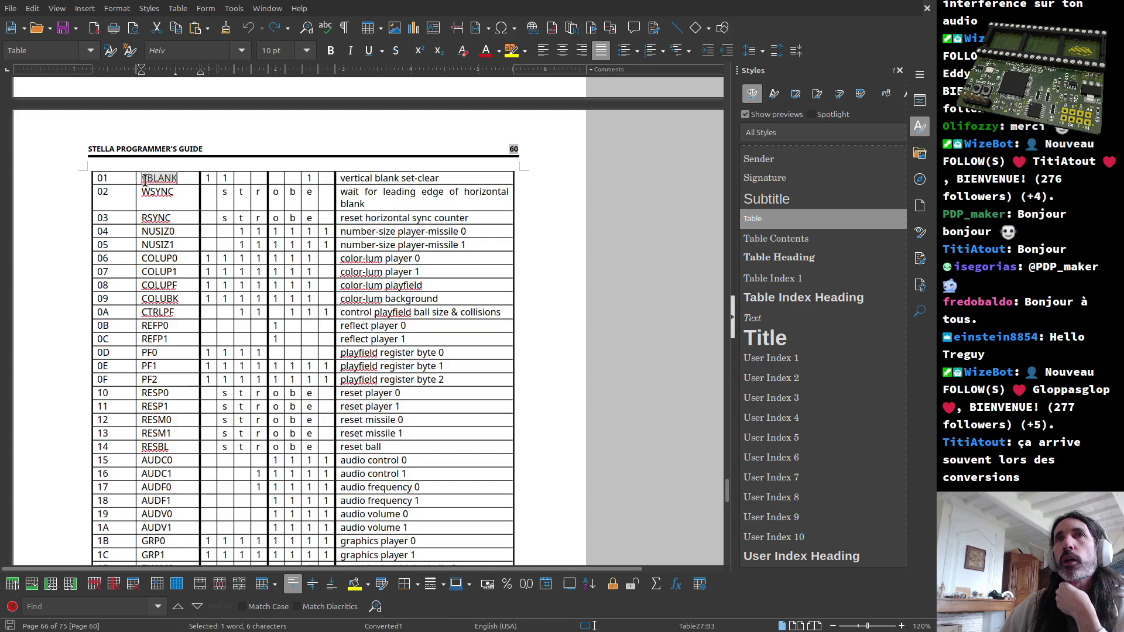
pyautogui.scroll(3, 147, 181)
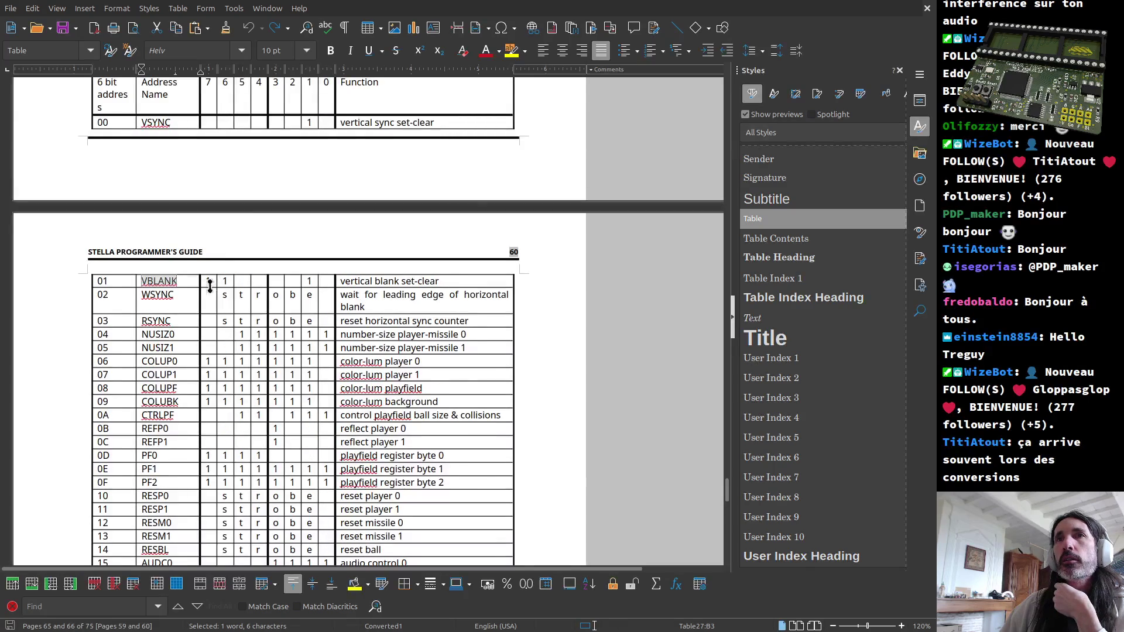
pyautogui.click(142, 282)
pyautogui.moveTo(144, 280); pyautogui.dragTo(181, 279)
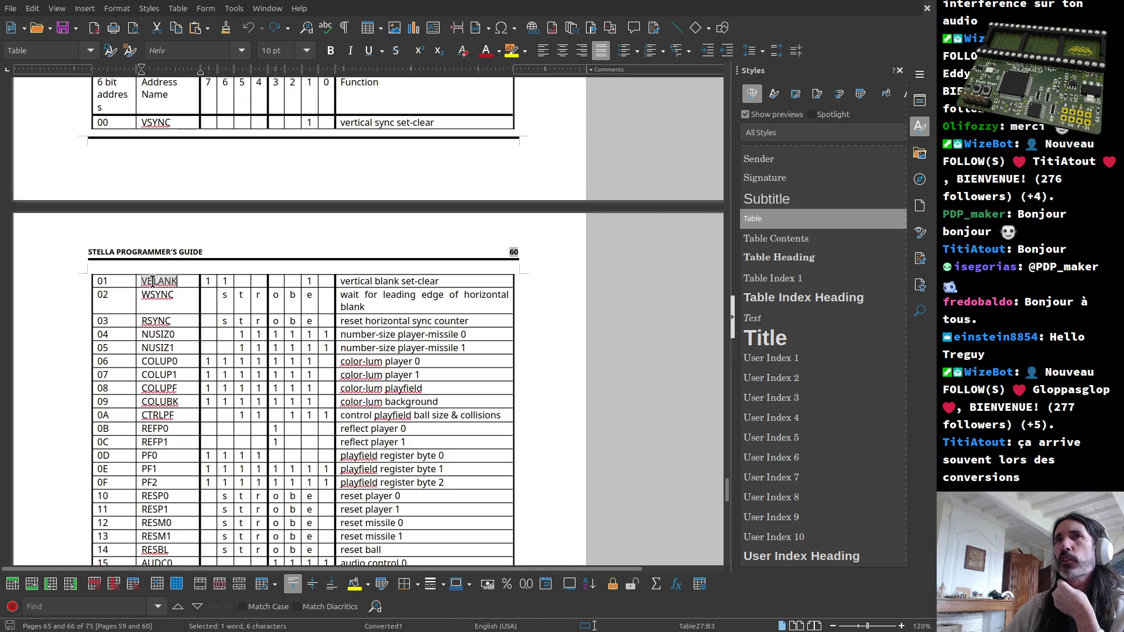
pyautogui.moveTo(227, 281); pyautogui.dragTo(209, 282)
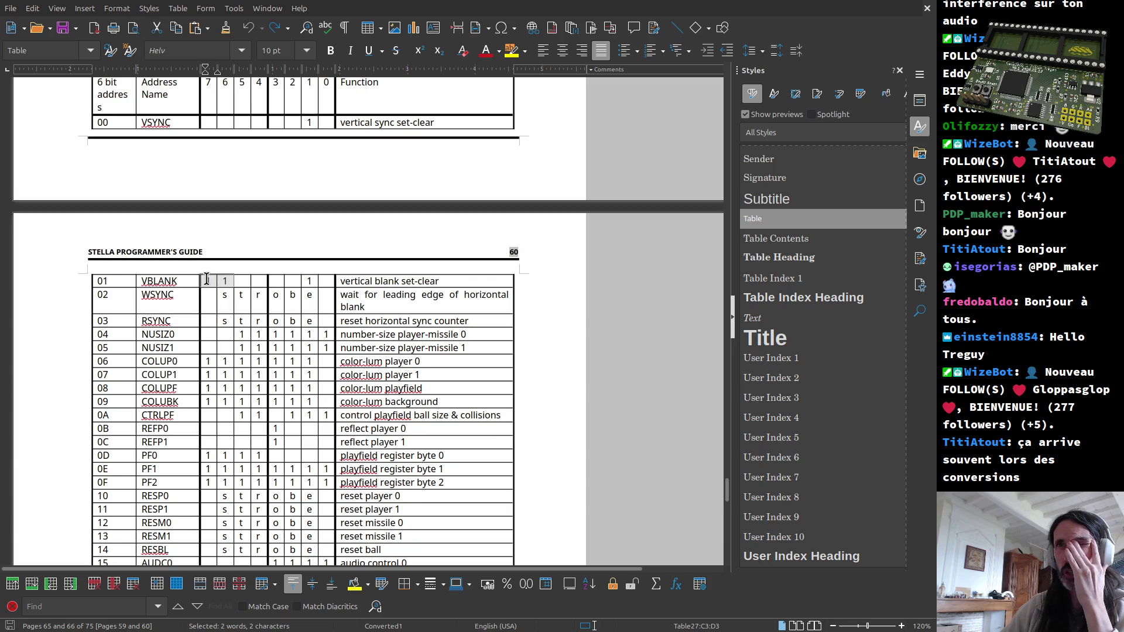
pyautogui.moveTo(221, 299)
pyautogui.mouseDown()
pyautogui.moveTo(312, 298)
pyautogui.moveTo(281, 303)
pyautogui.mouseUp()
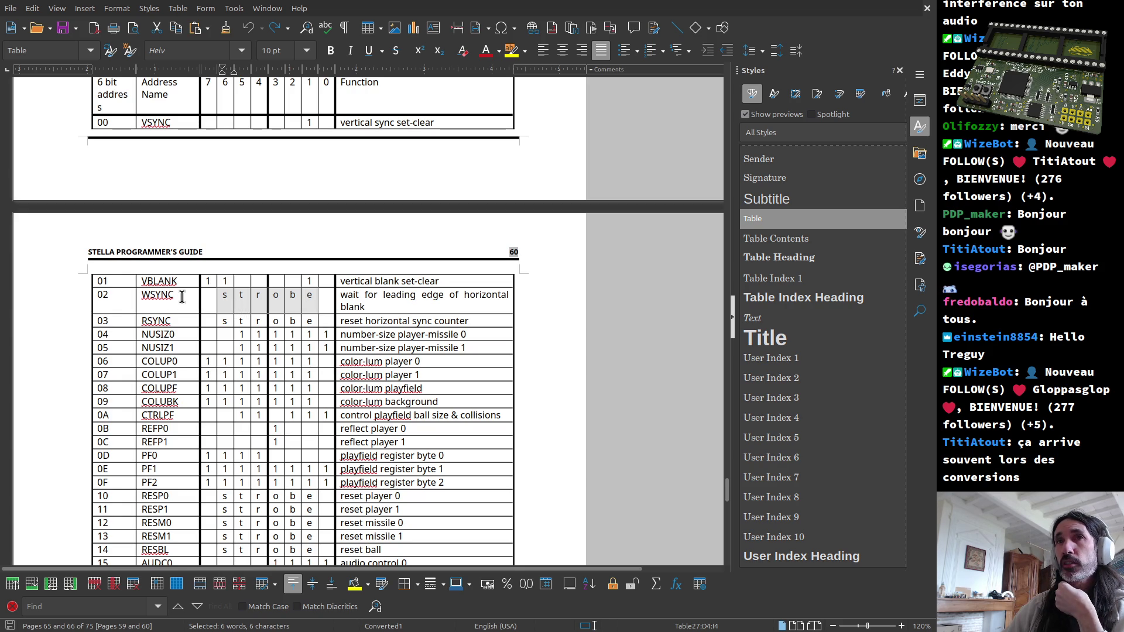
pyautogui.click(227, 299)
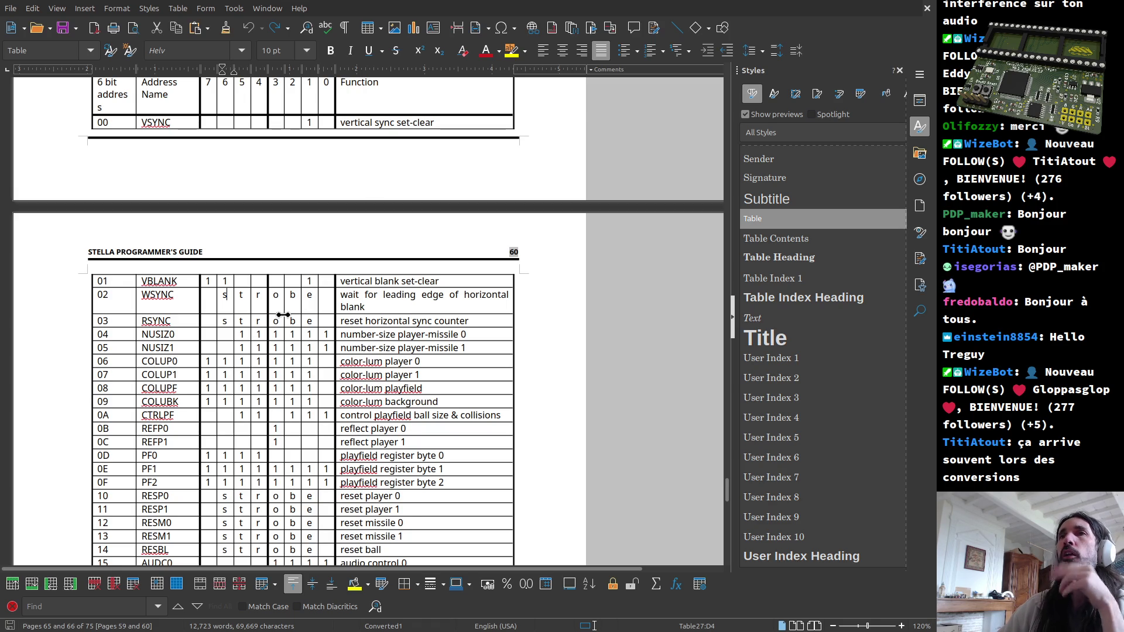
# Step: Check the WSYNC/RSYNC strobe cells and the bit 7–6 cells of NUSIZ0, COLUP and PF rows
pyautogui.doubleClick(308, 281)
pyautogui.moveTo(223, 294); pyautogui.dragTo(315, 294)
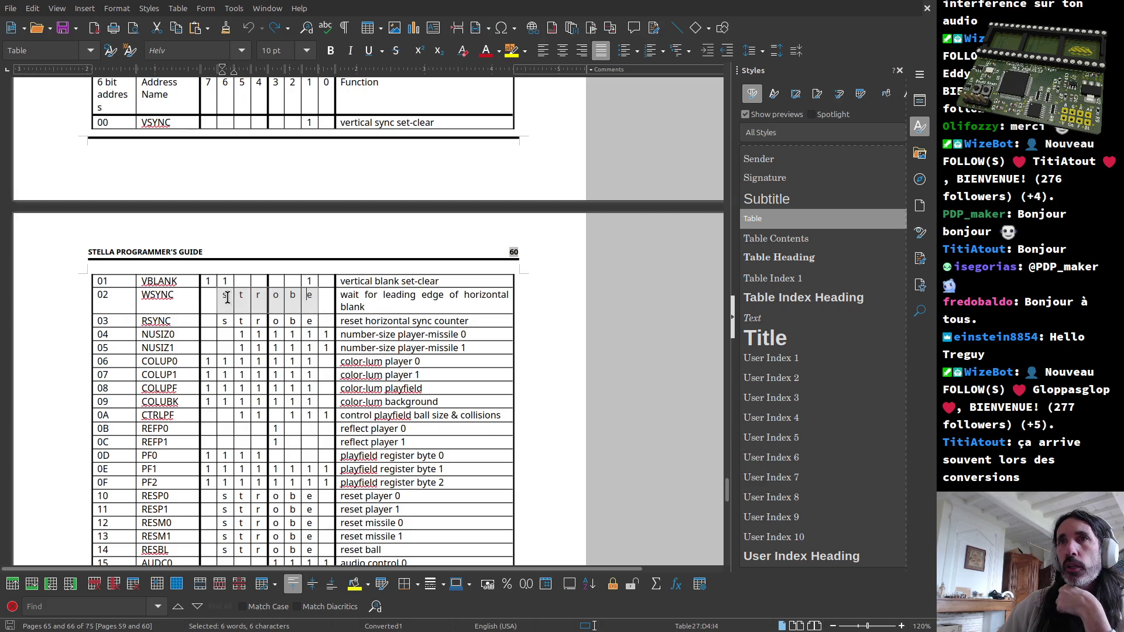
pyautogui.moveTo(224, 322); pyautogui.dragTo(313, 321)
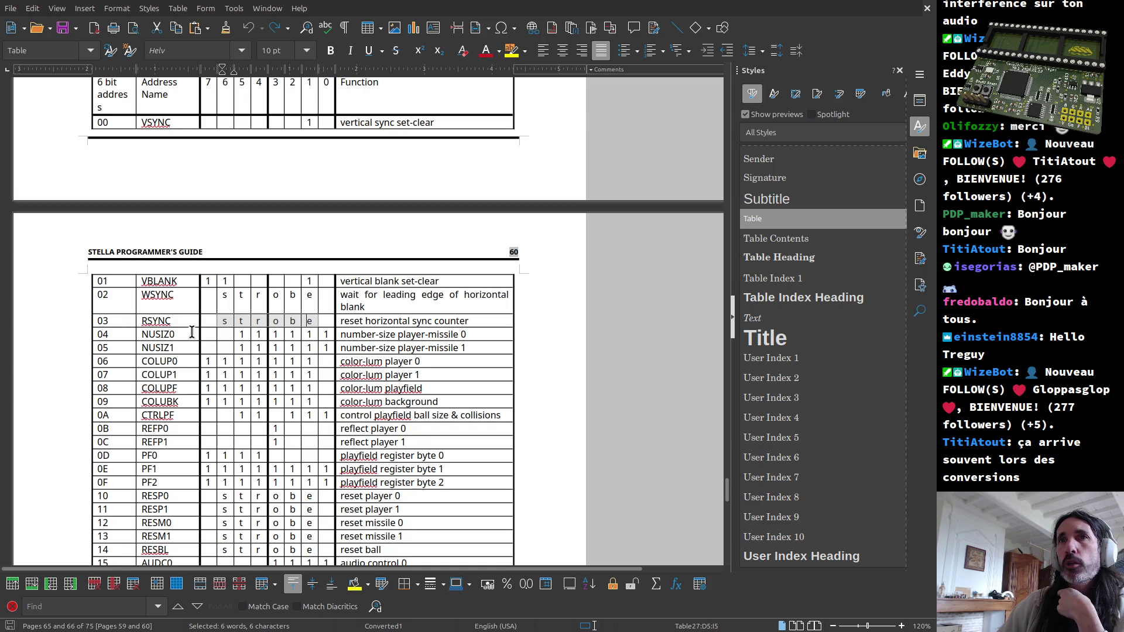
pyautogui.moveTo(207, 335)
pyautogui.mouseDown()
pyautogui.moveTo(224, 335)
pyautogui.moveTo(229, 349)
pyautogui.mouseUp()
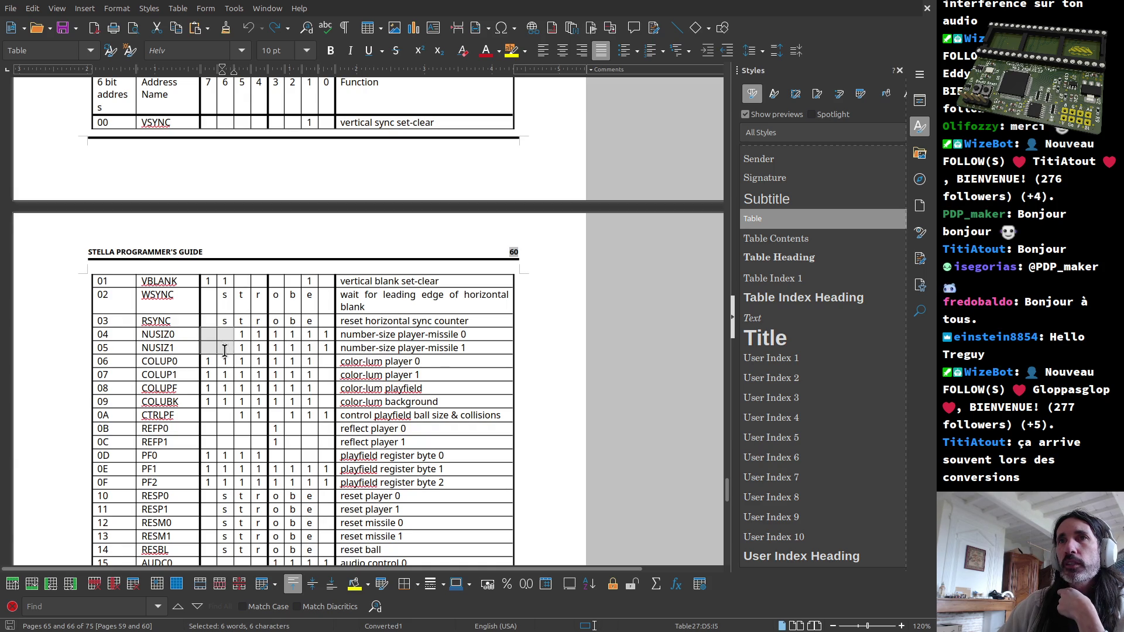
pyautogui.moveTo(208, 361)
pyautogui.mouseDown()
pyautogui.moveTo(220, 361)
pyautogui.moveTo(225, 398)
pyautogui.mouseUp()
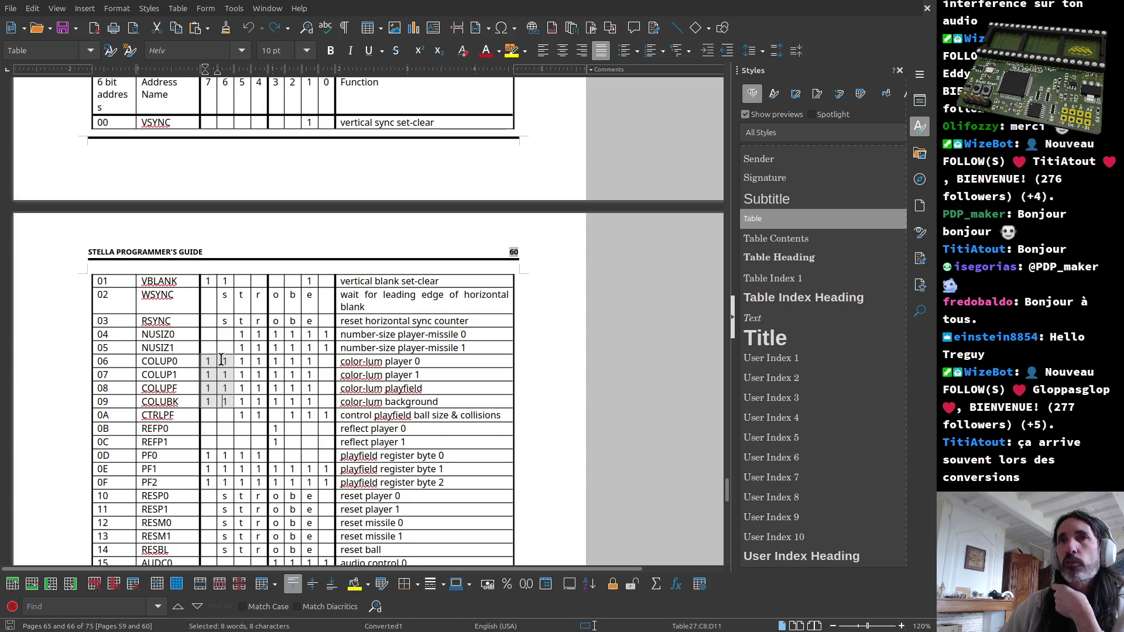
pyautogui.click(209, 455)
pyautogui.moveTo(209, 456); pyautogui.dragTo(241, 483)
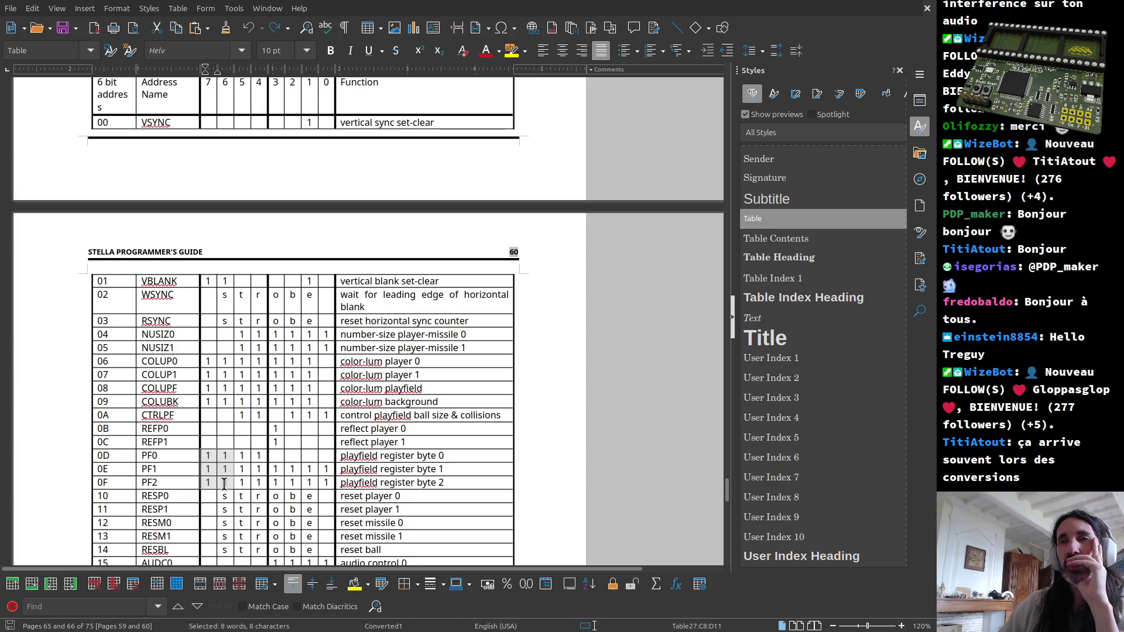
pyautogui.scroll(-1, 223, 484)
pyautogui.scroll(-1, 223, 484)
pyautogui.scroll(-1, 224, 484)
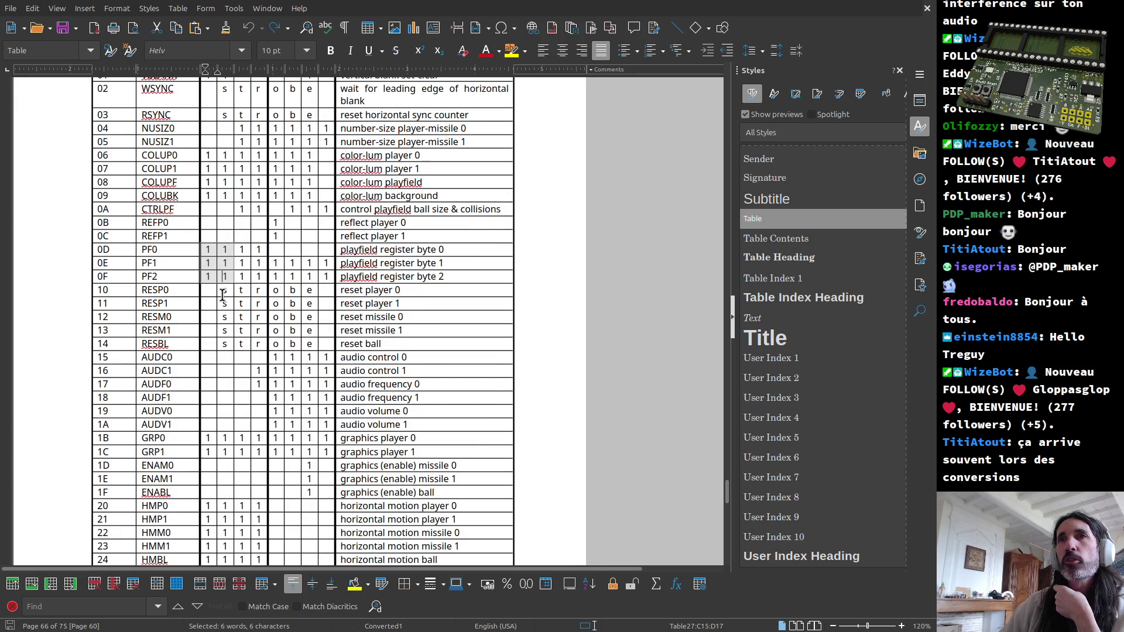
# Step: Check the strobe cells of RESP0–RESBL and bit 7–6 cells of GRP and HMP rows
pyautogui.moveTo(221, 293); pyautogui.dragTo(254, 343)
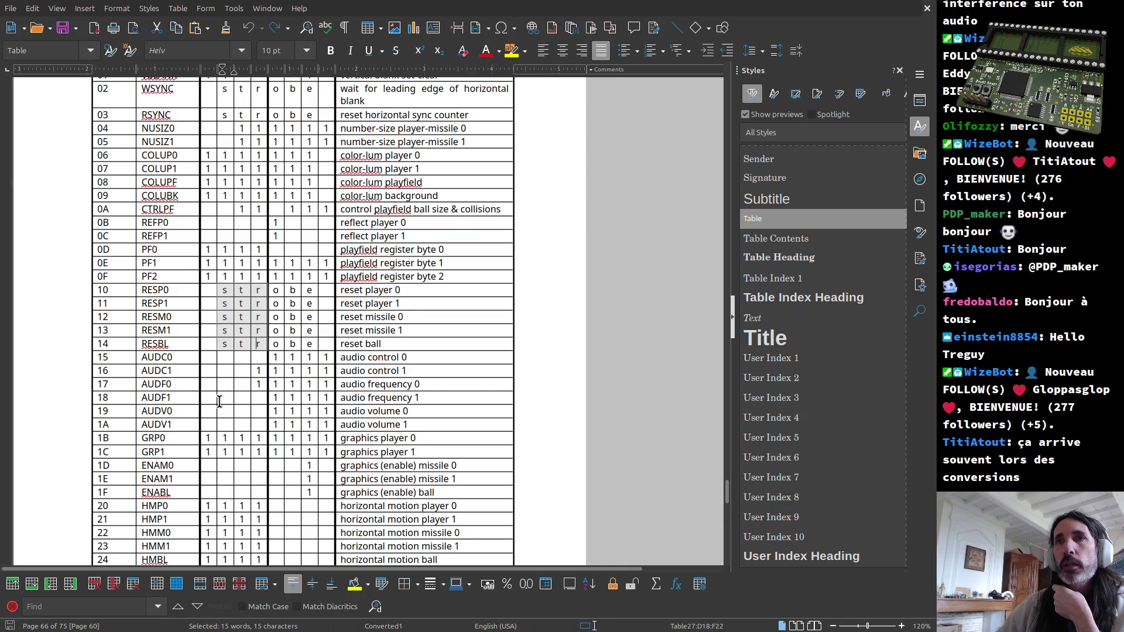
pyautogui.moveTo(205, 442); pyautogui.dragTo(231, 452)
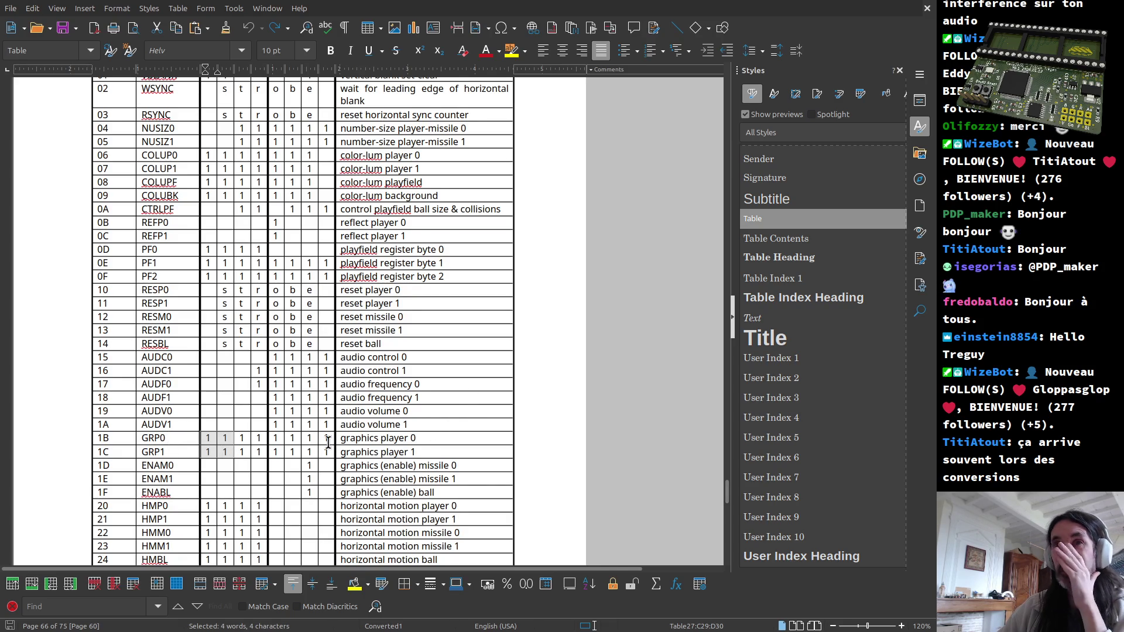
pyautogui.scroll(-3, 328, 444)
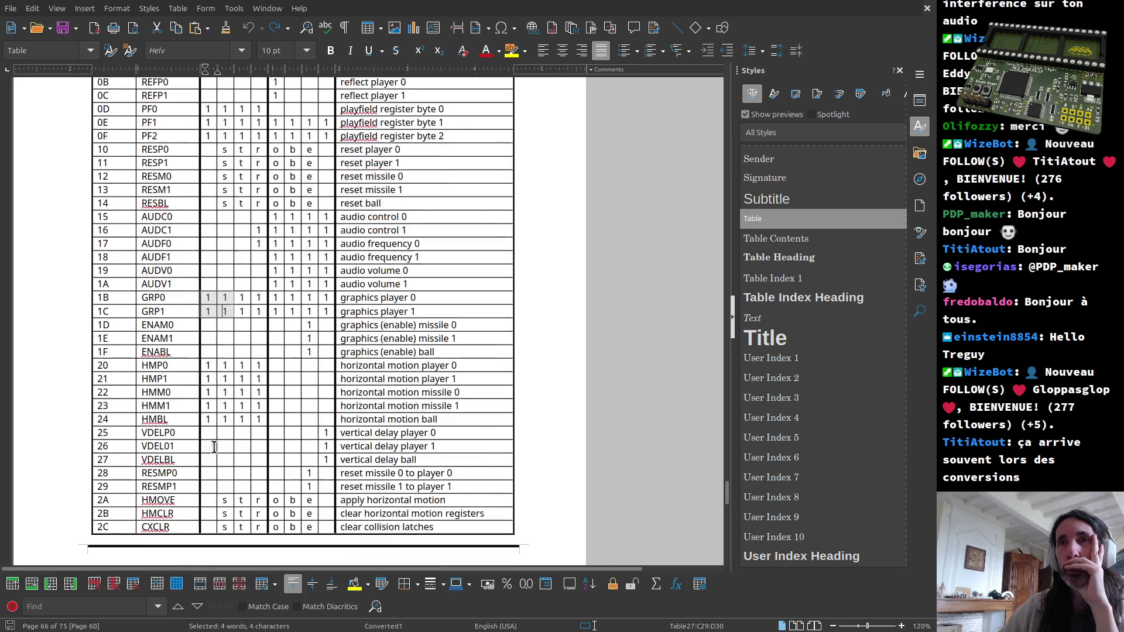
pyautogui.click(205, 365)
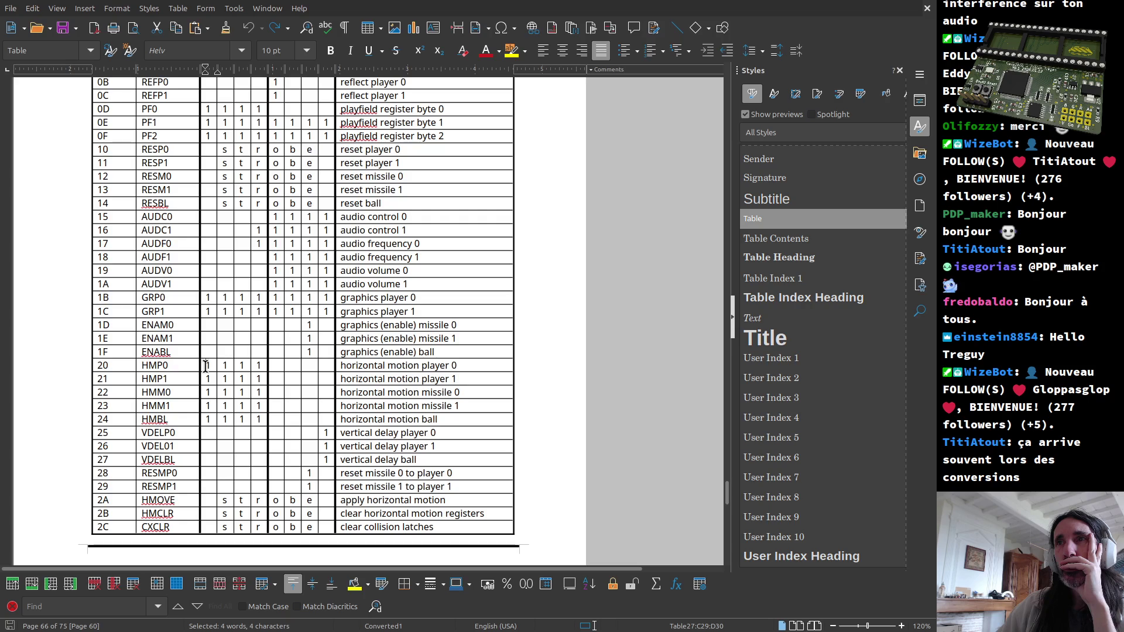
pyautogui.moveTo(206, 365); pyautogui.dragTo(232, 417)
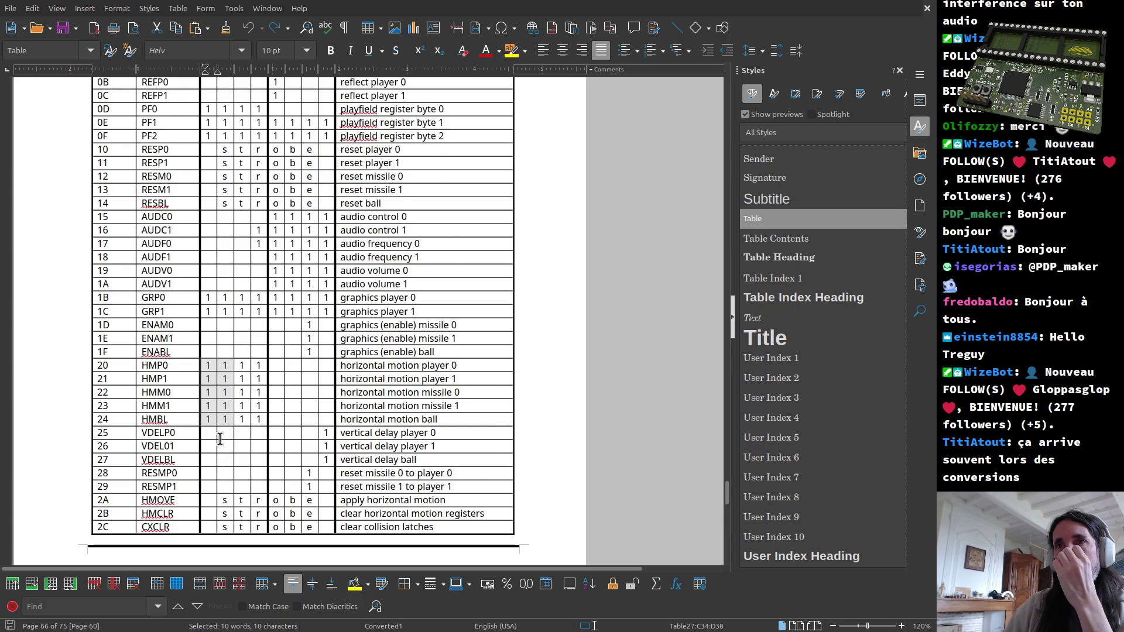
pyautogui.scroll(-5, 218, 445)
pyautogui.scroll(-2, 220, 439)
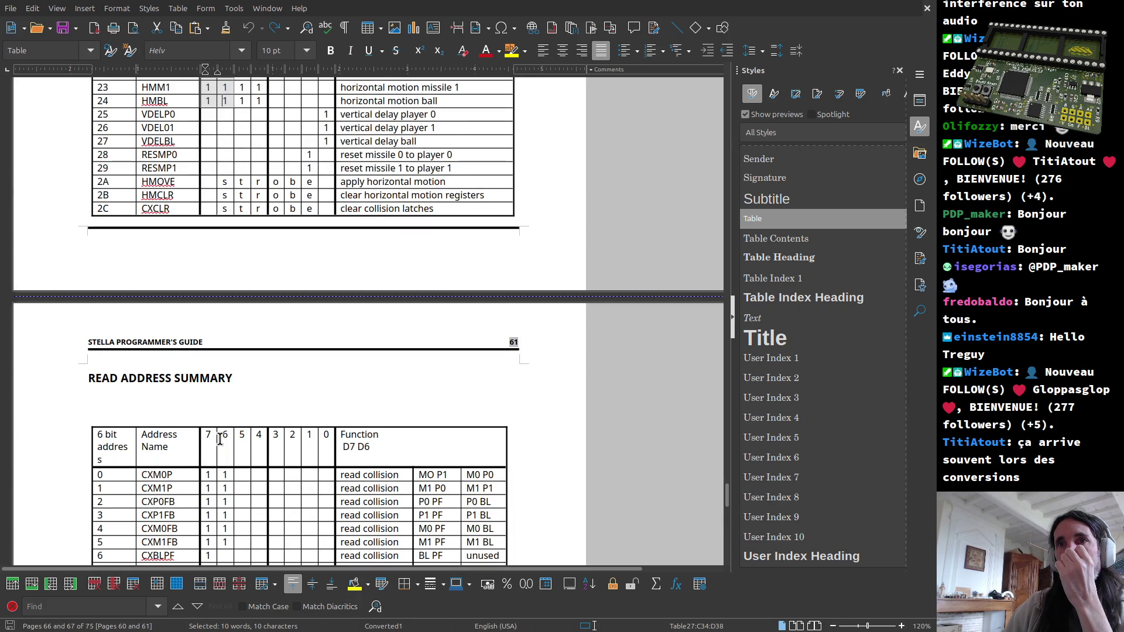
pyautogui.scroll(-2, 220, 440)
pyautogui.moveTo(205, 369); pyautogui.dragTo(231, 467)
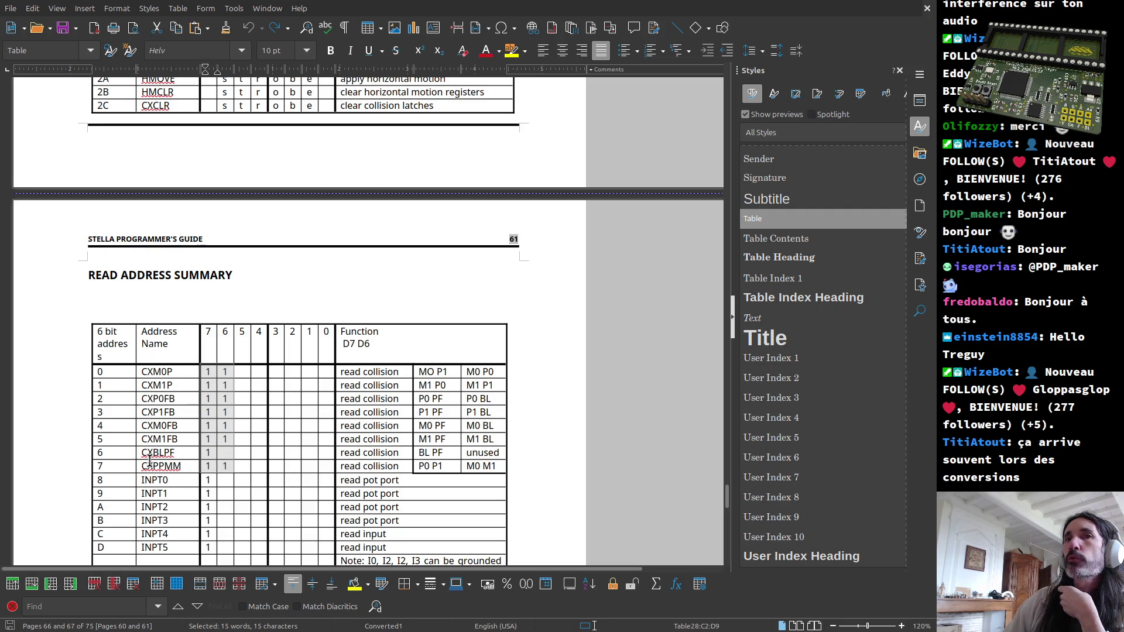
pyautogui.click(182, 467)
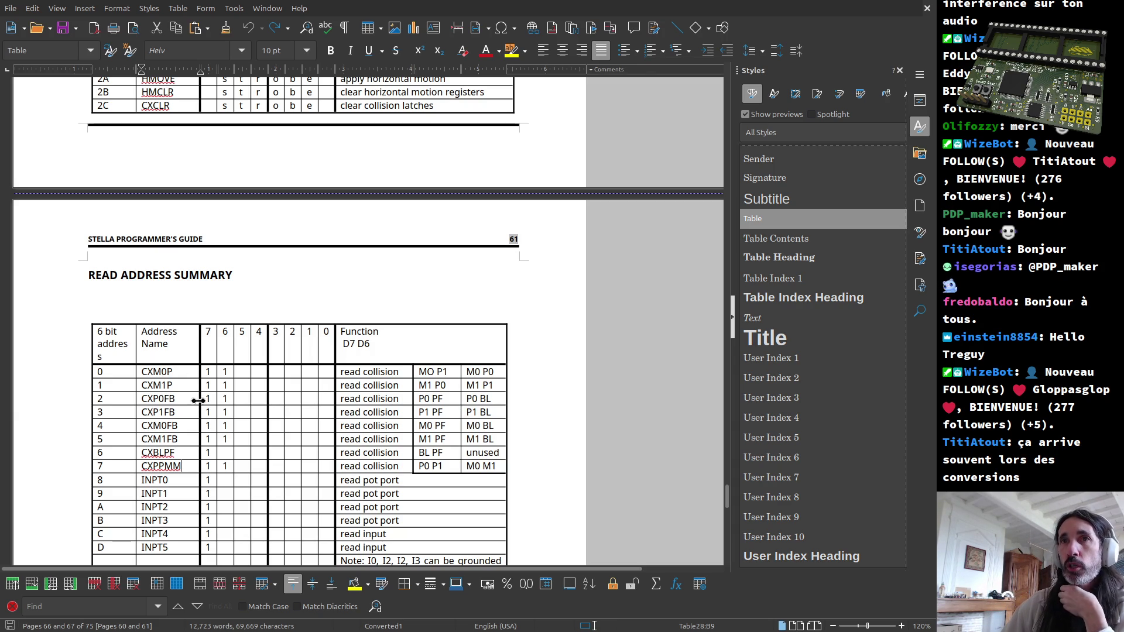
pyautogui.moveTo(150, 373); pyautogui.dragTo(167, 466)
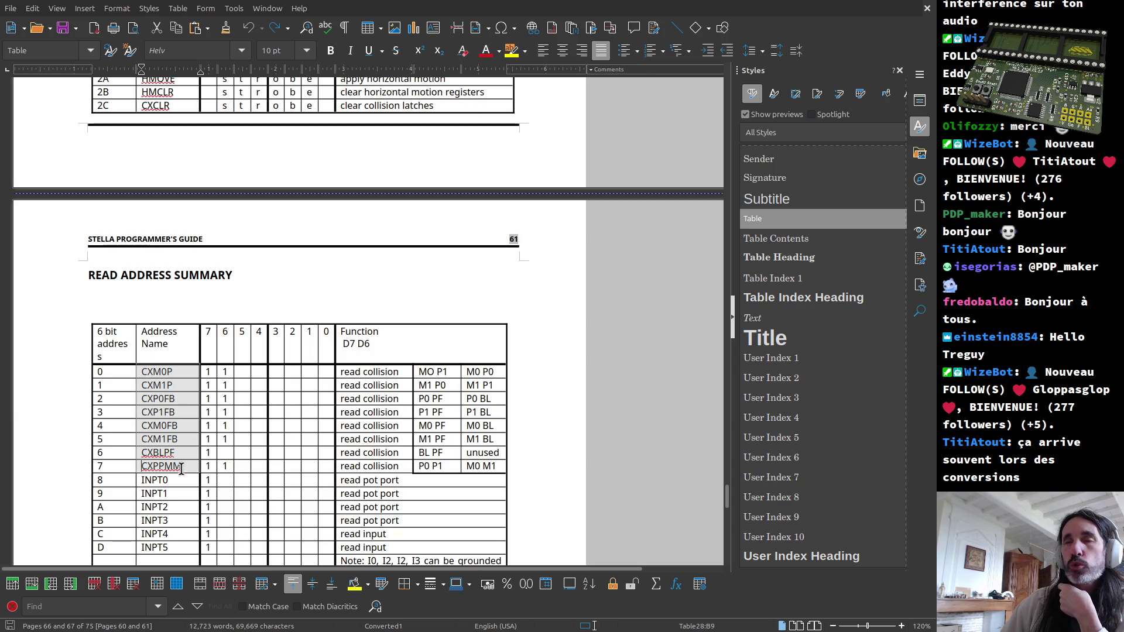
pyautogui.scroll(-1, 173, 485)
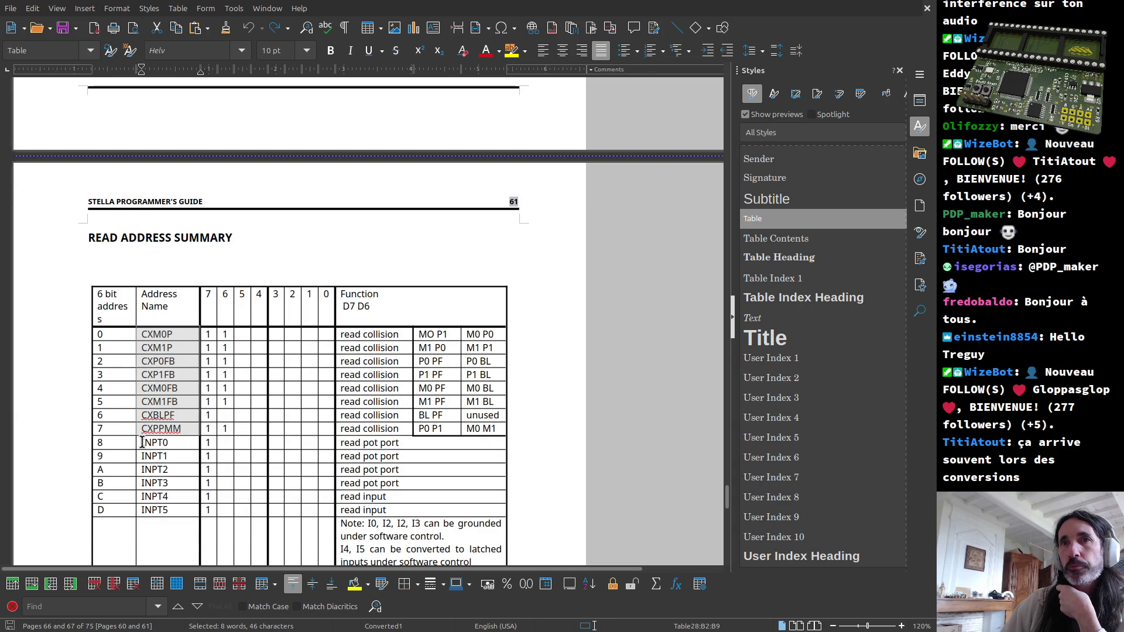
# Step: Check the INPT0–INPT5 address names and the note about grounding inputs
pyautogui.moveTo(141, 442); pyautogui.dragTo(181, 510)
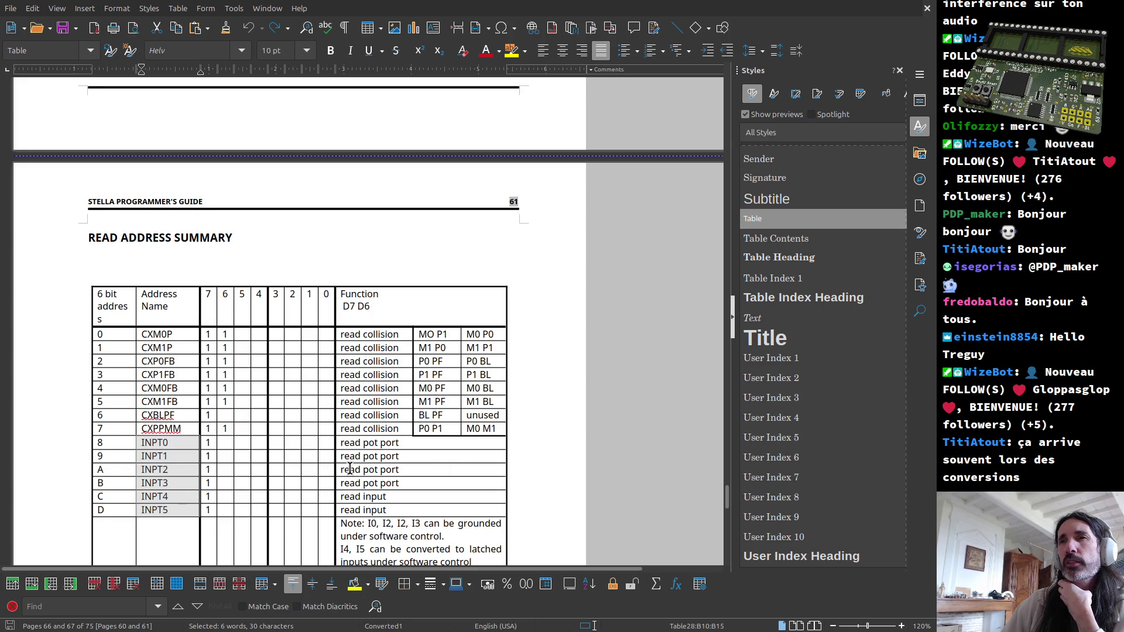
pyautogui.scroll(-2, 351, 472)
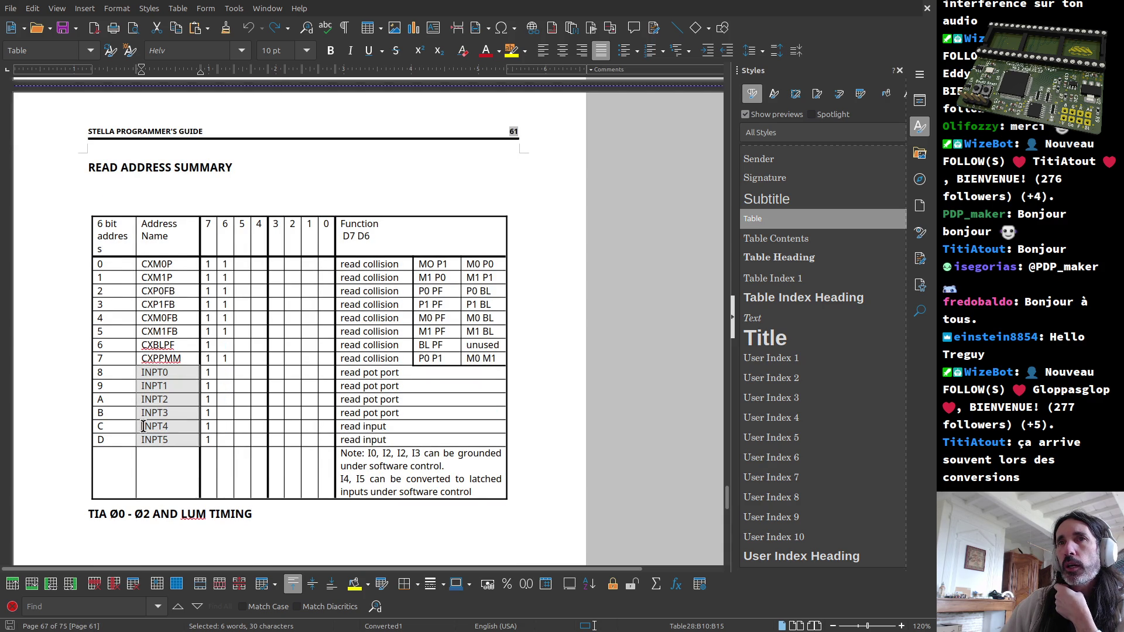
pyautogui.click(143, 427)
pyautogui.hotkey('shift', 'Up')
pyautogui.hotkey('shift', 'Up')
pyautogui.hotkey('shift', 'Up')
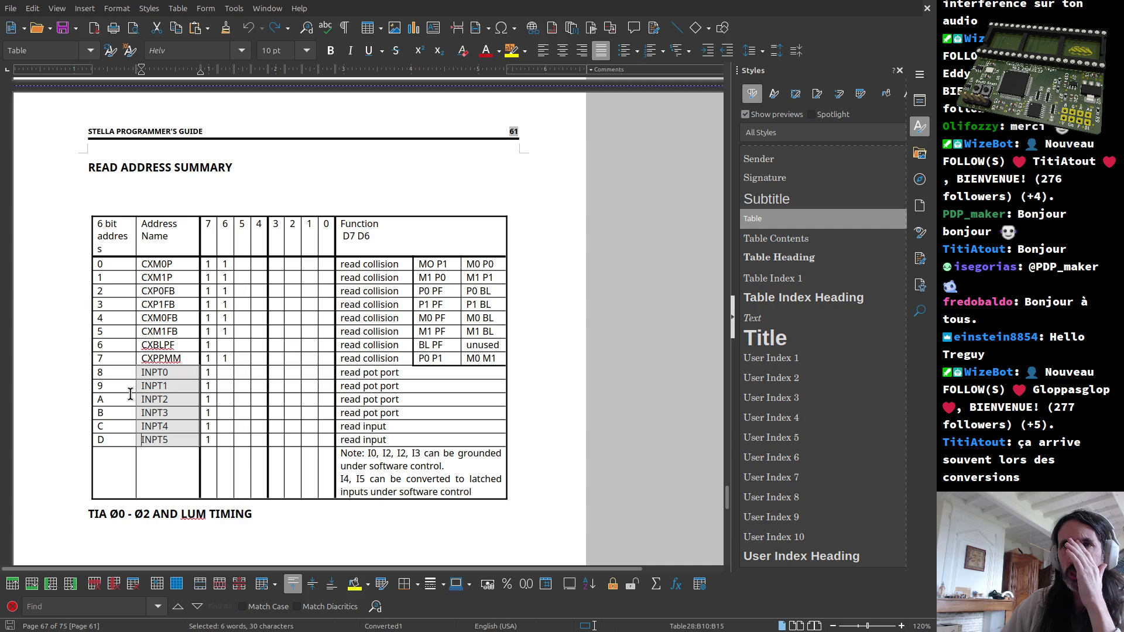
pyautogui.click(141, 372)
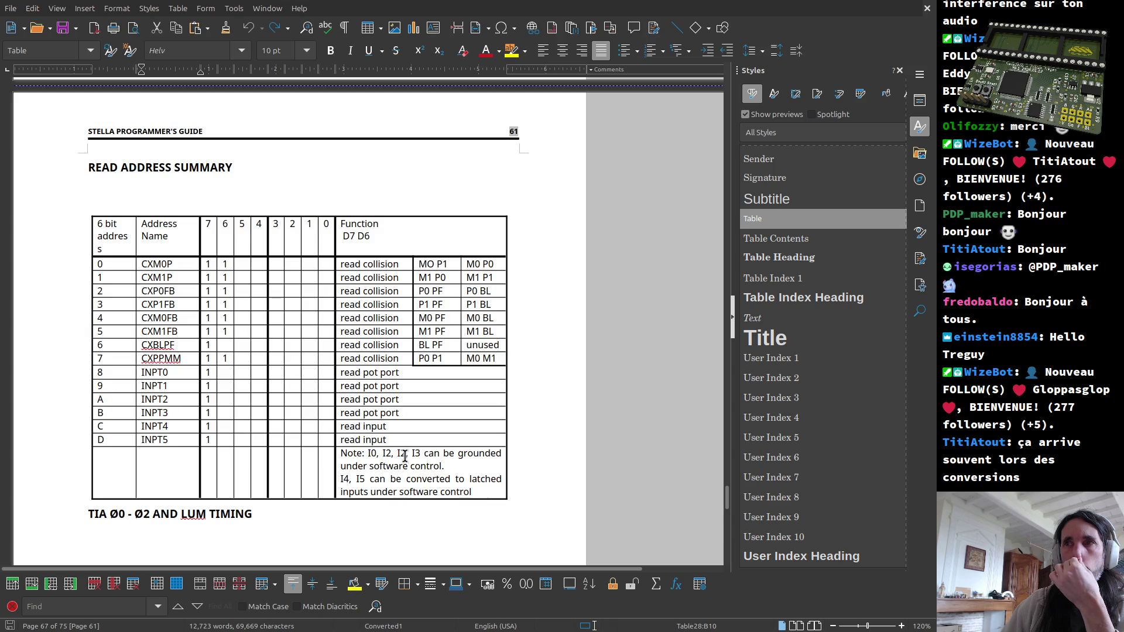
pyautogui.moveTo(341, 453); pyautogui.dragTo(444, 467)
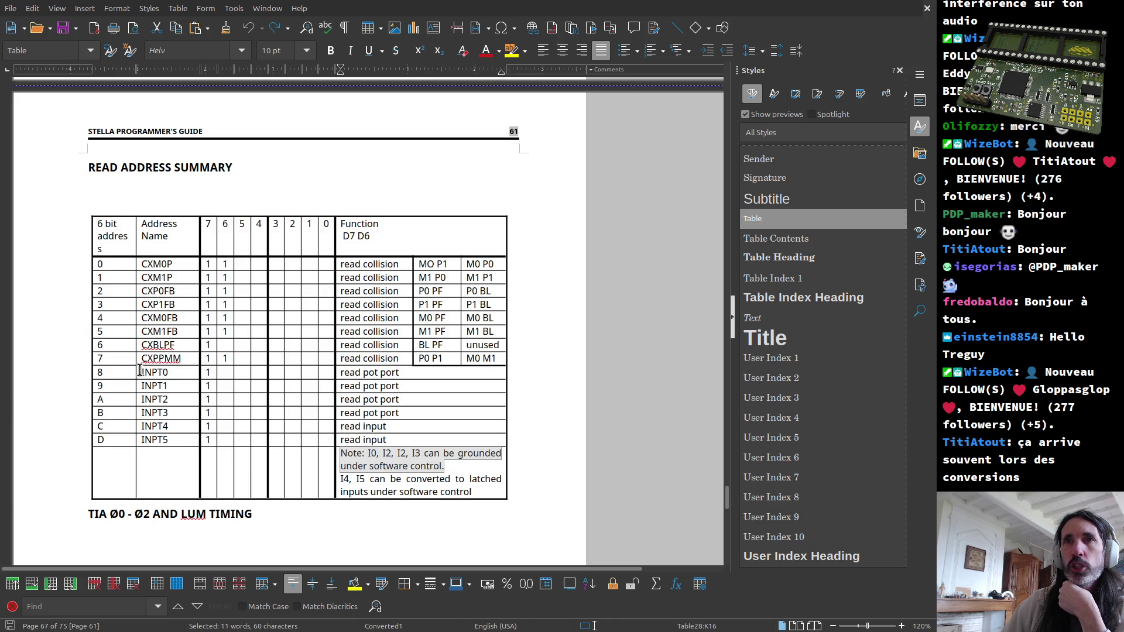
# Step: Check INPT0–INPT5 and the CXM0P–INPT5 bit 7 column, then switch to the AtariAge post
pyautogui.moveTo(141, 371); pyautogui.dragTo(164, 412)
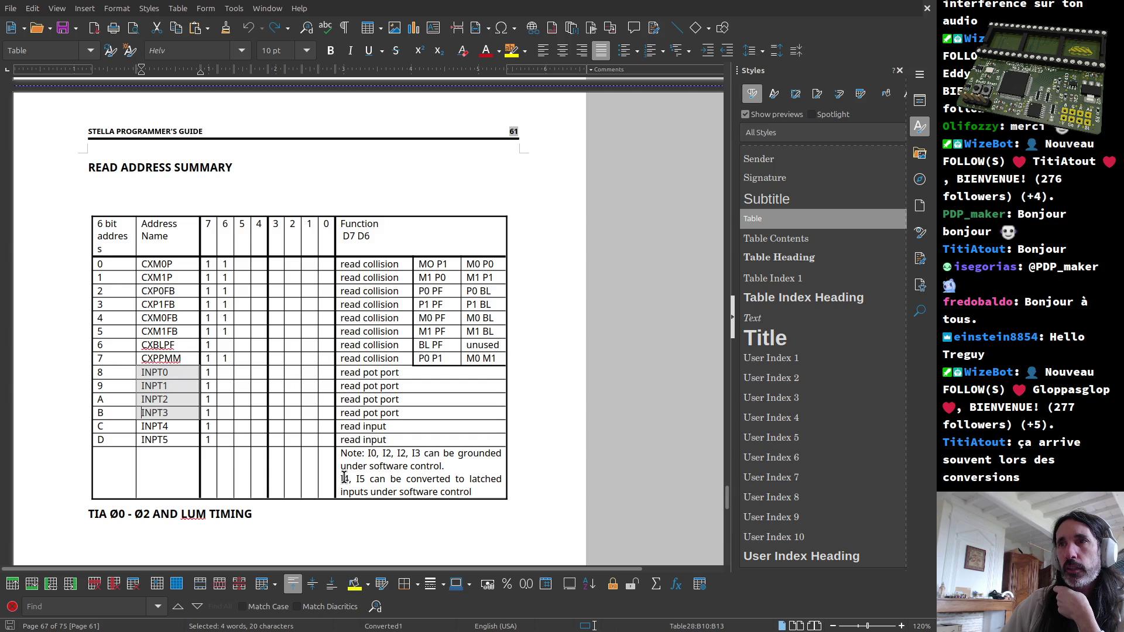
pyautogui.moveTo(138, 426); pyautogui.dragTo(160, 445)
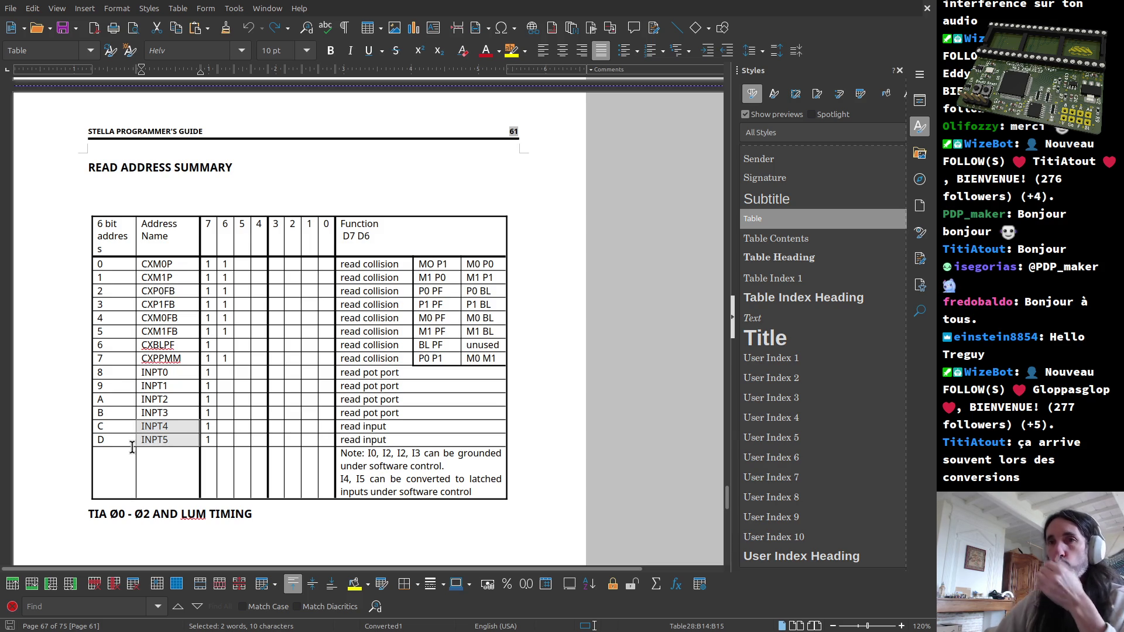
pyautogui.click(150, 435)
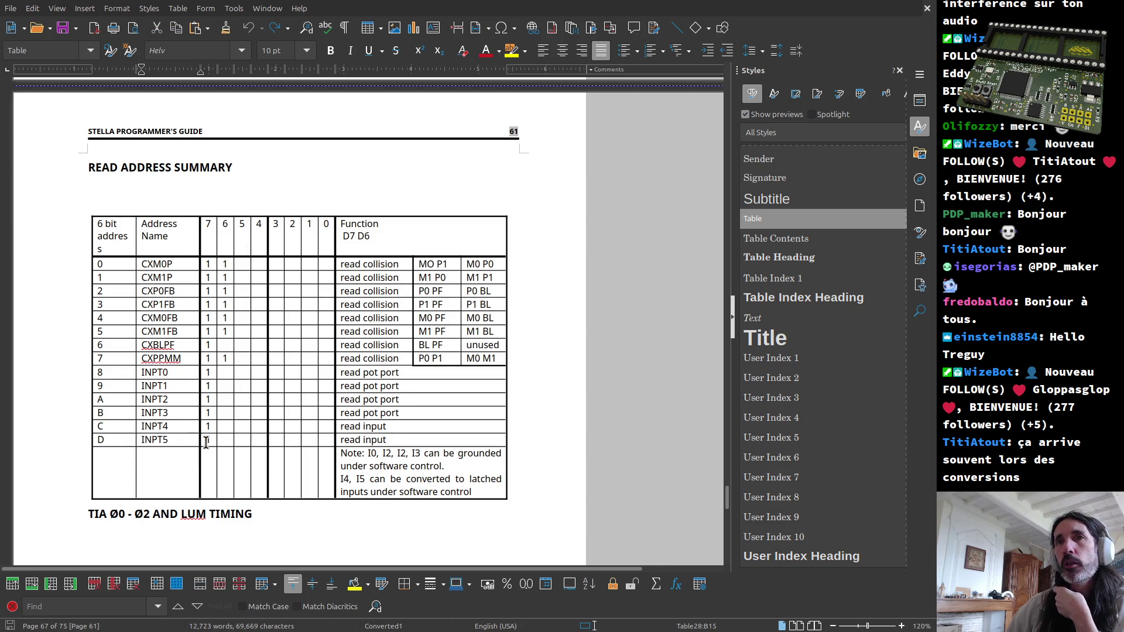
pyautogui.moveTo(211, 440); pyautogui.dragTo(187, 260)
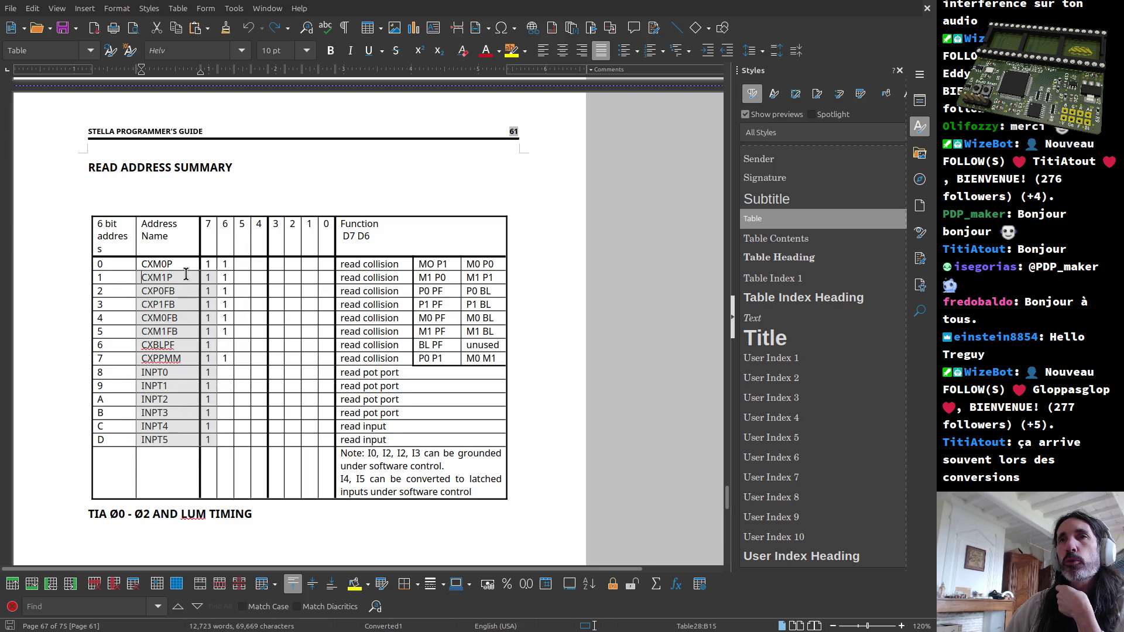
pyautogui.scroll(1, 206, 387)
pyautogui.scroll(5, 220, 422)
pyautogui.scroll(4, 242, 466)
pyautogui.scroll(3, 242, 466)
pyautogui.scroll(1, 241, 470)
pyautogui.scroll(5, 243, 478)
pyautogui.scroll(3, 243, 490)
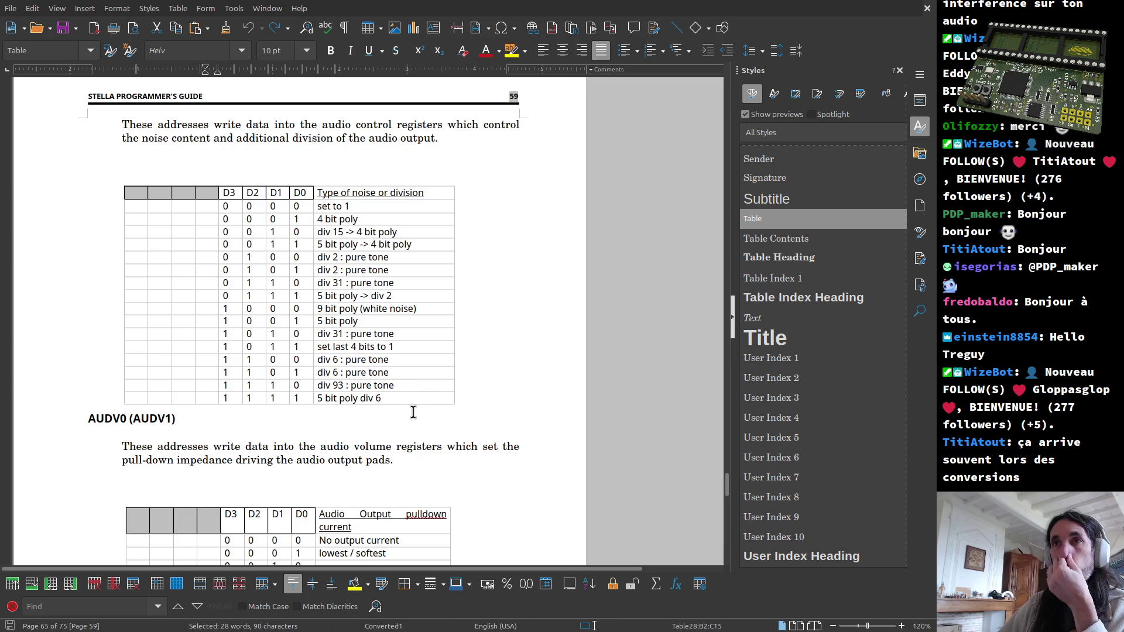
pyautogui.hotkey('alt', 'Tab')
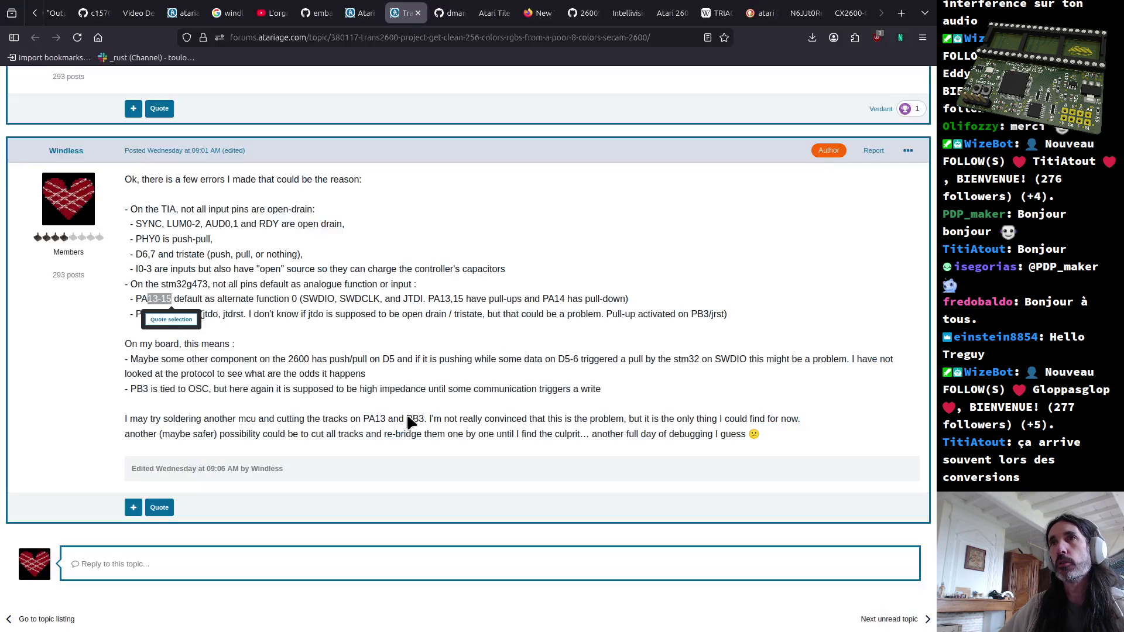
# Step: Bring up the open-window list from the AtariAge forum post in Firefox
pyautogui.hotkey('alt', 'Tab')
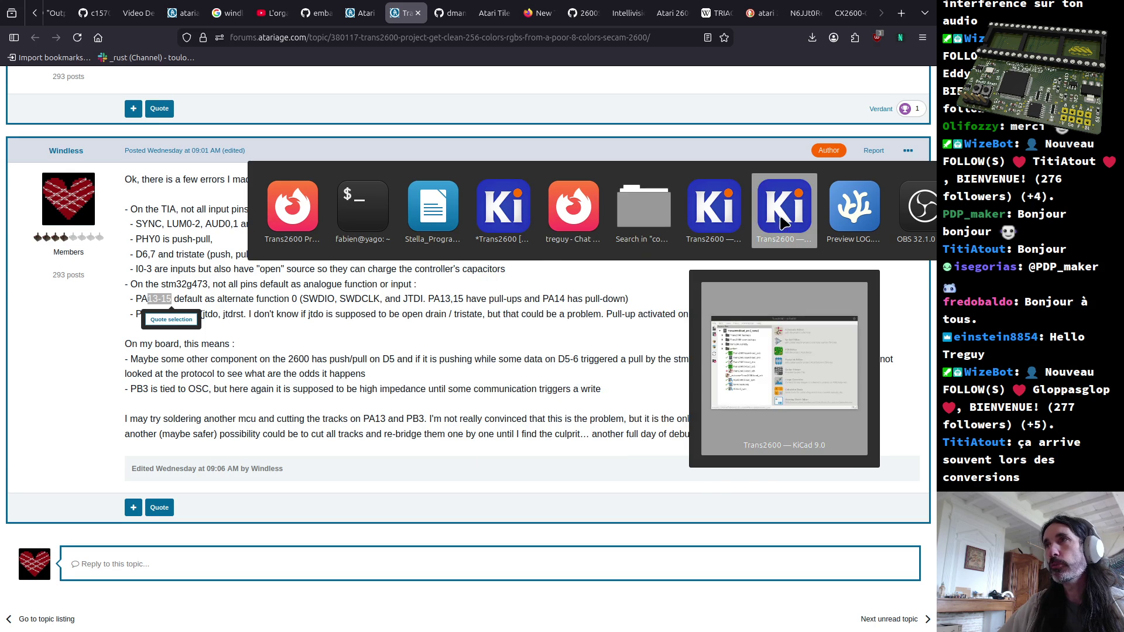
# Step: Look over U5 STM32G473RBTx pins in the KiCad schematic, then return to the forum post
pyautogui.click(493, 222)
pyautogui.scroll(-2, 491, 274)
pyautogui.scroll(-3, 451, 275)
pyautogui.scroll(2, 451, 276)
pyautogui.scroll(2, 451, 276)
pyautogui.scroll(-3, 462, 206)
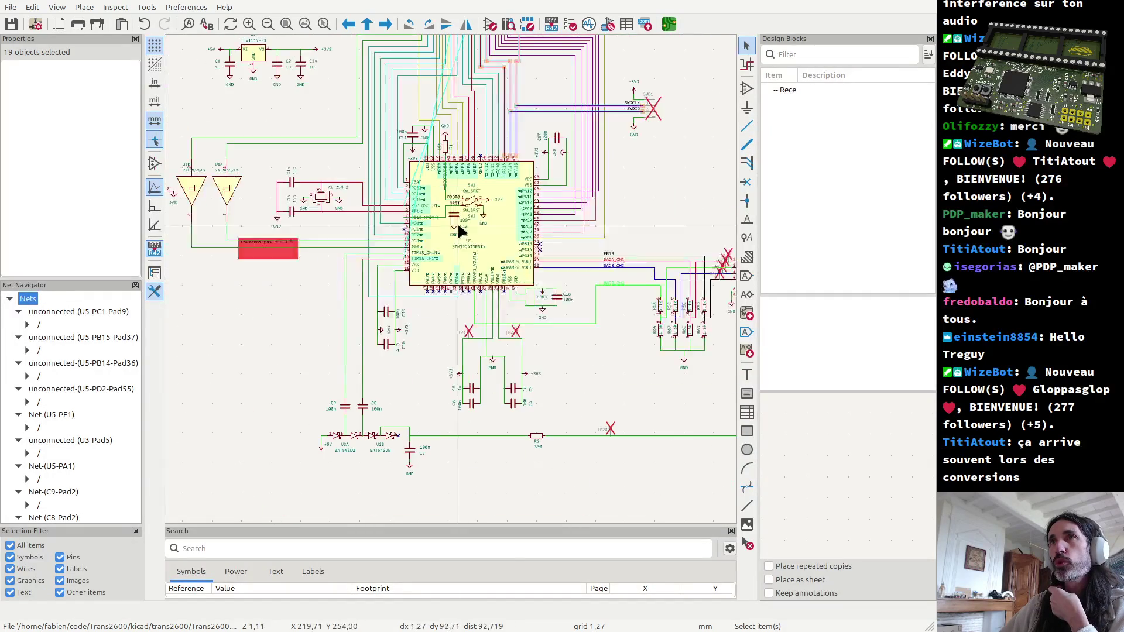
pyautogui.scroll(4, 458, 222)
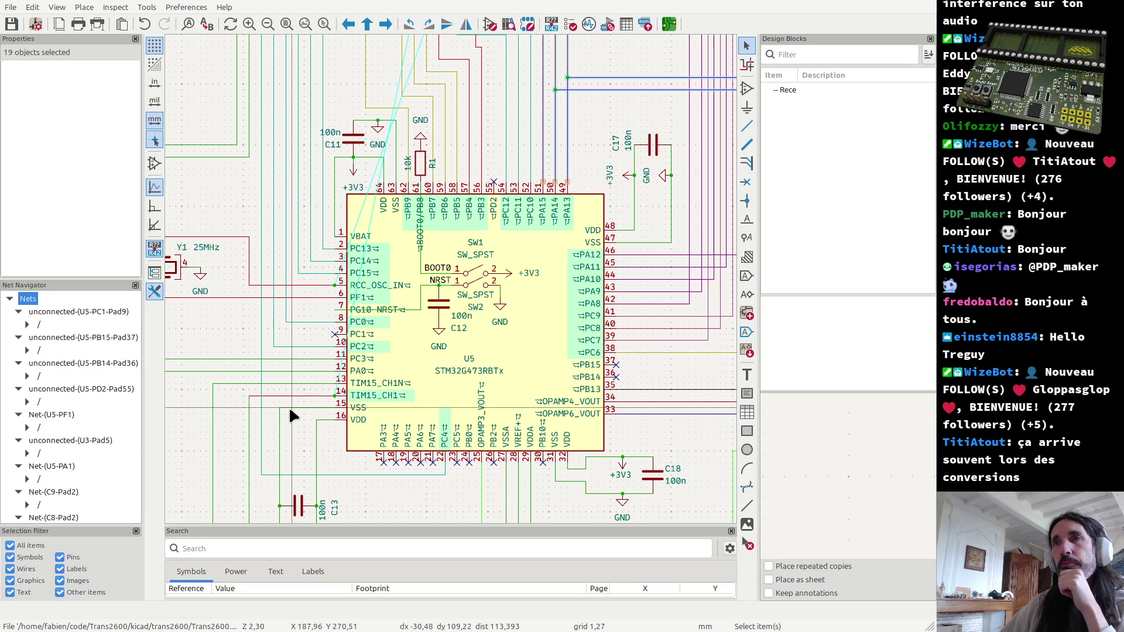
pyautogui.hotkey('alt', 'Tab')
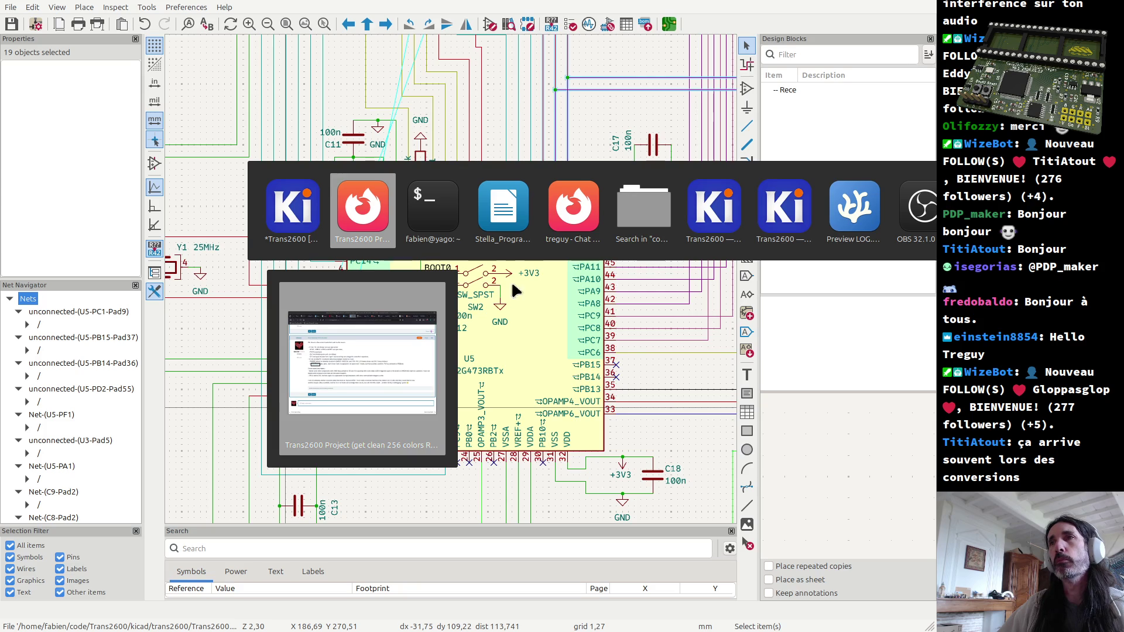
pyautogui.press('Tab')
pyautogui.press('Tab')
pyautogui.press('Tab')
pyautogui.hotkey('shift', 'Tab')
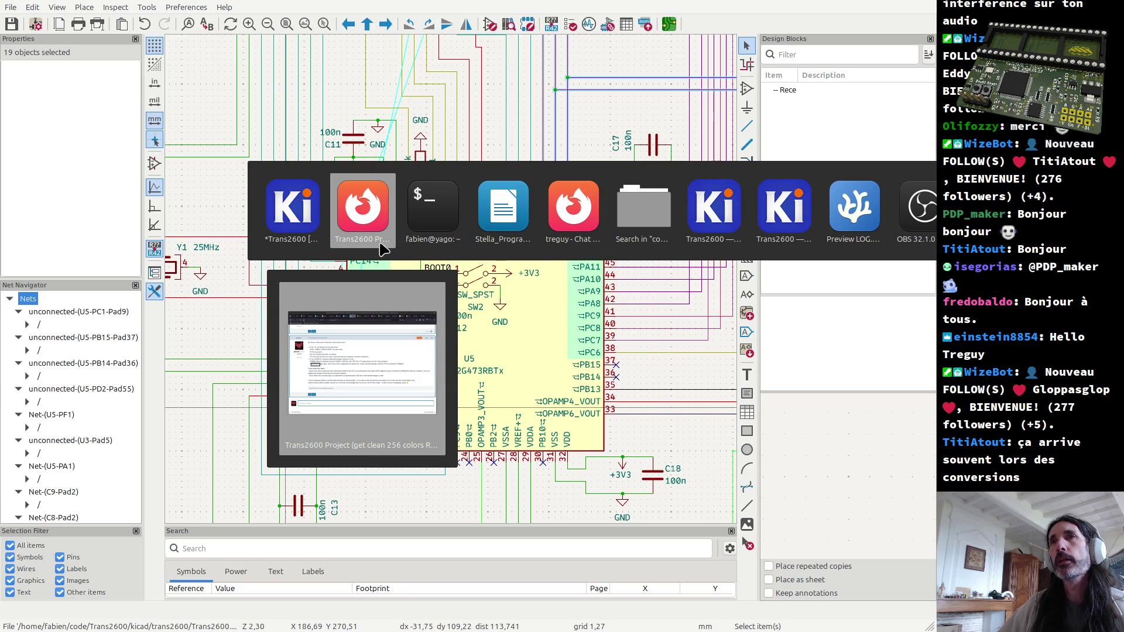
pyautogui.click(377, 220)
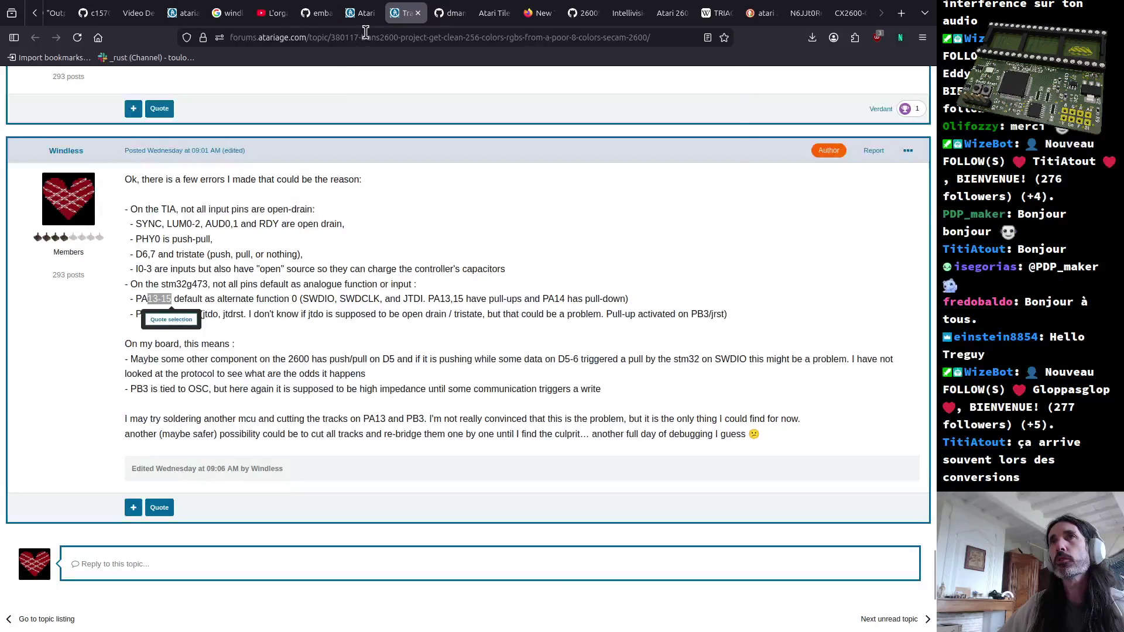
# Step: Search LCSC Electronics for stm32g47 parts in a new browser tab
pyautogui.click(366, 37)
pyautogui.hotkey('ctrl', 't')
pyautogui.write('lcsc.com/')
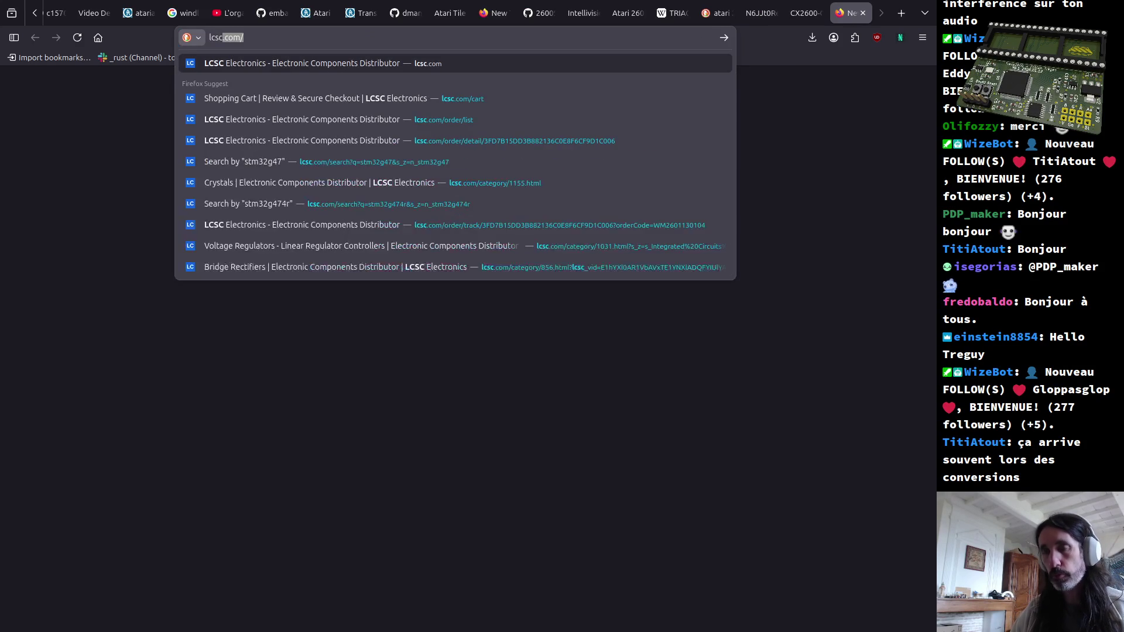
pyautogui.press('Return')
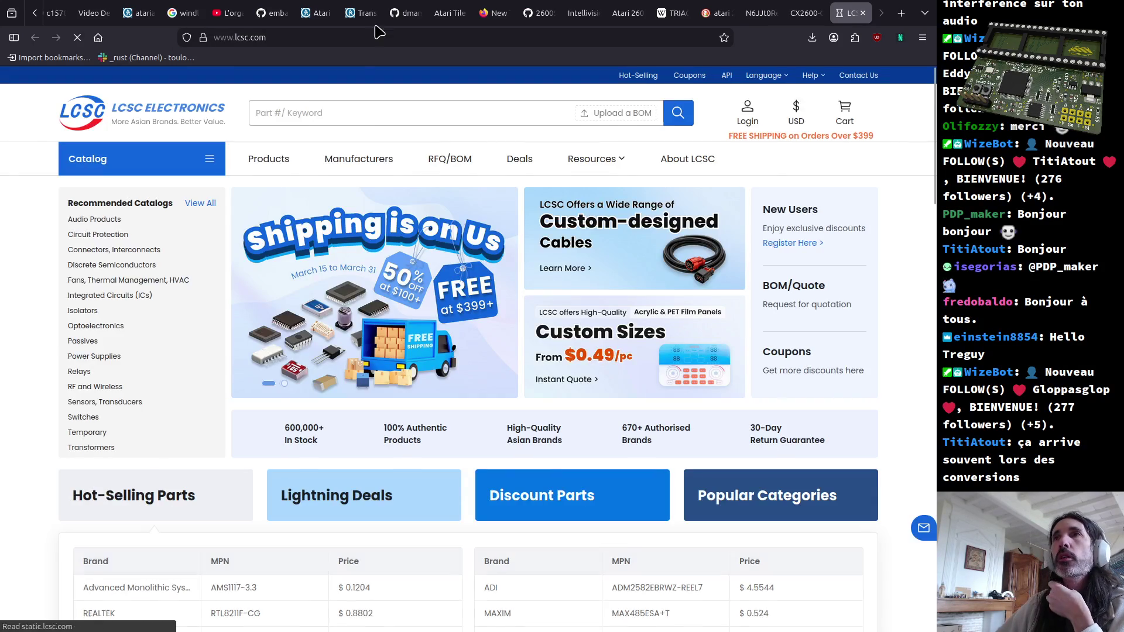
pyautogui.click(366, 106)
pyautogui.write('stm32g4')
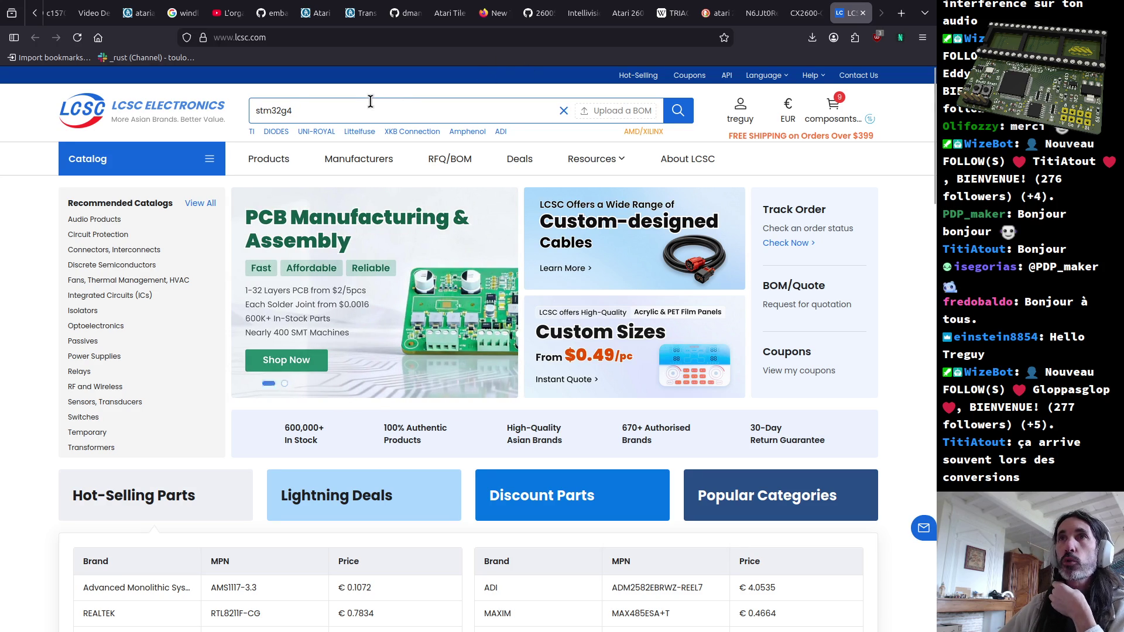
pyautogui.write('76')
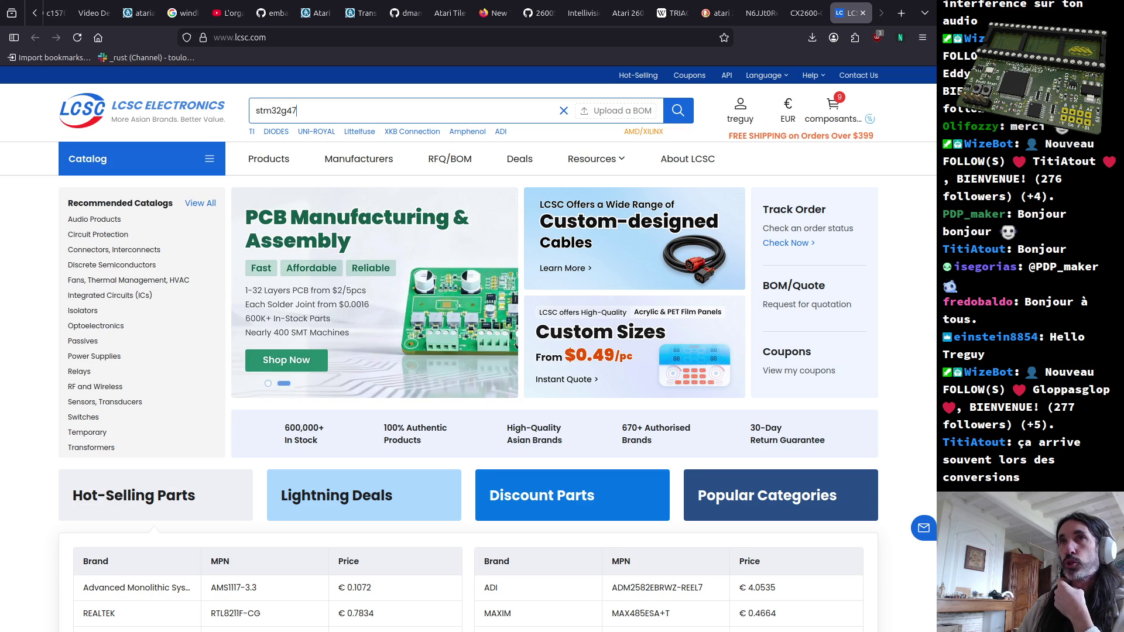
pyautogui.press('Return')
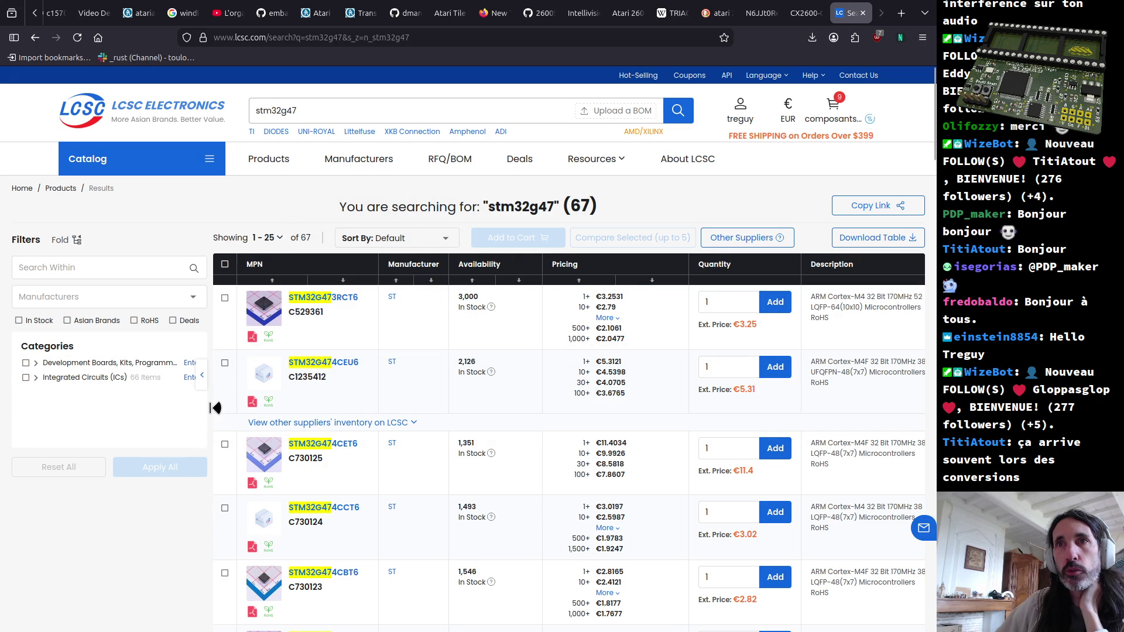
pyautogui.moveTo(211, 405); pyautogui.dragTo(425, 404)
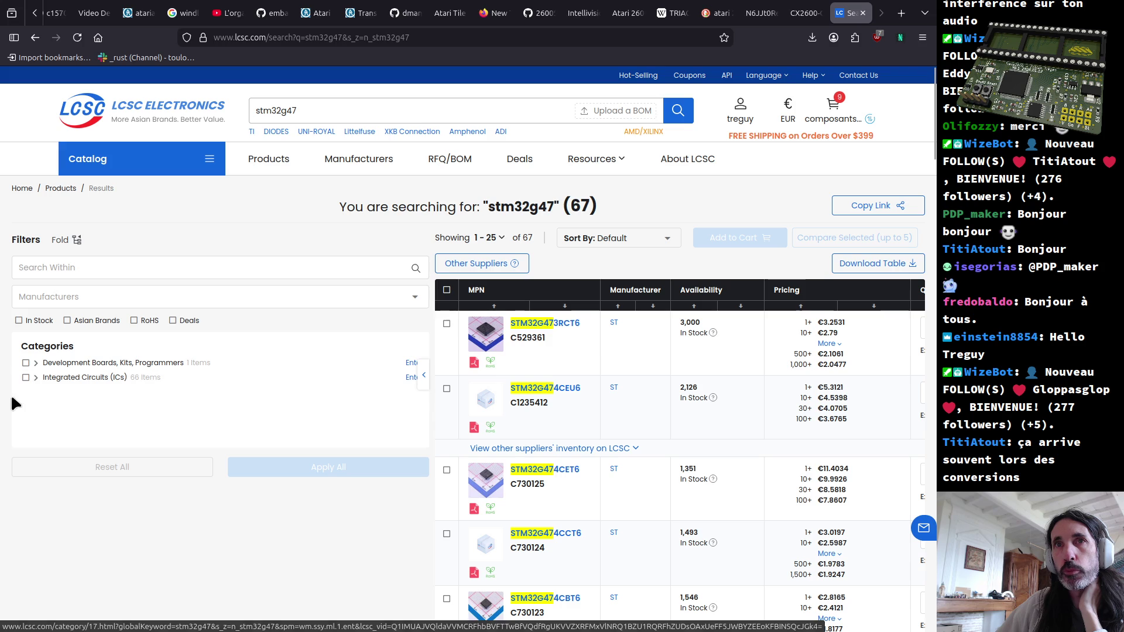
# Step: Narrow the results to in-stock Integrated Circuits > Embedded > Microcontrollers
pyautogui.click(36, 378)
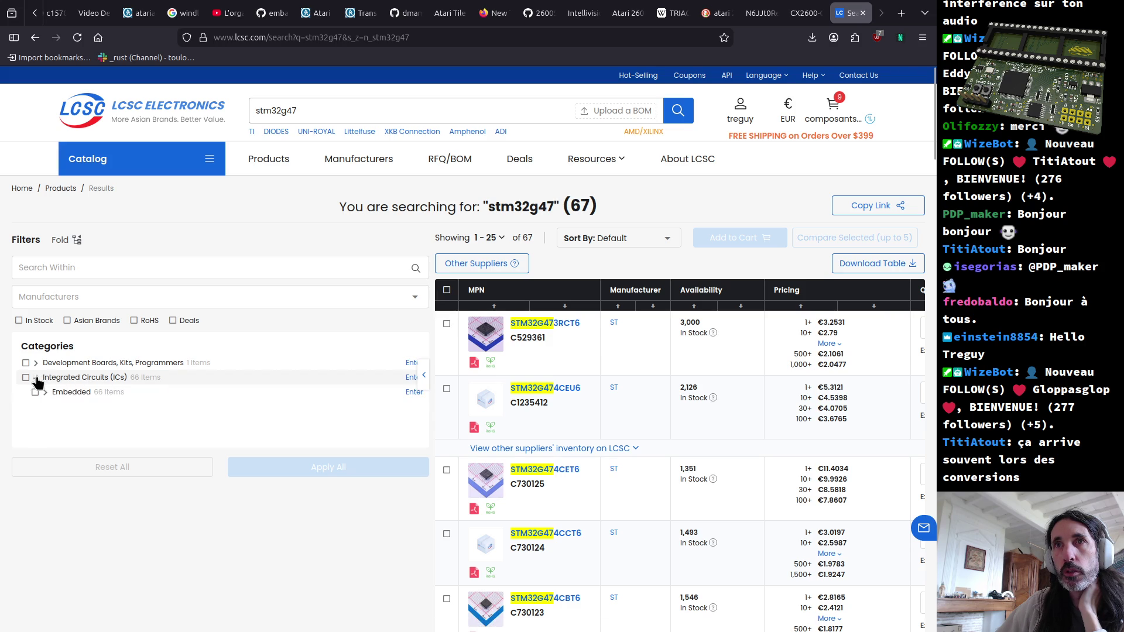
pyautogui.click(46, 392)
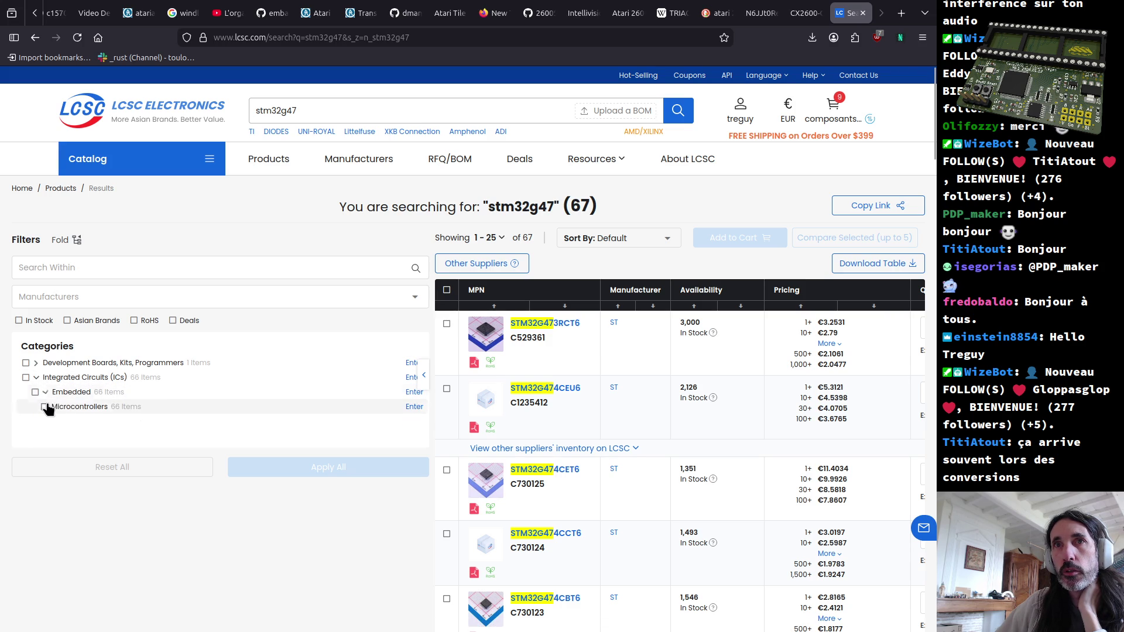
pyautogui.click(413, 406)
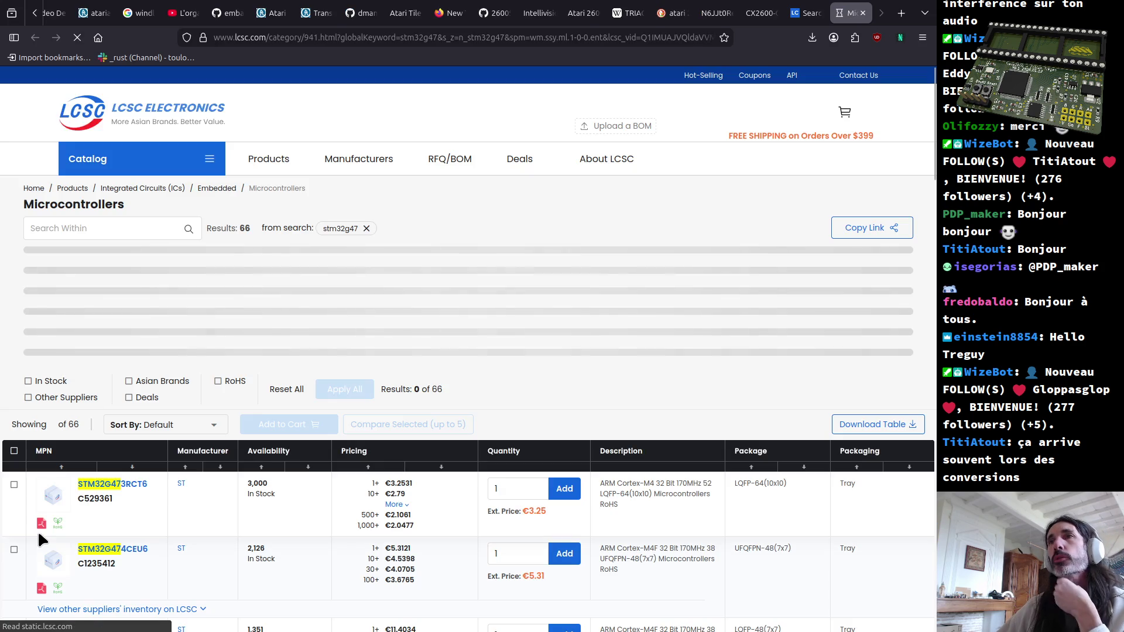
pyautogui.scroll(-3, 396, 368)
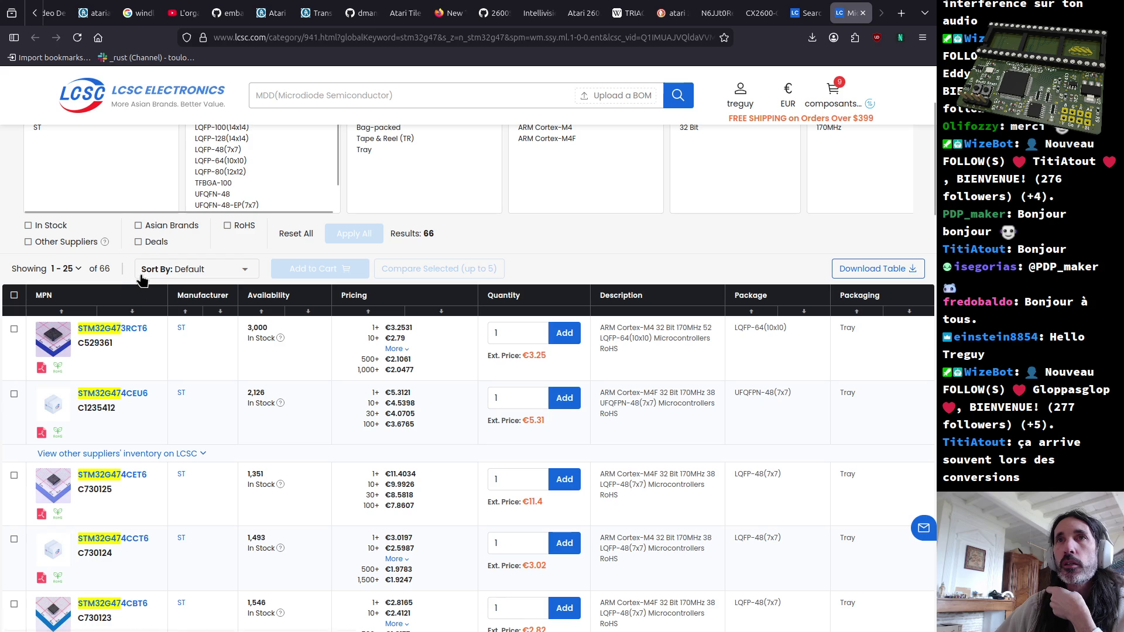
pyautogui.click(27, 226)
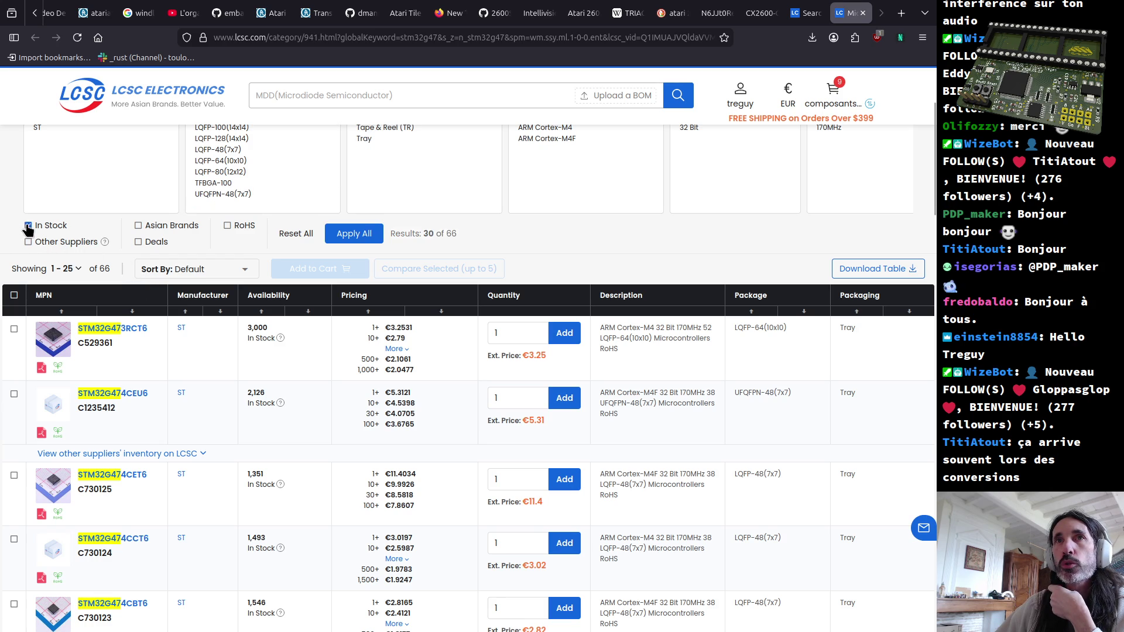
pyautogui.click(364, 234)
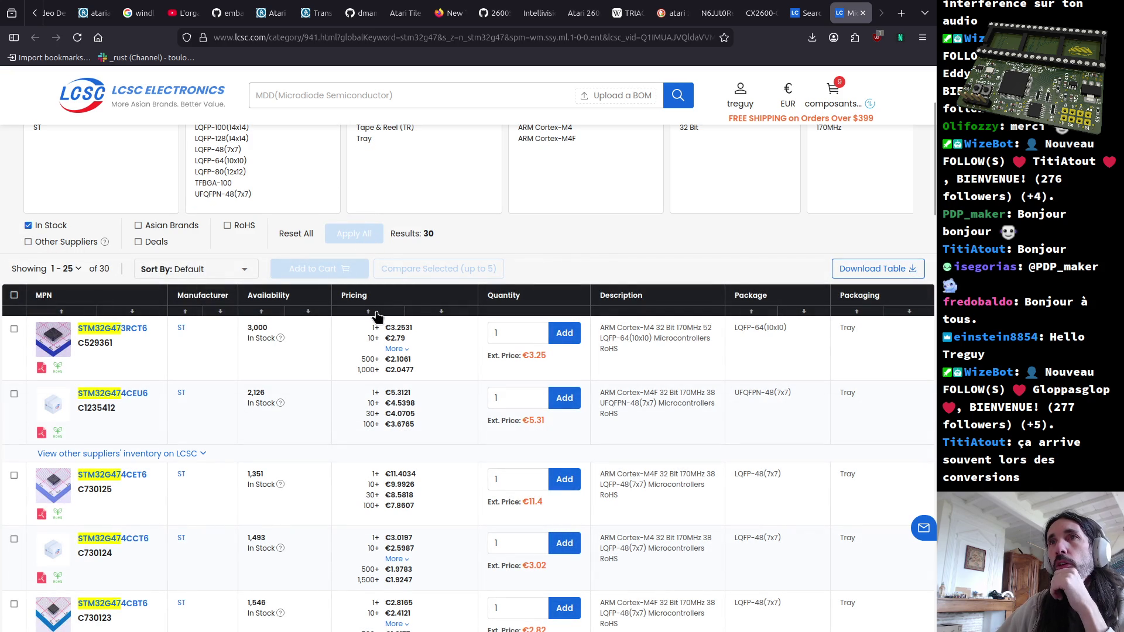
# Step: Sort the 30 in-stock parts by availability, largest stock first, noting the top LQFP-64 part
pyautogui.click(260, 311)
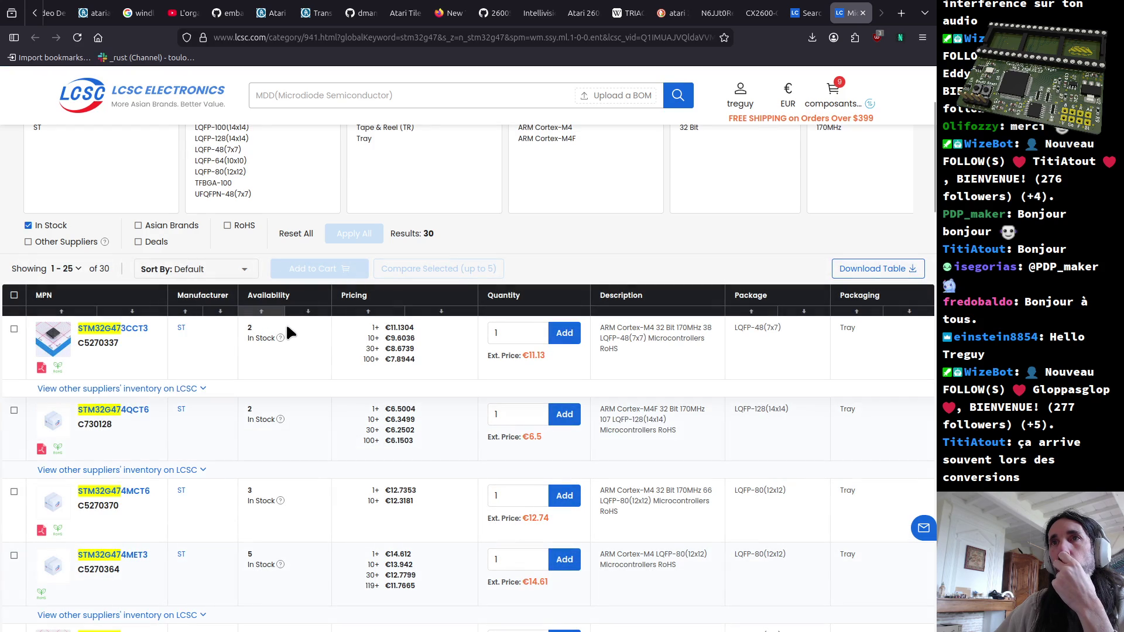
pyautogui.click(304, 315)
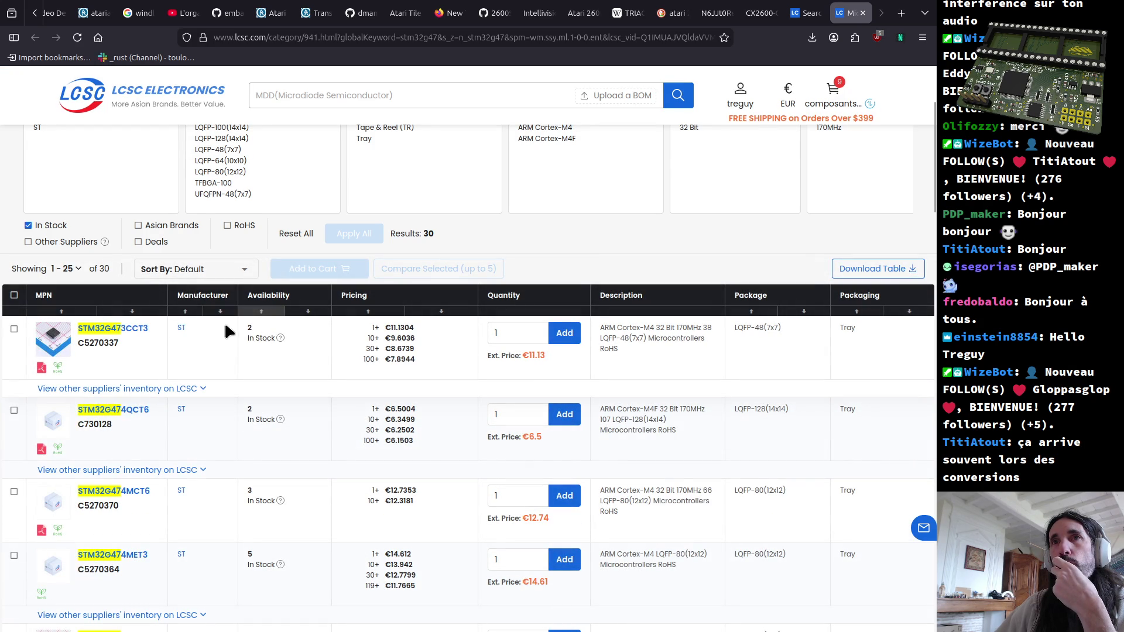
pyautogui.click(308, 312)
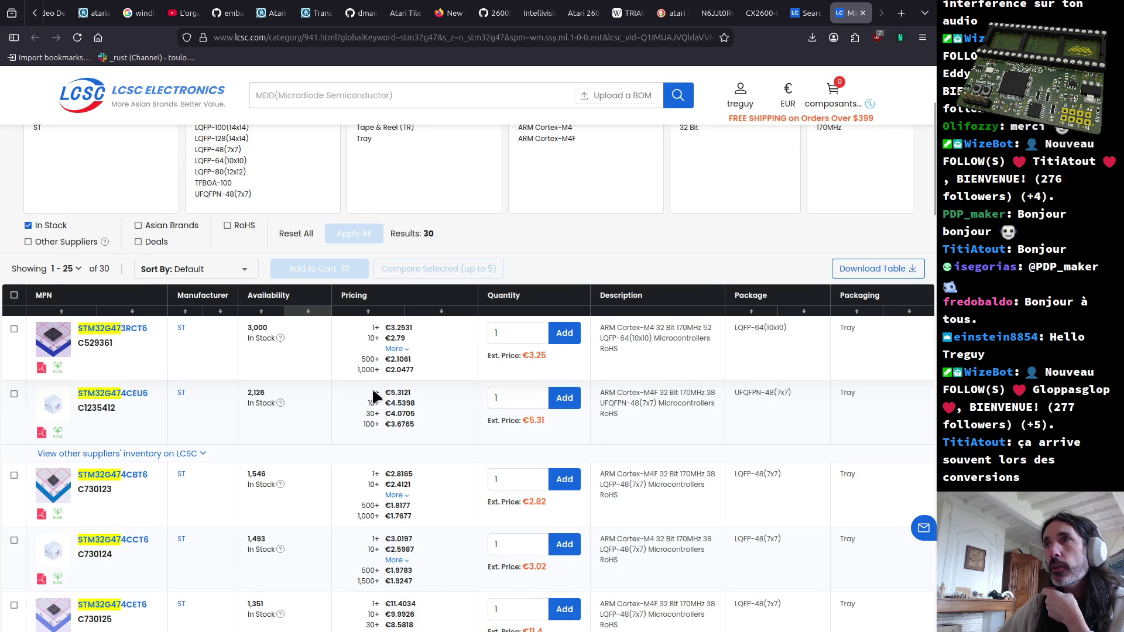
pyautogui.moveTo(733, 327); pyautogui.dragTo(765, 330)
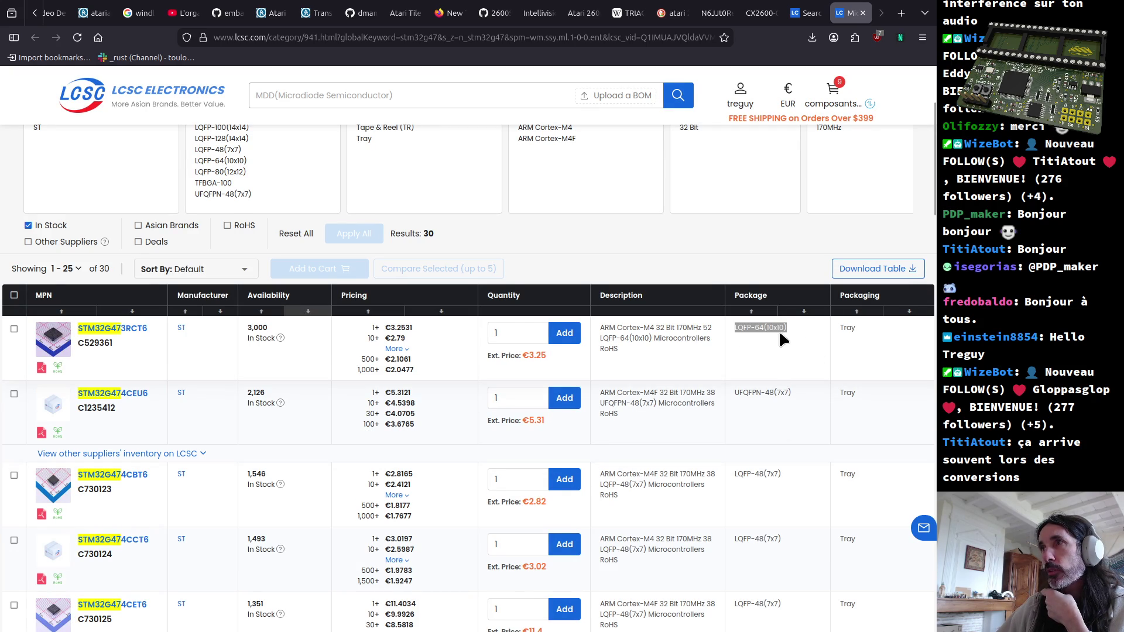
pyautogui.hotkey('alt', 'Tab')
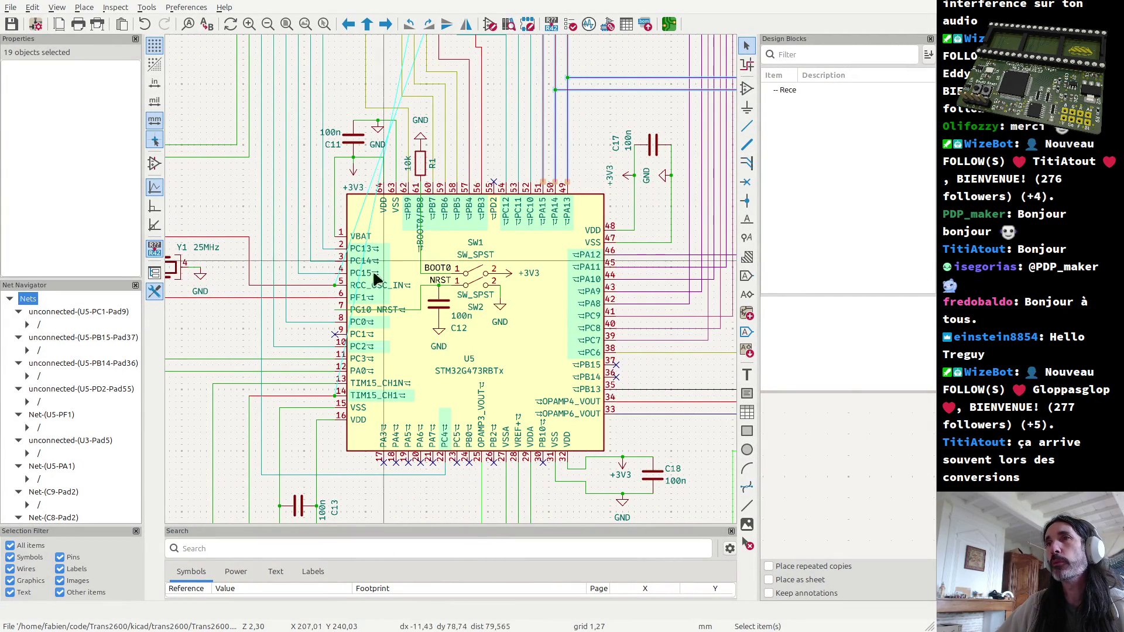
# Step: Return from the KiCad STM32G473RBTx symbol to the LCSC in-stock results
pyautogui.hotkey('alt', 'Tab')
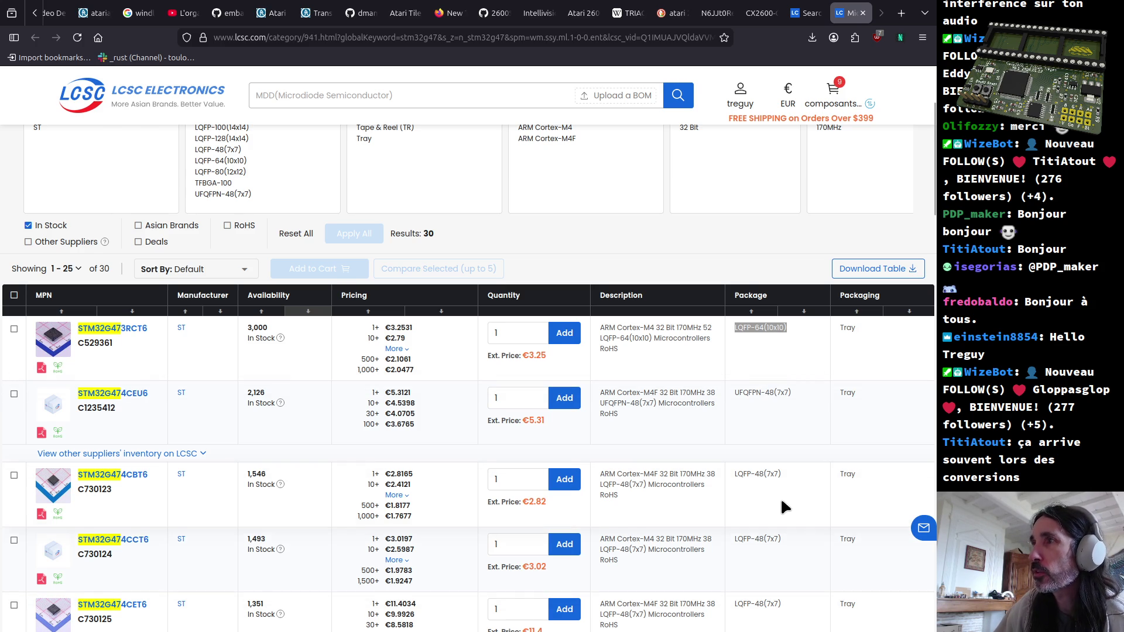
pyautogui.scroll(-3, 781, 497)
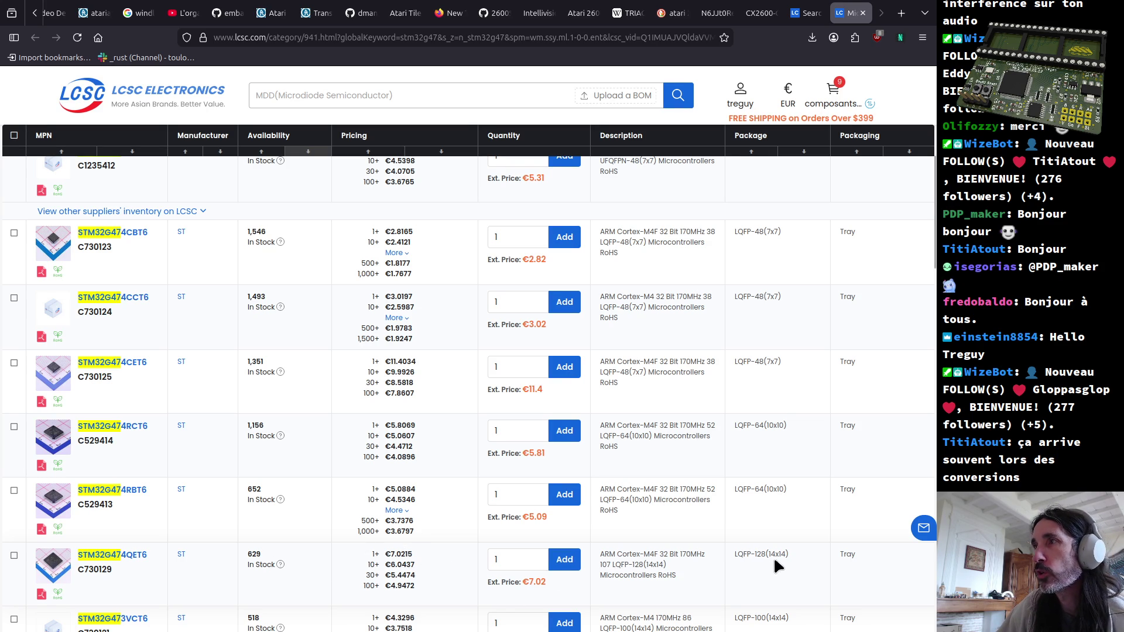
pyautogui.scroll(2, 769, 553)
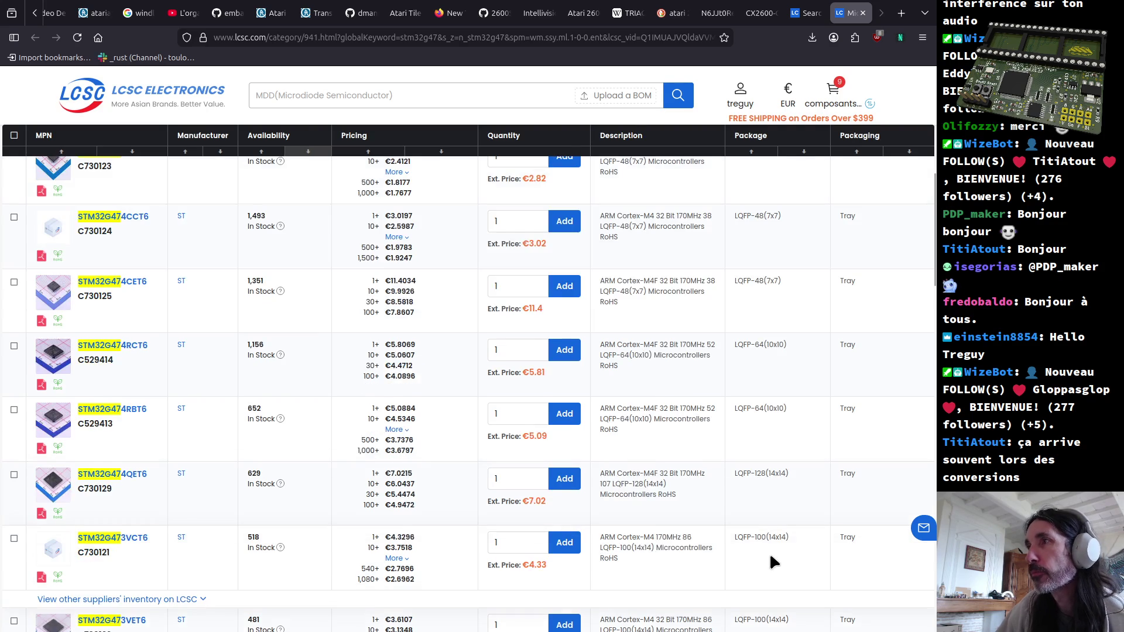
pyautogui.scroll(2, 769, 553)
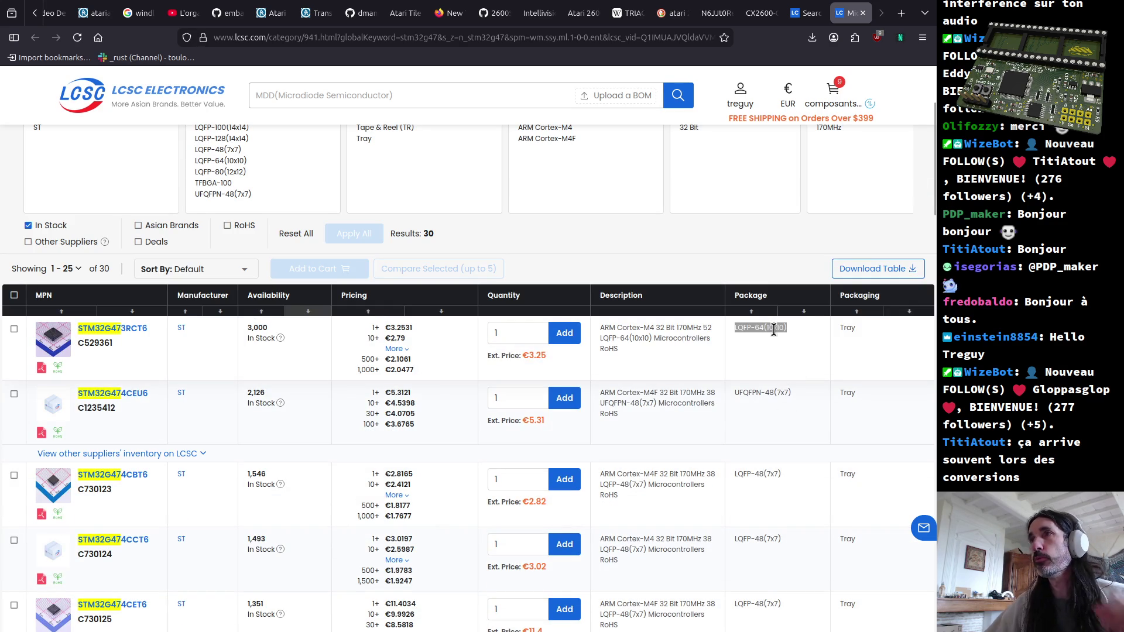
pyautogui.scroll(-3, 772, 328)
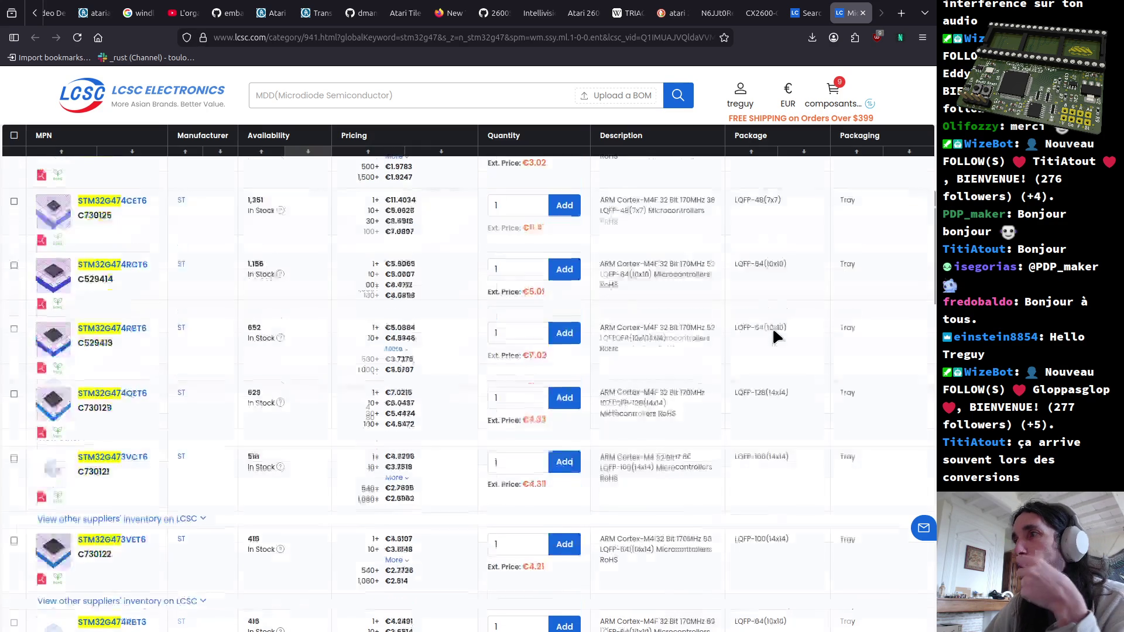
pyautogui.scroll(-2, 772, 328)
# Step: Switch from the LCSC LQFP-64 listings to the KiCad PCB Editor window
pyautogui.hotkey('alt', 'Tab')
pyautogui.hotkey('alt', 'Tab')
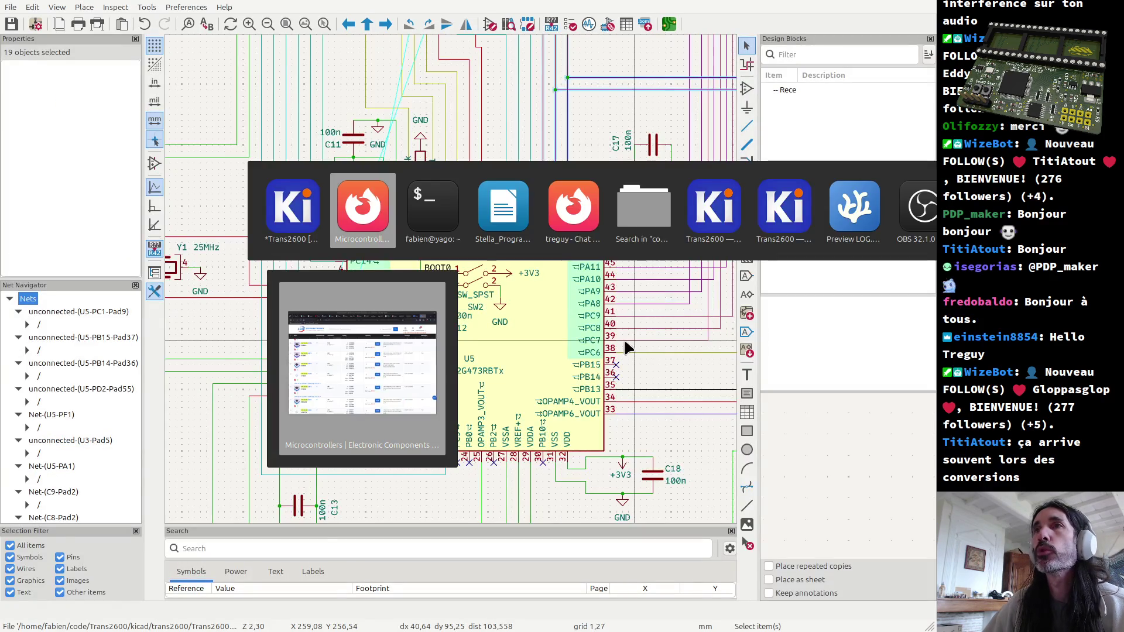
pyautogui.hotkey('alt', 'Tab')
pyautogui.hotkey('alt', 'Tab')
pyautogui.hotkey('alt', 'Tab')
pyautogui.hotkey('alt', 'Tab')
pyautogui.hotkey('alt', 'Tab')
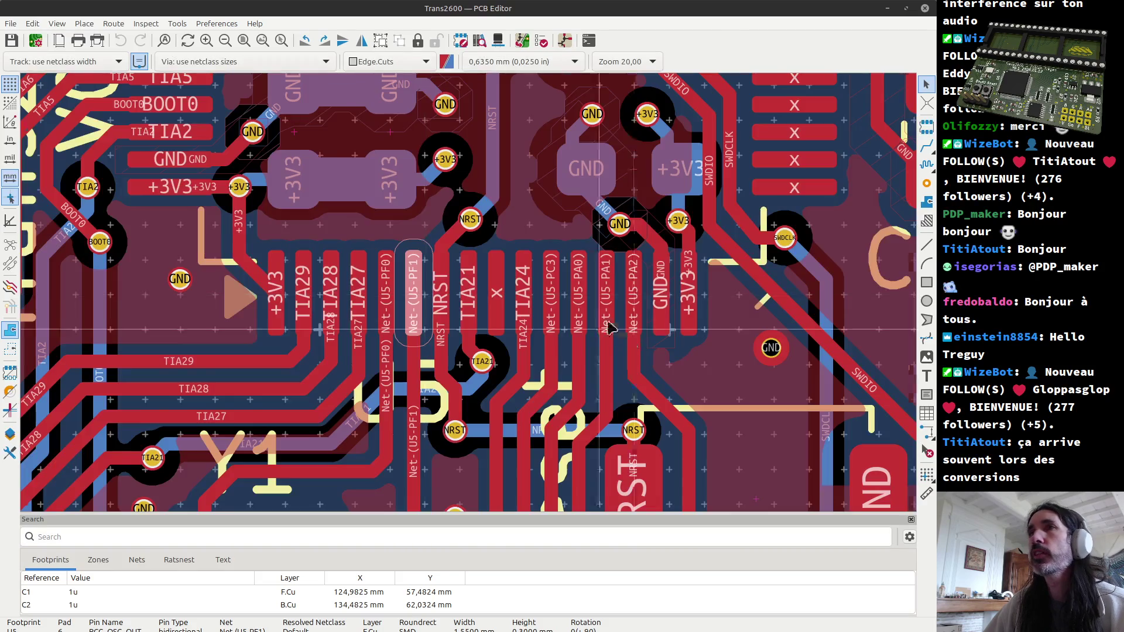
pyautogui.scroll(-4, 440, 264)
pyautogui.scroll(-4, 431, 259)
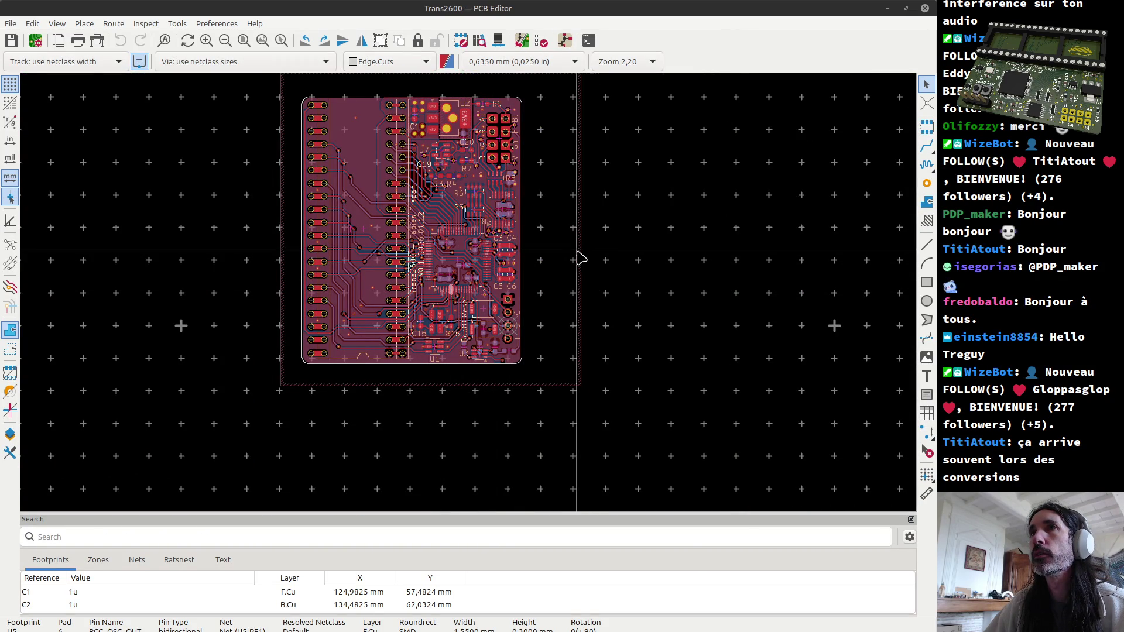
# Step: Move from the Trans2600 board through the schematic back to the LCSC parts list
pyautogui.hotkey('alt', 'Tab')
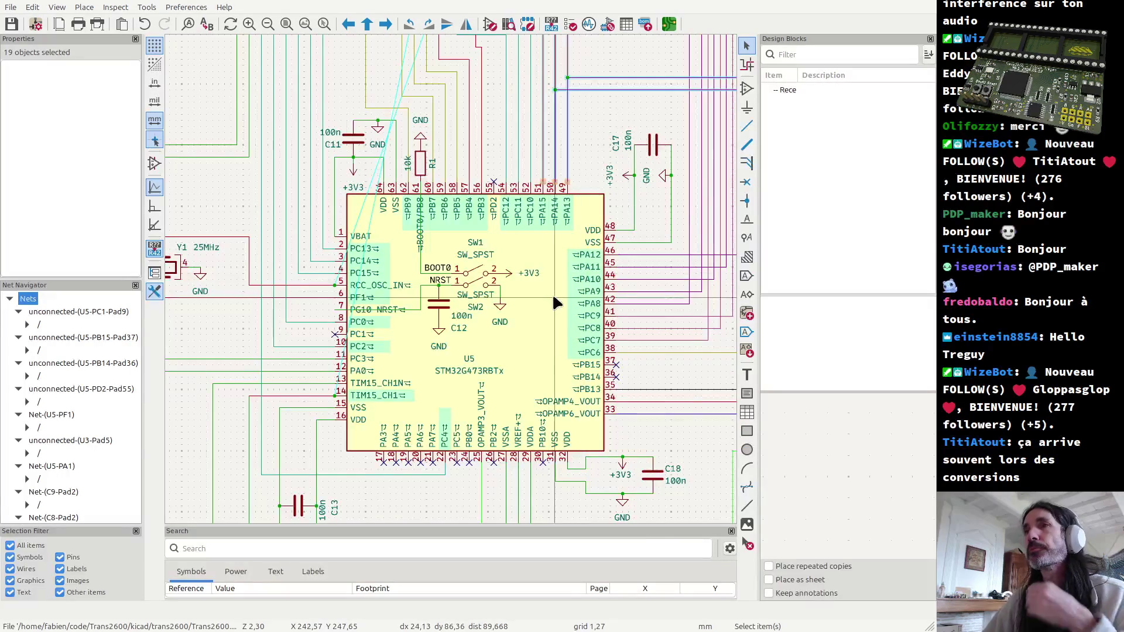
pyautogui.hotkey('alt', 'Tab')
pyautogui.hotkey('alt', 'Tab')
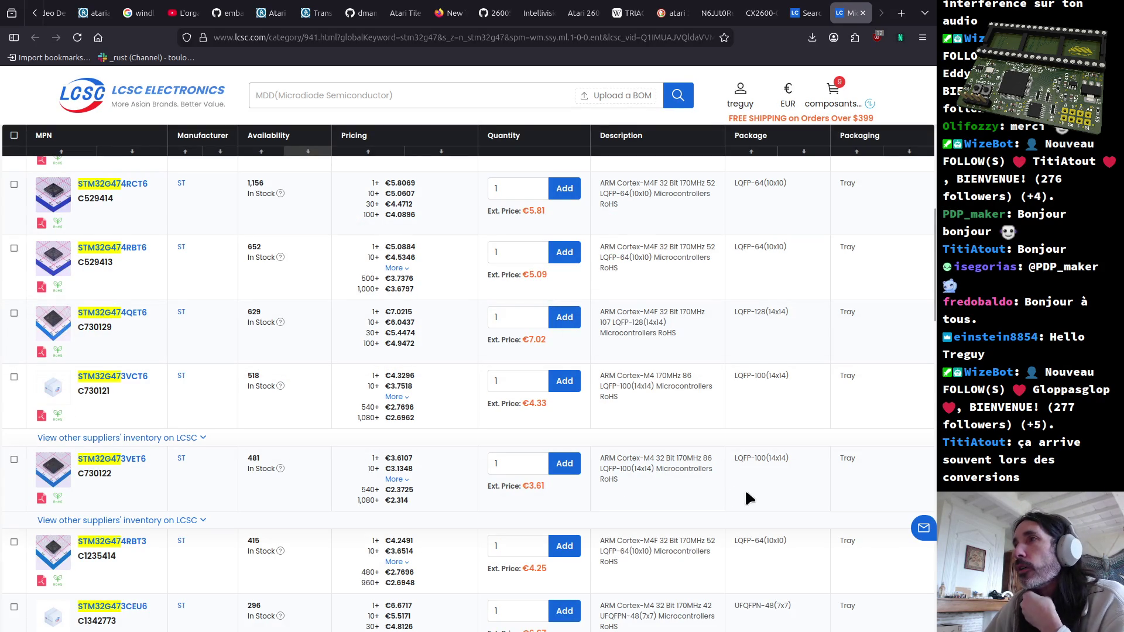
pyautogui.scroll(-3, 792, 479)
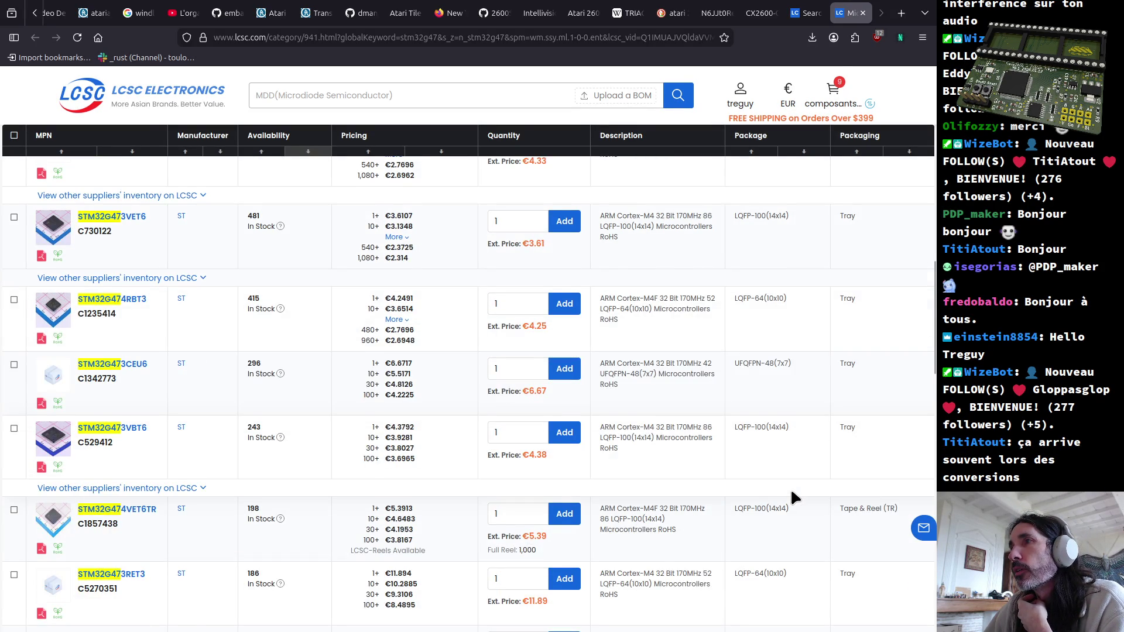
pyautogui.scroll(-2, 791, 488)
pyautogui.scroll(-2, 790, 487)
pyautogui.scroll(-1, 792, 484)
pyautogui.scroll(2, 765, 294)
pyautogui.scroll(3, 753, 351)
pyautogui.scroll(-3, 758, 354)
pyautogui.scroll(-3, 761, 404)
pyautogui.moveTo(758, 395); pyautogui.dragTo(783, 397)
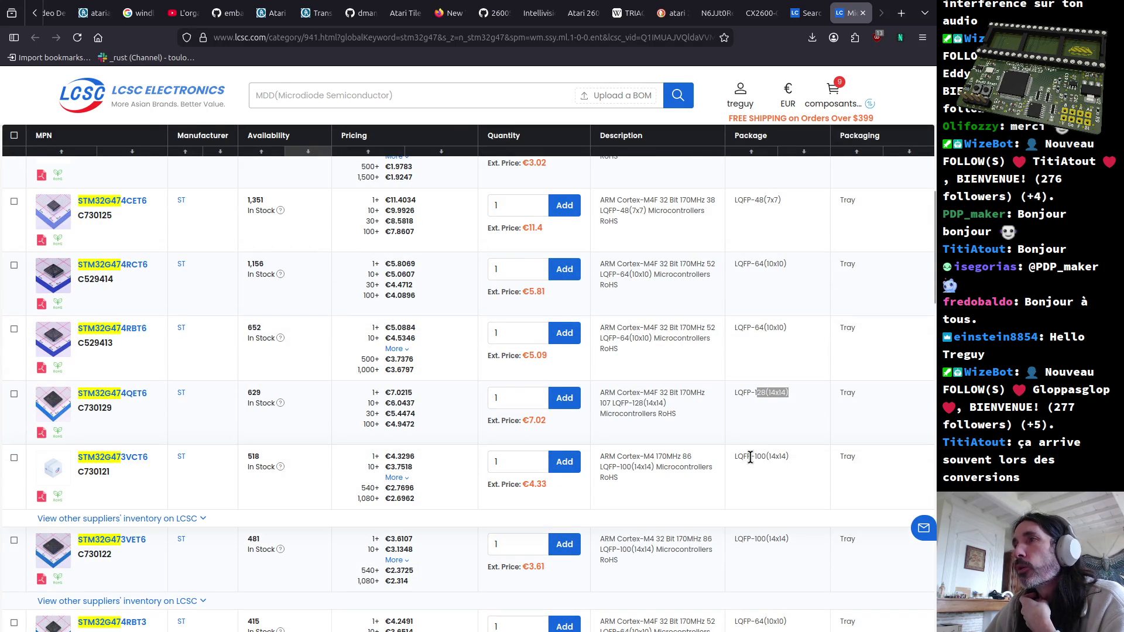
pyautogui.click(437, 454)
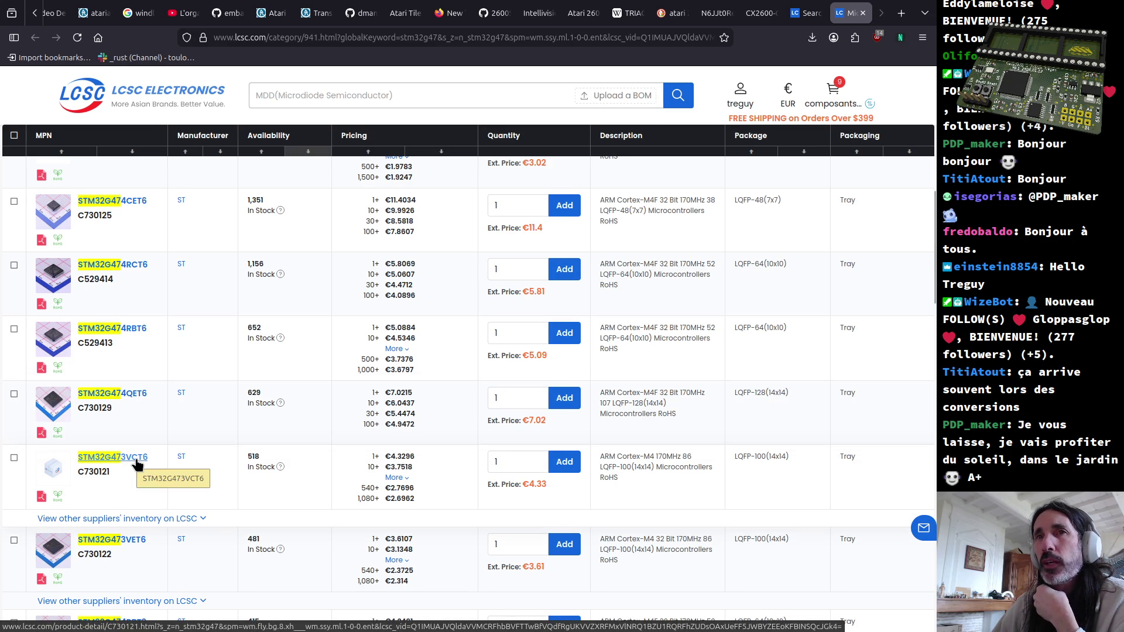
pyautogui.middleClick(680, 474)
pyautogui.middleClick(733, 479)
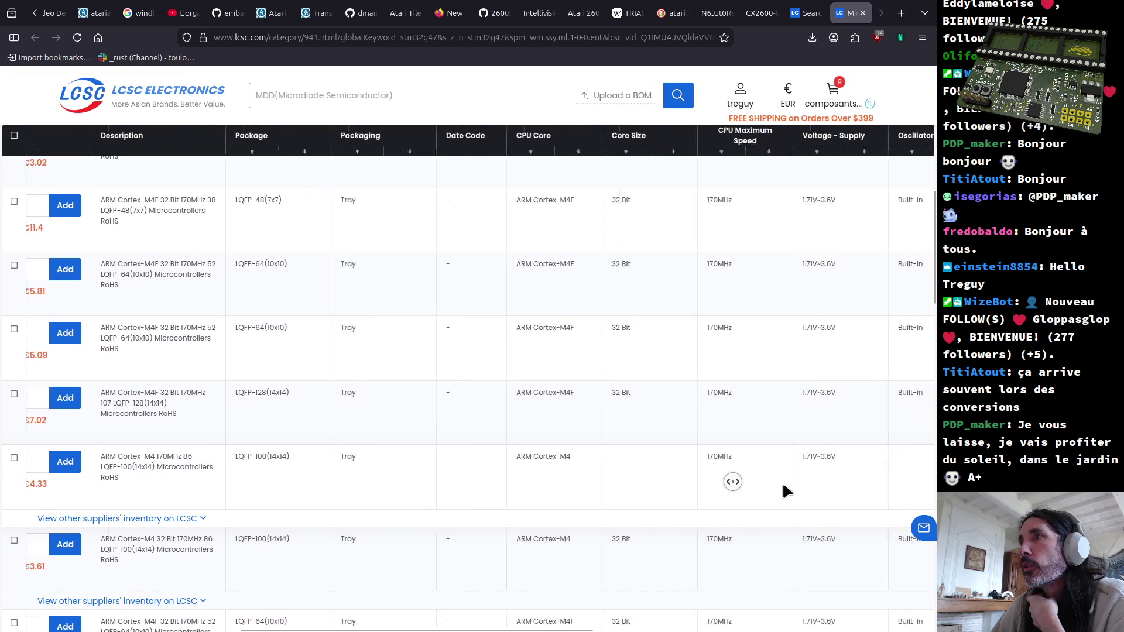
pyautogui.middleClick(783, 486)
pyautogui.middleClick(779, 485)
pyautogui.middleClick(812, 481)
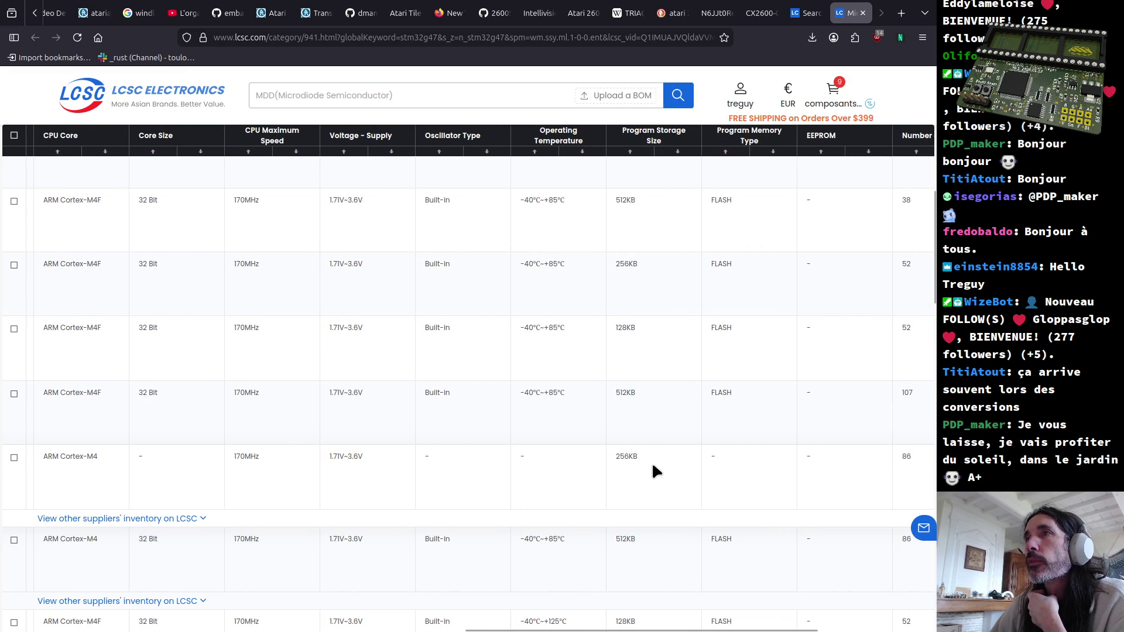
pyautogui.moveTo(631, 457); pyautogui.dragTo(612, 462)
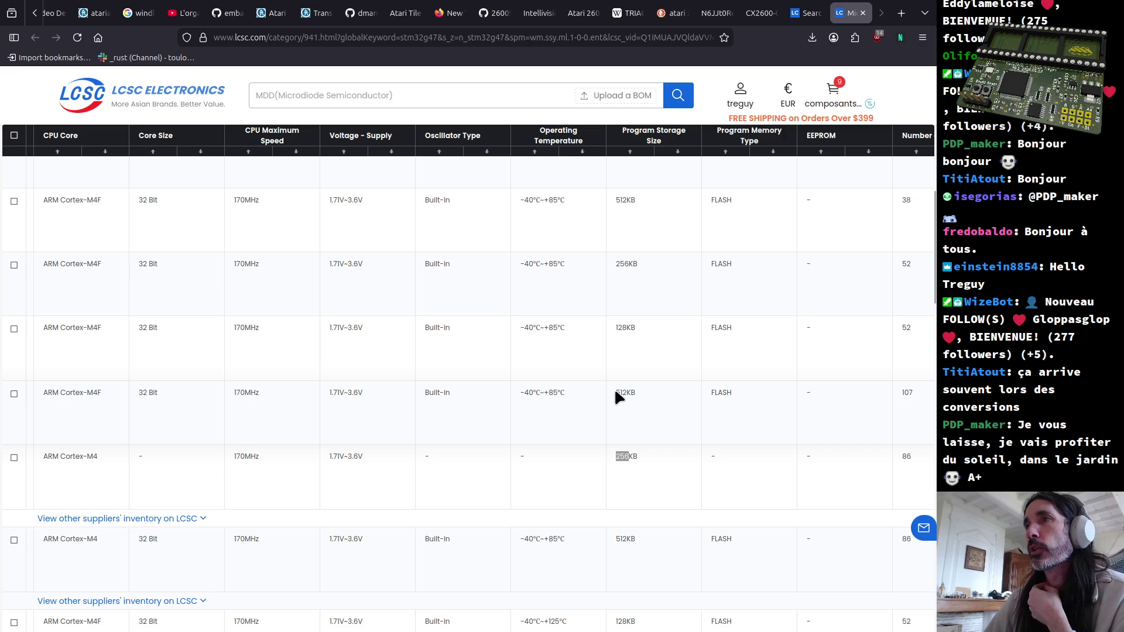
pyautogui.middleClick(660, 474)
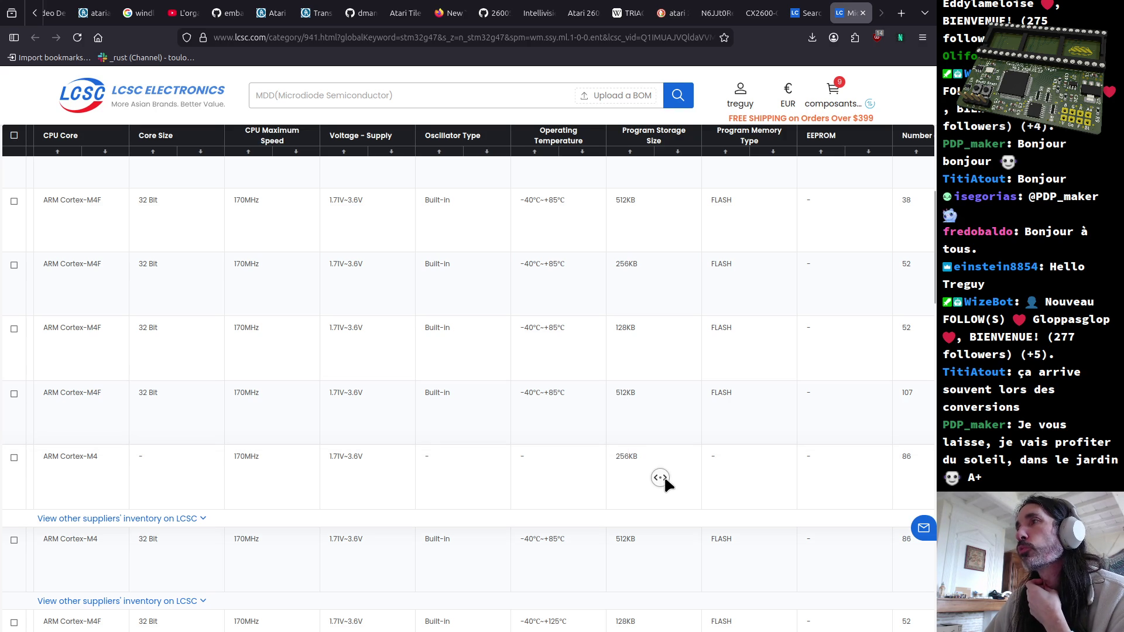
pyautogui.middleClick(715, 484)
pyautogui.middleClick(619, 481)
pyautogui.middleClick(550, 482)
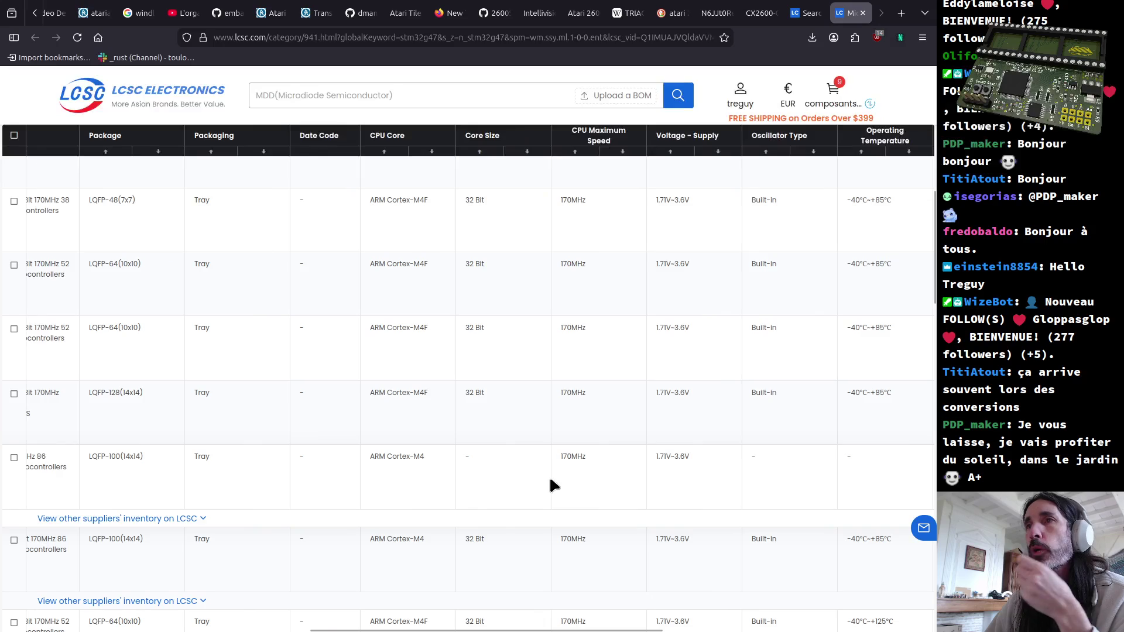
pyautogui.middleClick(531, 483)
pyautogui.middleClick(220, 470)
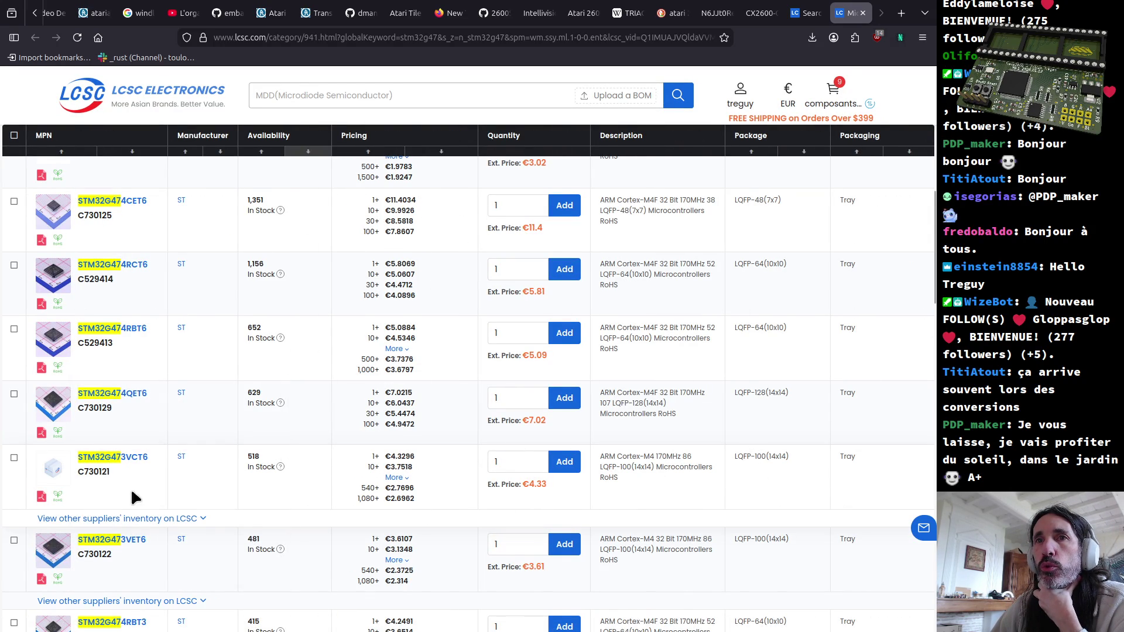
pyautogui.click(201, 520)
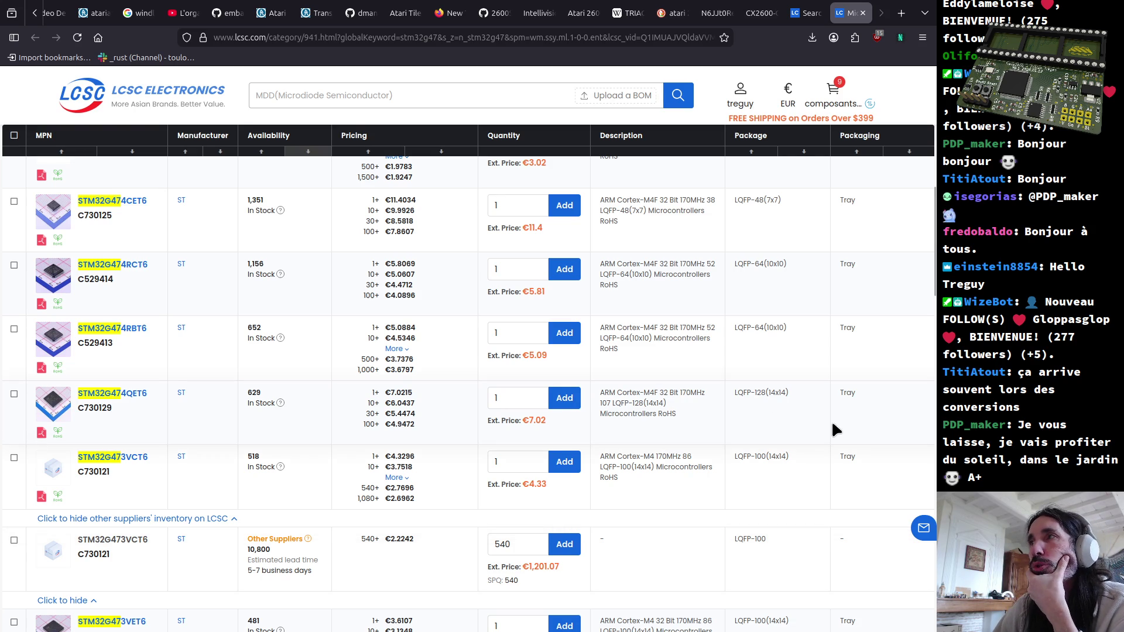
pyautogui.scroll(-3, 776, 437)
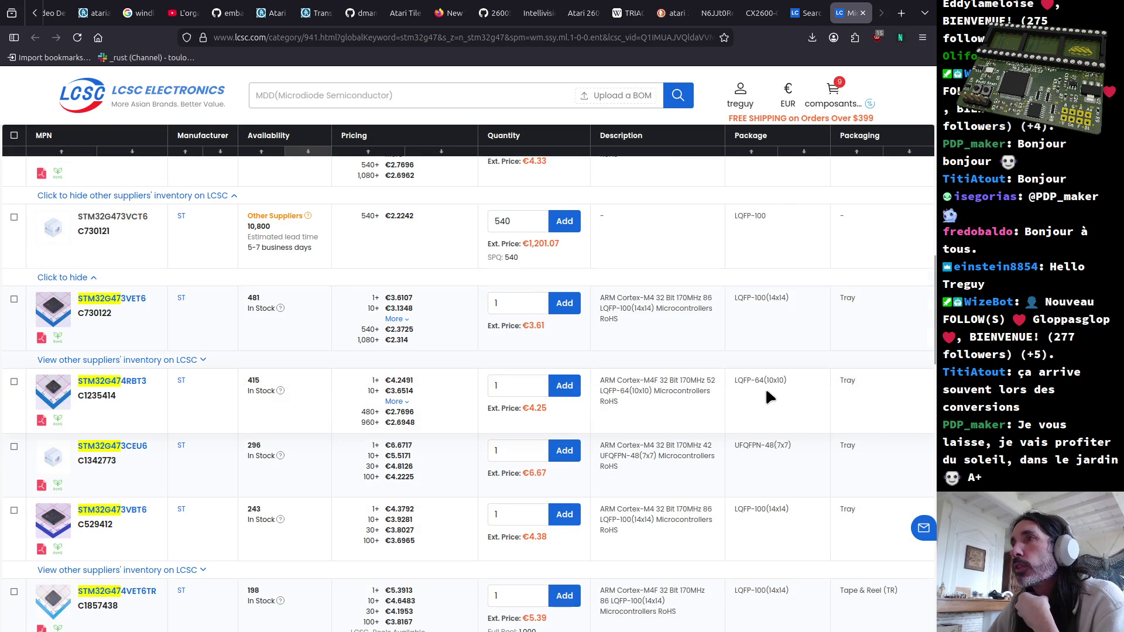
pyautogui.scroll(-2, 729, 360)
pyautogui.scroll(-4, 730, 359)
pyautogui.scroll(-3, 744, 394)
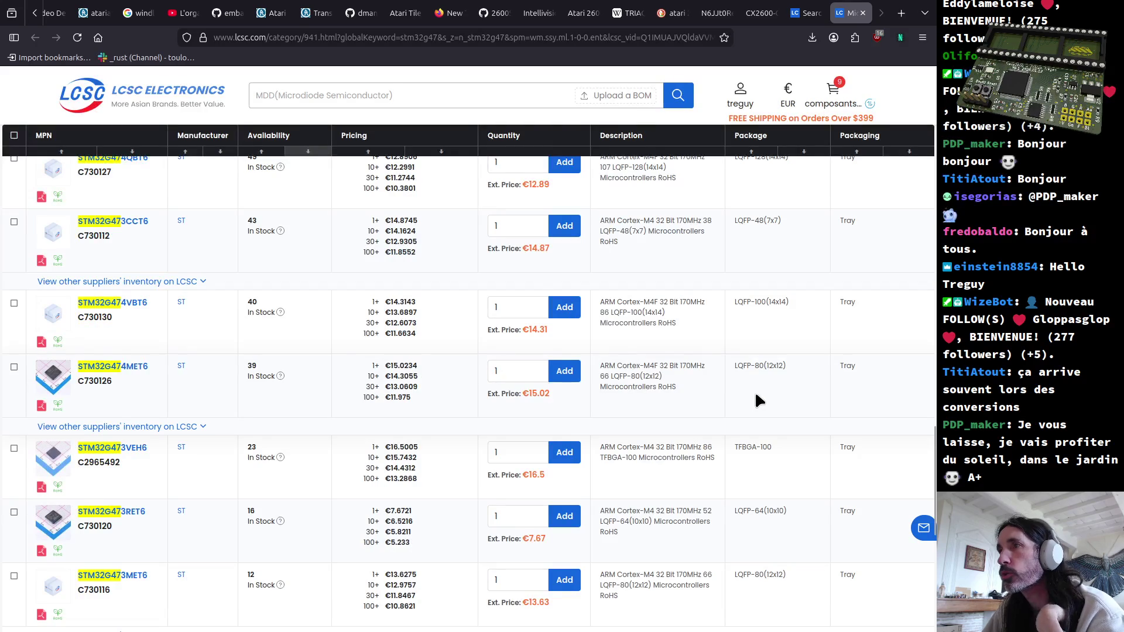
pyautogui.scroll(-3, 751, 395)
pyautogui.moveTo(770, 414); pyautogui.dragTo(744, 412)
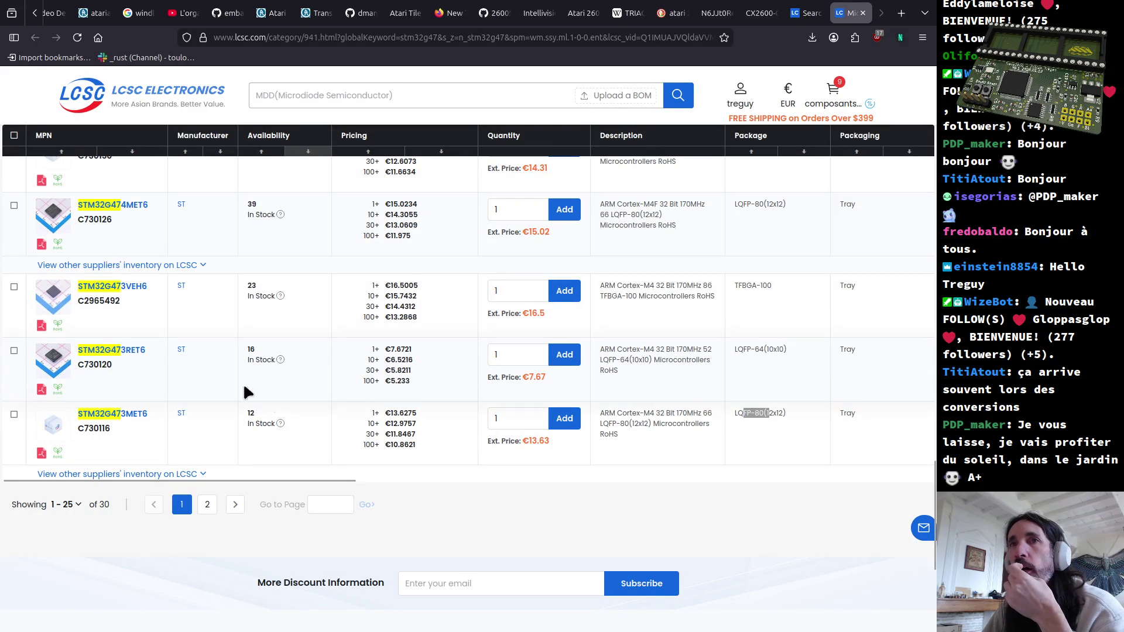
pyautogui.doubleClick(250, 414)
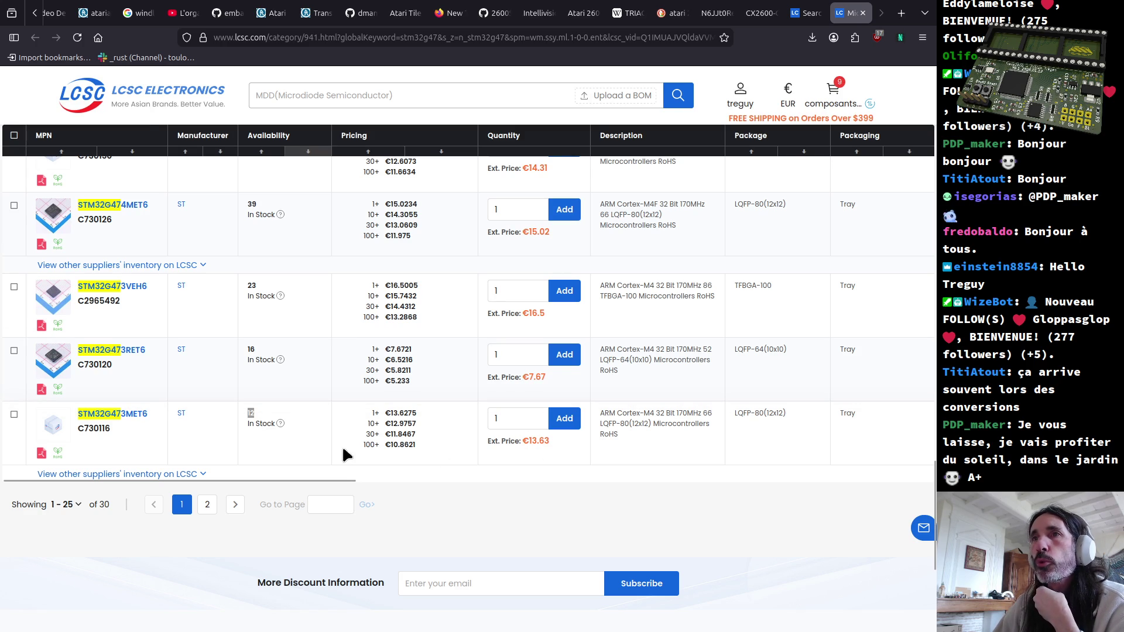
pyautogui.click(425, 409)
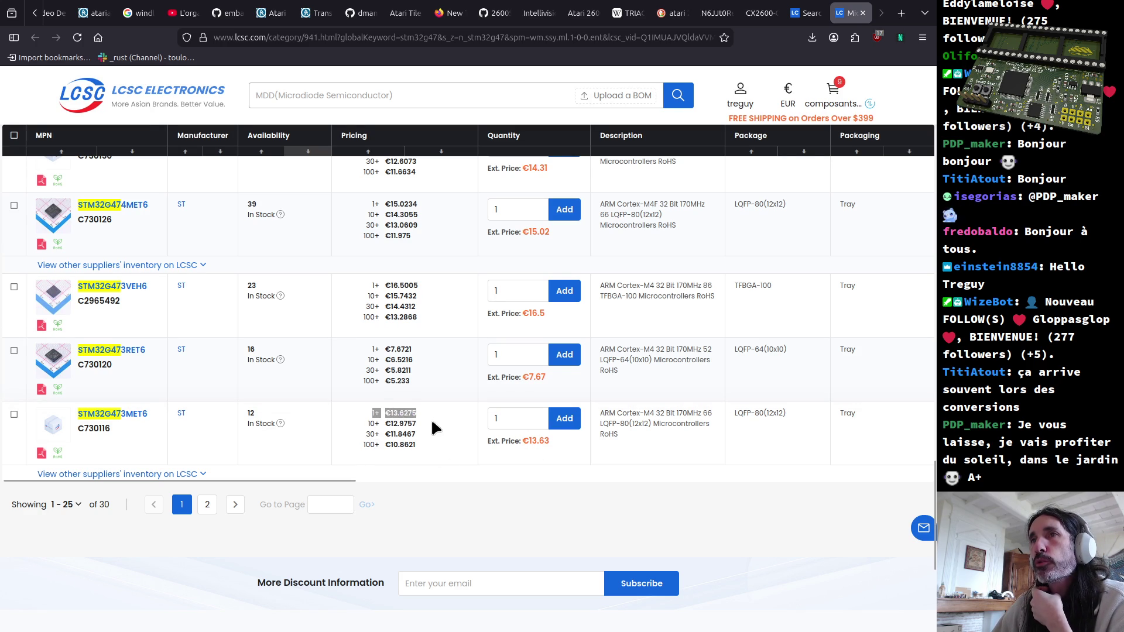
pyautogui.moveTo(393, 412); pyautogui.dragTo(427, 407)
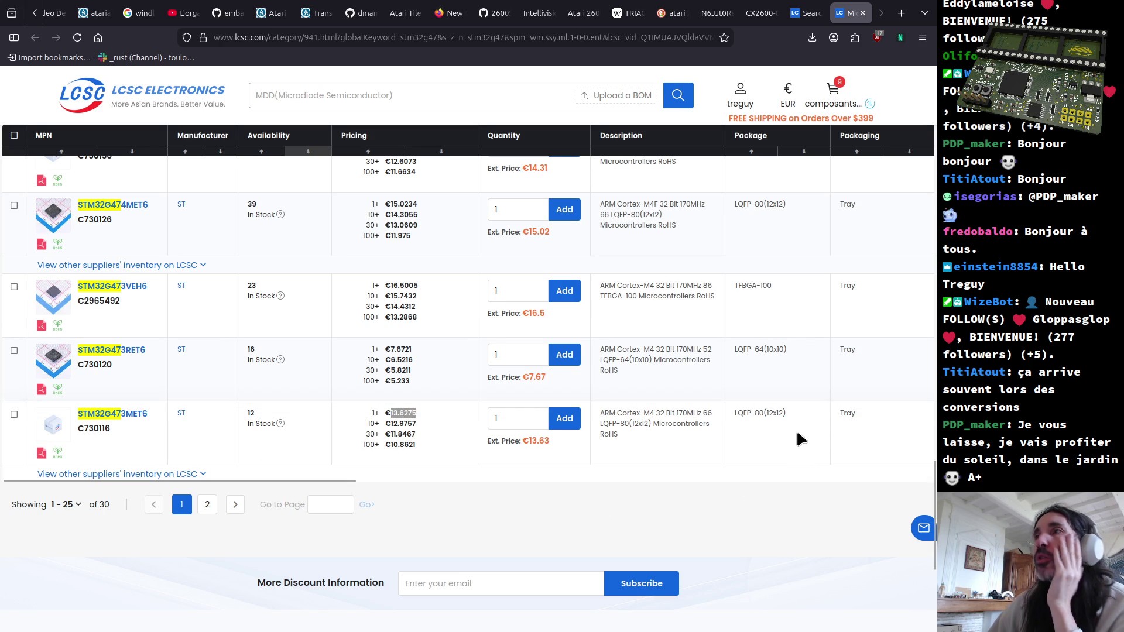
pyautogui.scroll(5, 775, 422)
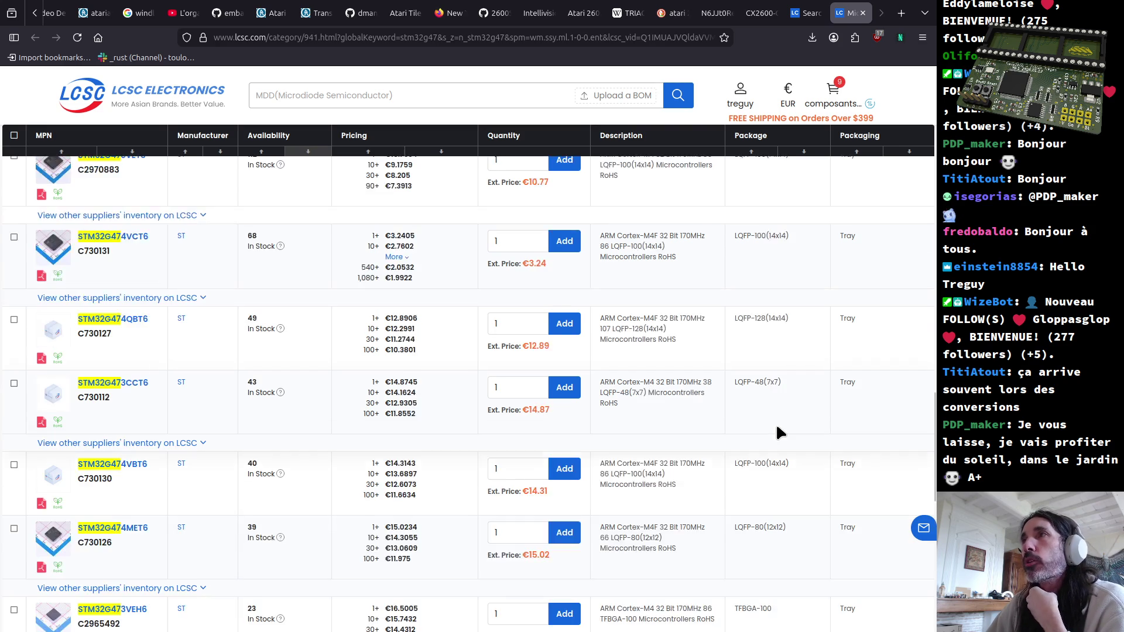
pyautogui.scroll(5, 776, 422)
pyautogui.scroll(3, 776, 429)
pyautogui.scroll(3, 776, 430)
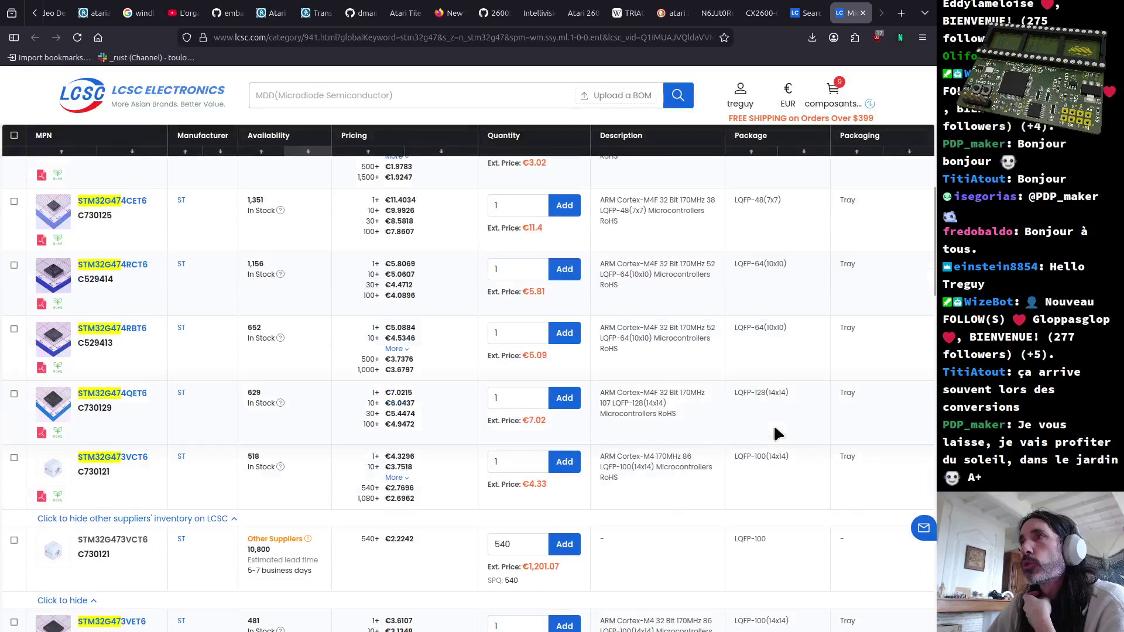
pyautogui.scroll(3, 776, 432)
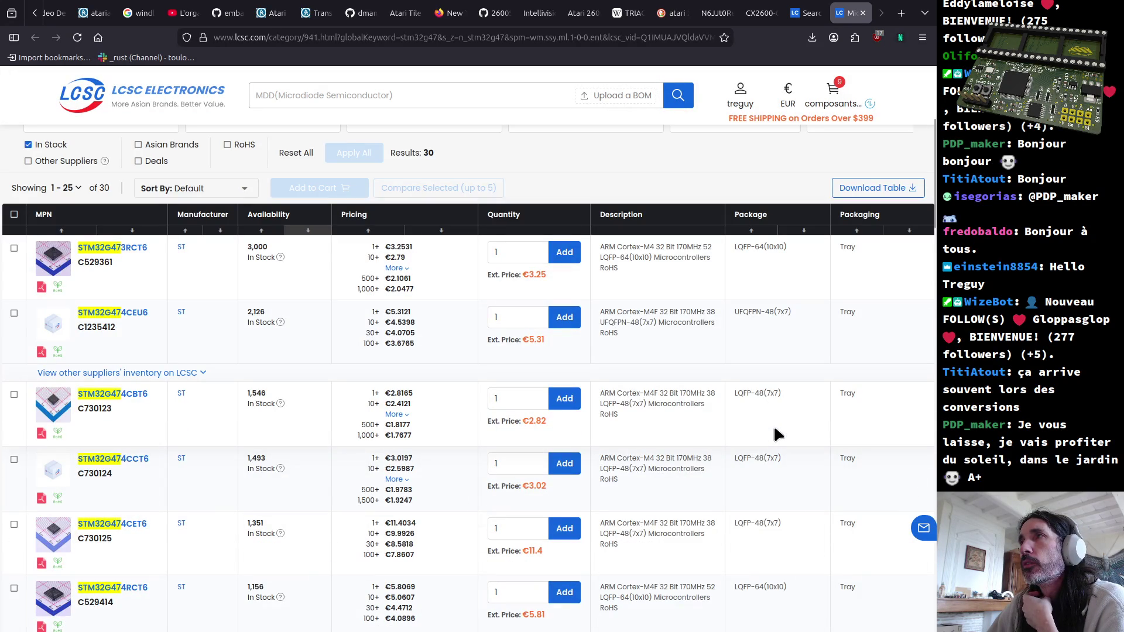
pyautogui.scroll(3, 773, 424)
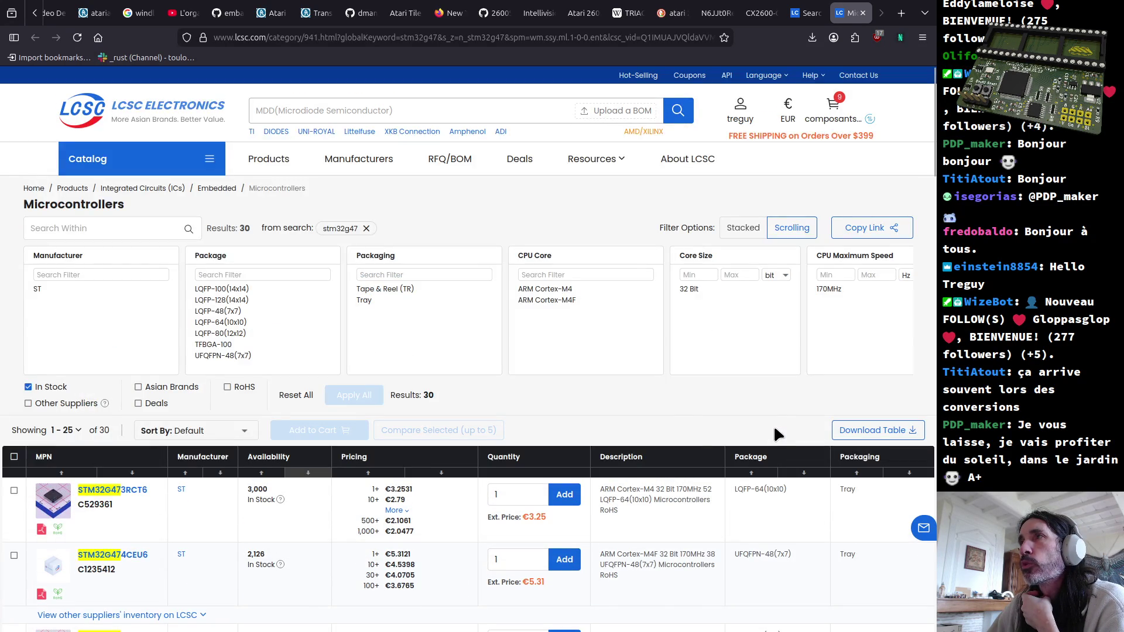
pyautogui.scroll(-4, 774, 424)
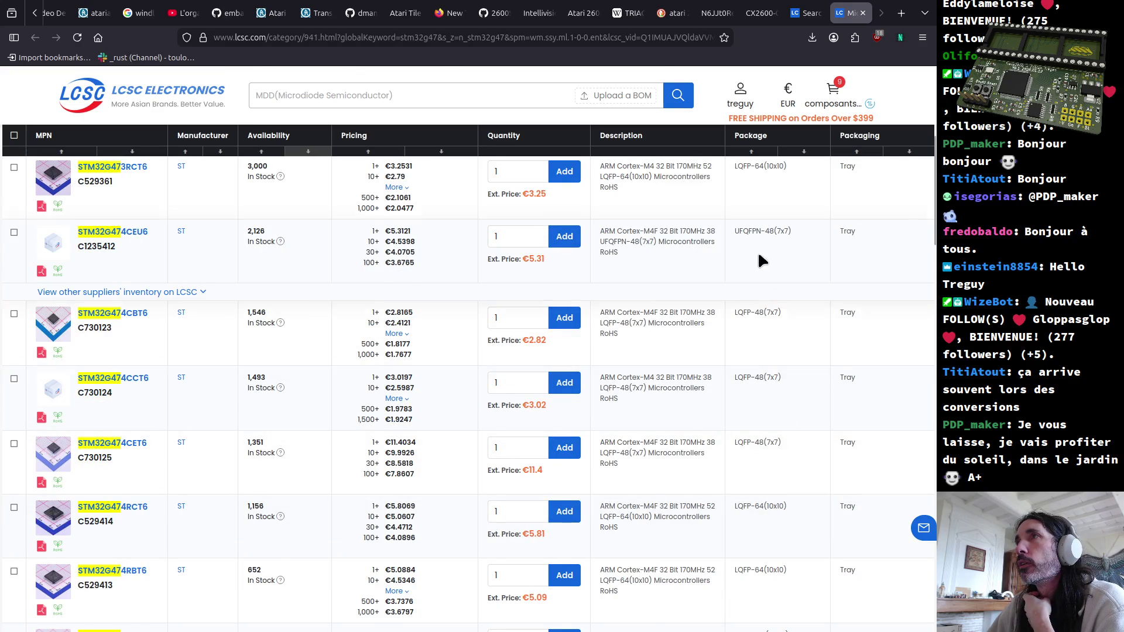
pyautogui.scroll(-3, 752, 290)
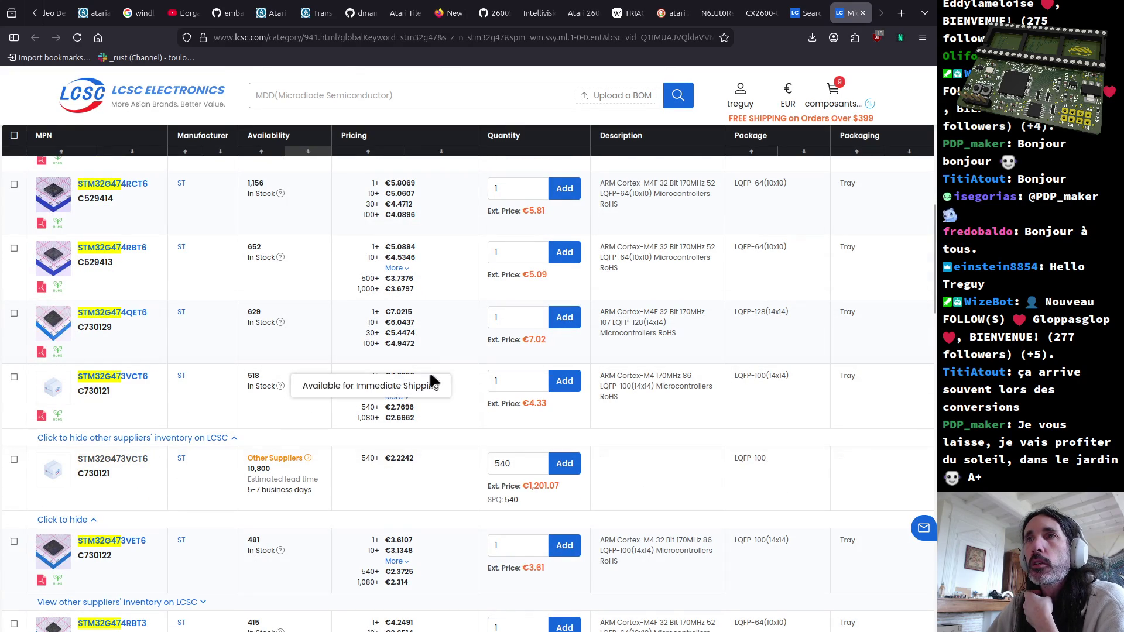
# Step: Sort the LCSC STM32G47 results by price, cheapest first
pyautogui.moveTo(415, 376); pyautogui.dragTo(387, 380)
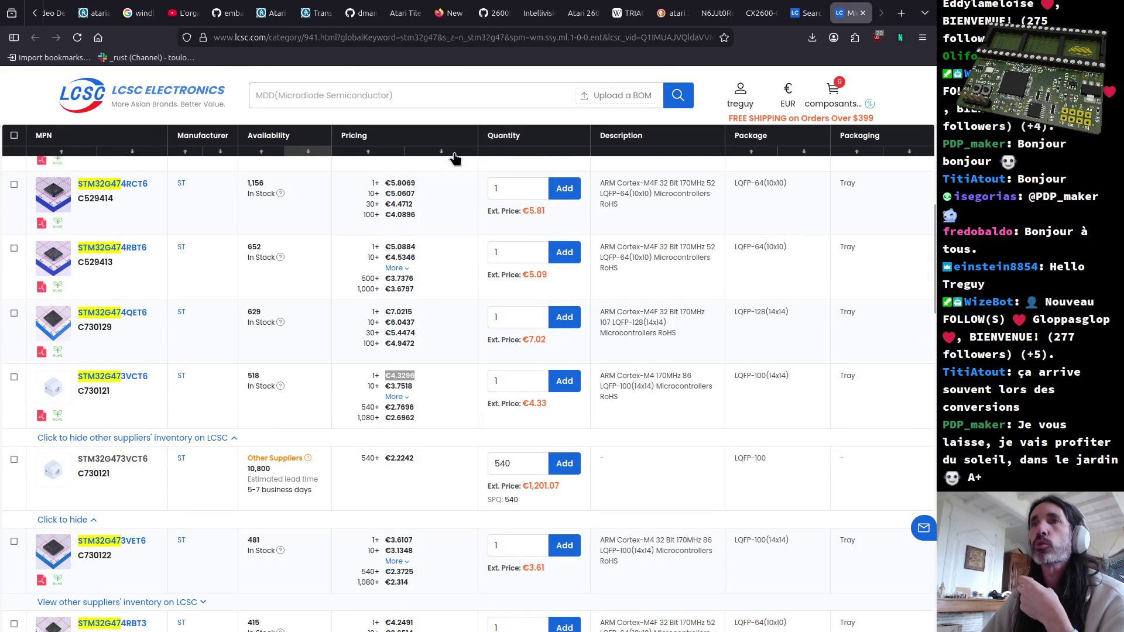
pyautogui.scroll(4, 460, 402)
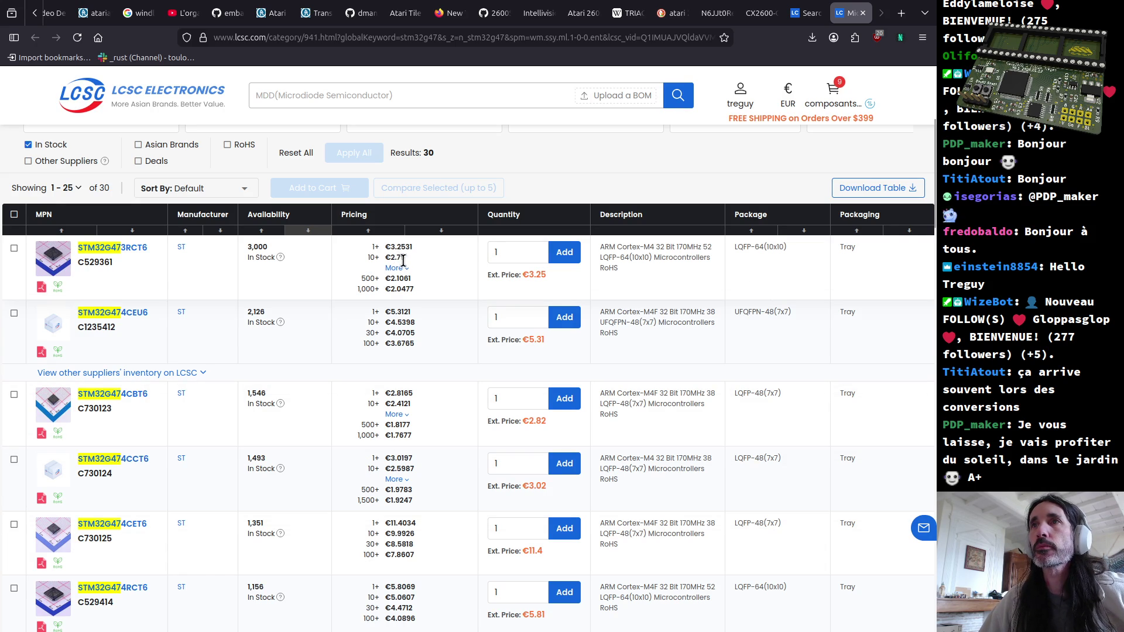
pyautogui.click(446, 233)
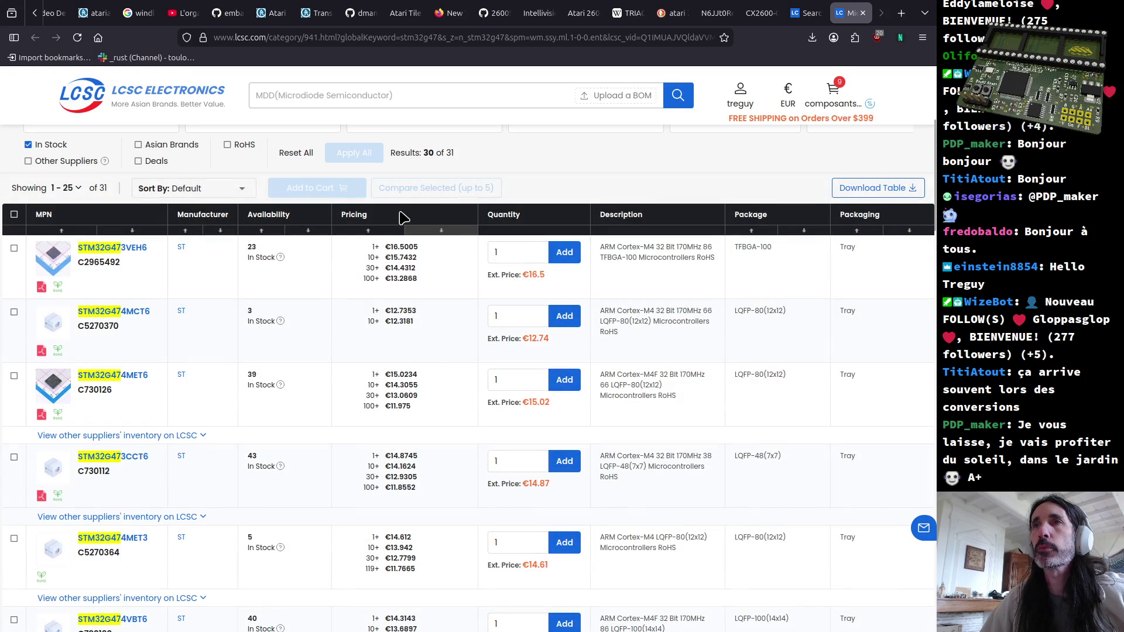
pyautogui.click(371, 233)
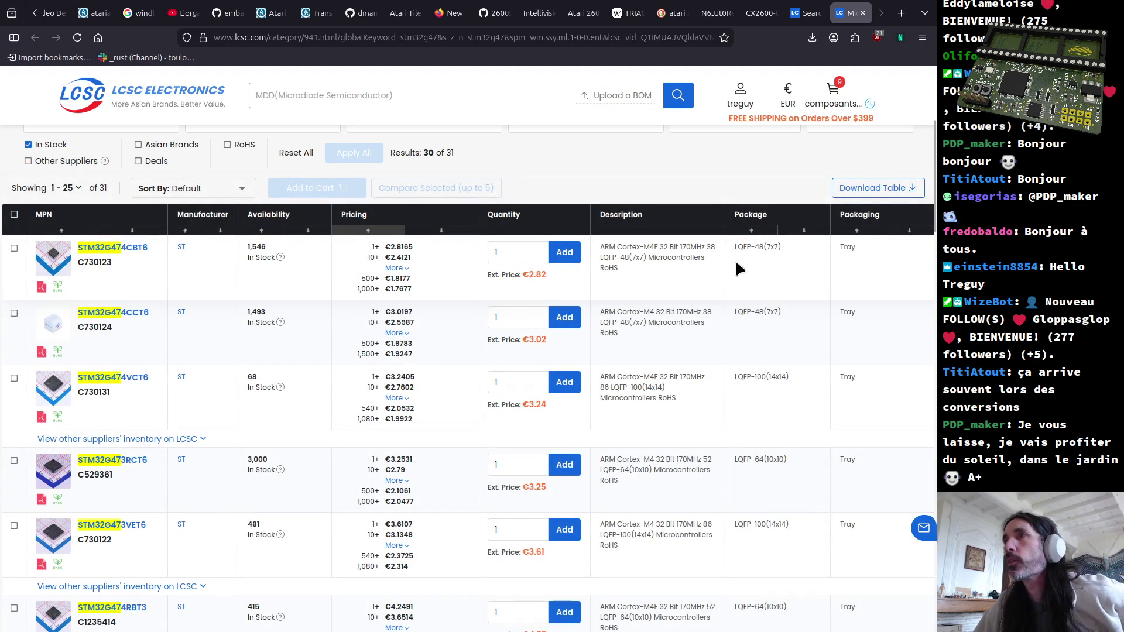
# Step: Check the STM32G474VCT6's 14x14 package and 68-unit stock, then pick LQFP-100(14x14) as package filter
pyautogui.moveTo(795, 377); pyautogui.dragTo(765, 376)
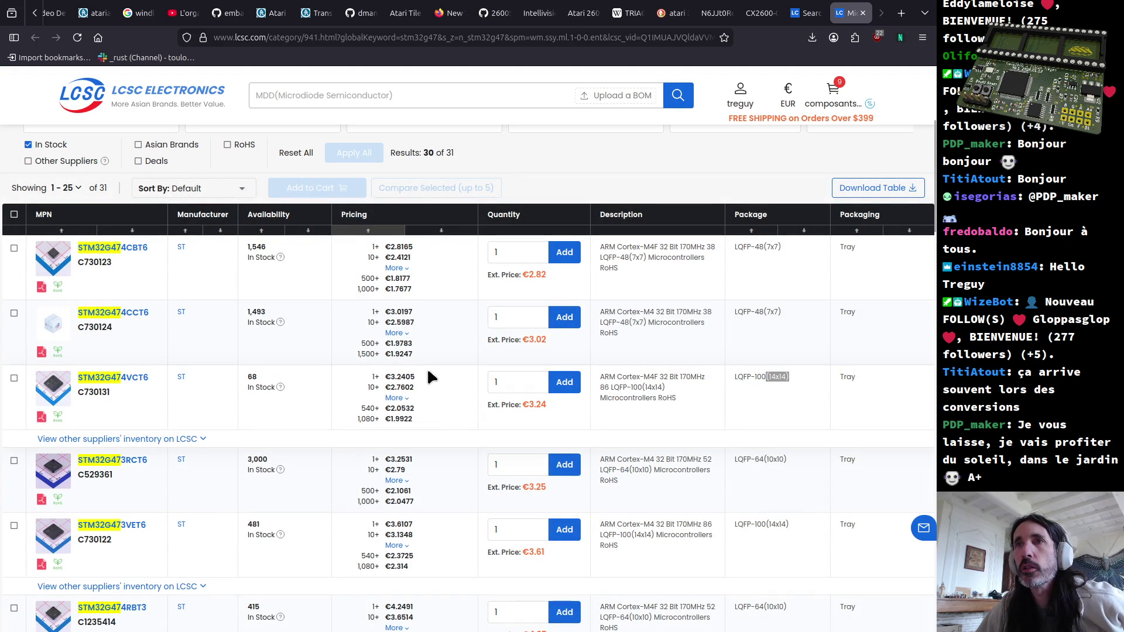
pyautogui.moveTo(265, 375); pyautogui.dragTo(252, 380)
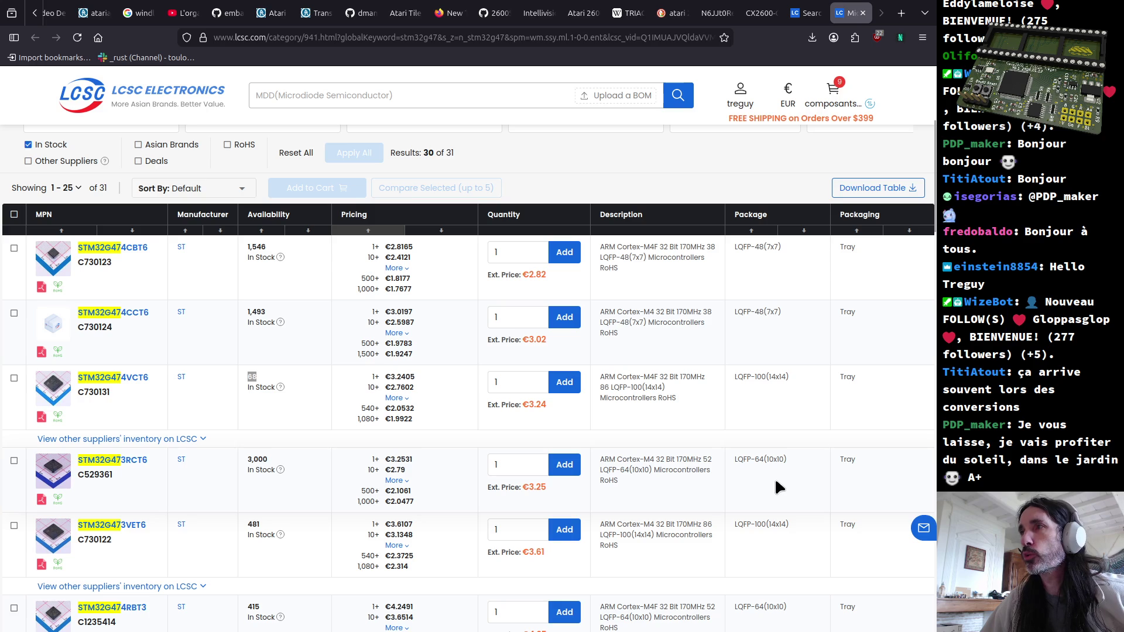
pyautogui.scroll(3, 223, 202)
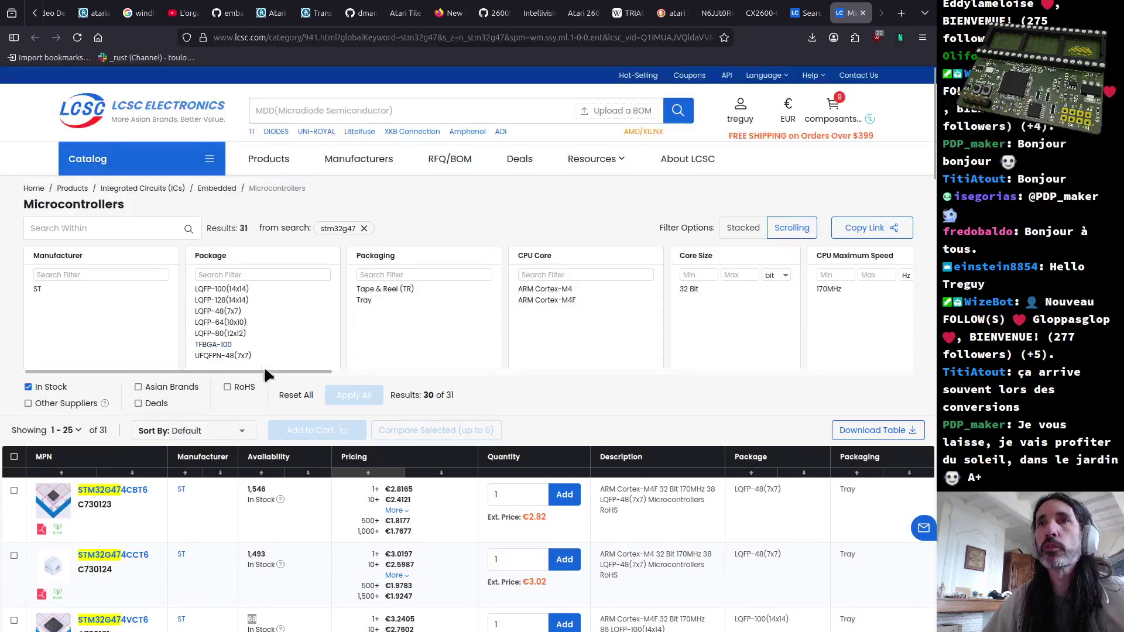
pyautogui.click(223, 289)
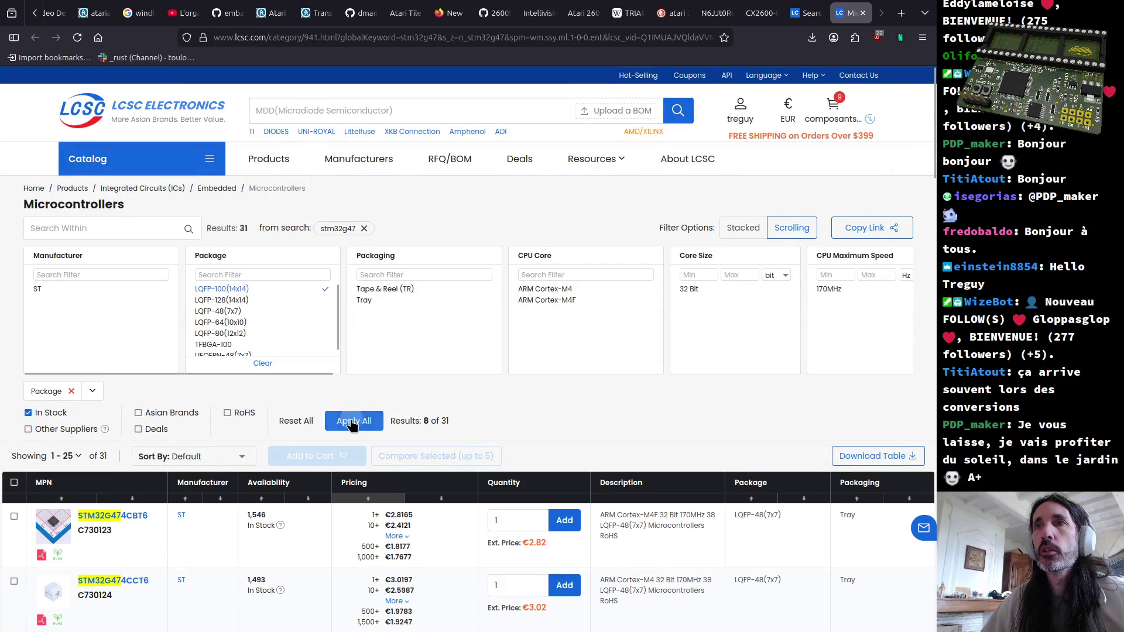
# Step: Apply the LQFP-100(14x14) package filter, leaving 8 parts led by STM32G474VCT6 at €3.24
pyautogui.click(352, 421)
pyautogui.scroll(-5, 431, 363)
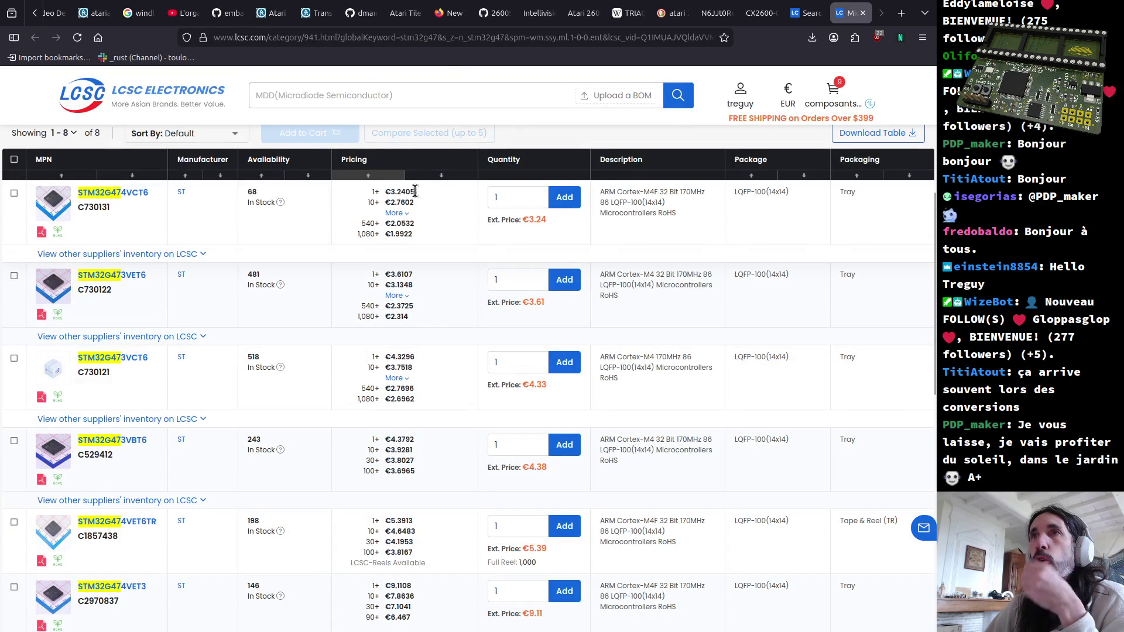
pyautogui.moveTo(413, 191); pyautogui.dragTo(383, 188)
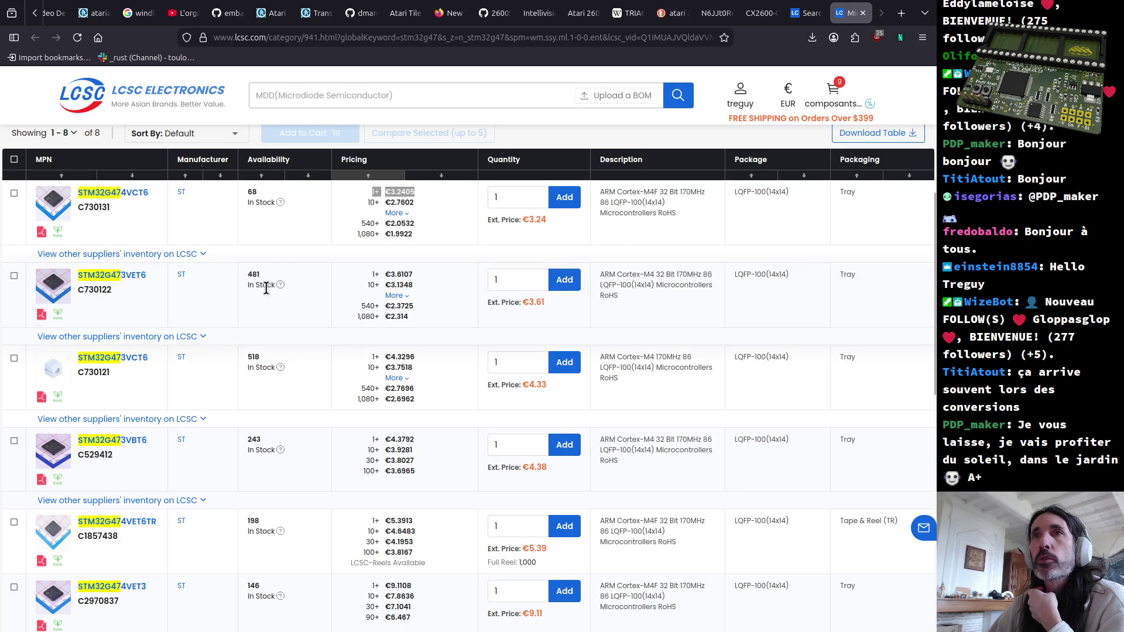
pyautogui.scroll(-2, 288, 573)
pyautogui.scroll(-3, 288, 573)
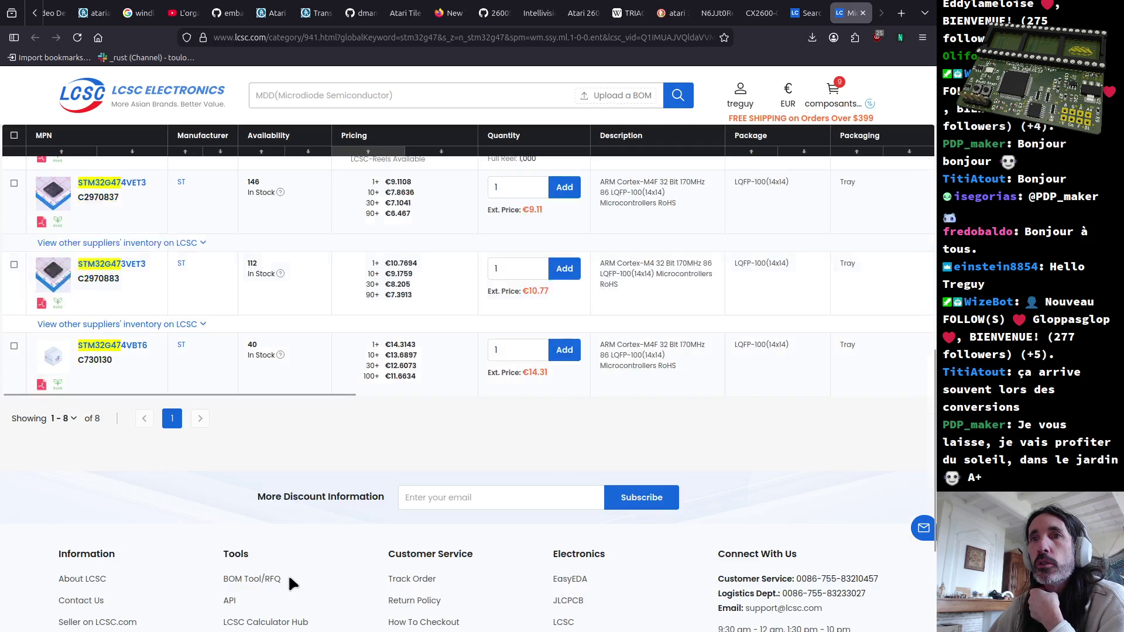
pyautogui.scroll(3, 277, 380)
pyautogui.scroll(5, 296, 404)
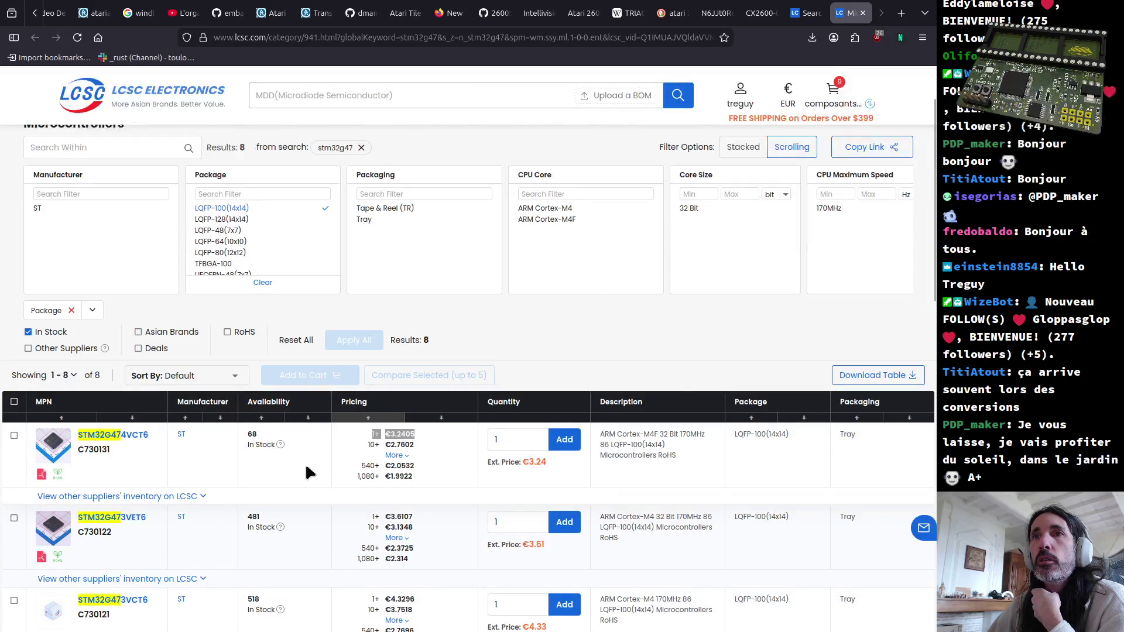
pyautogui.scroll(-2, 303, 462)
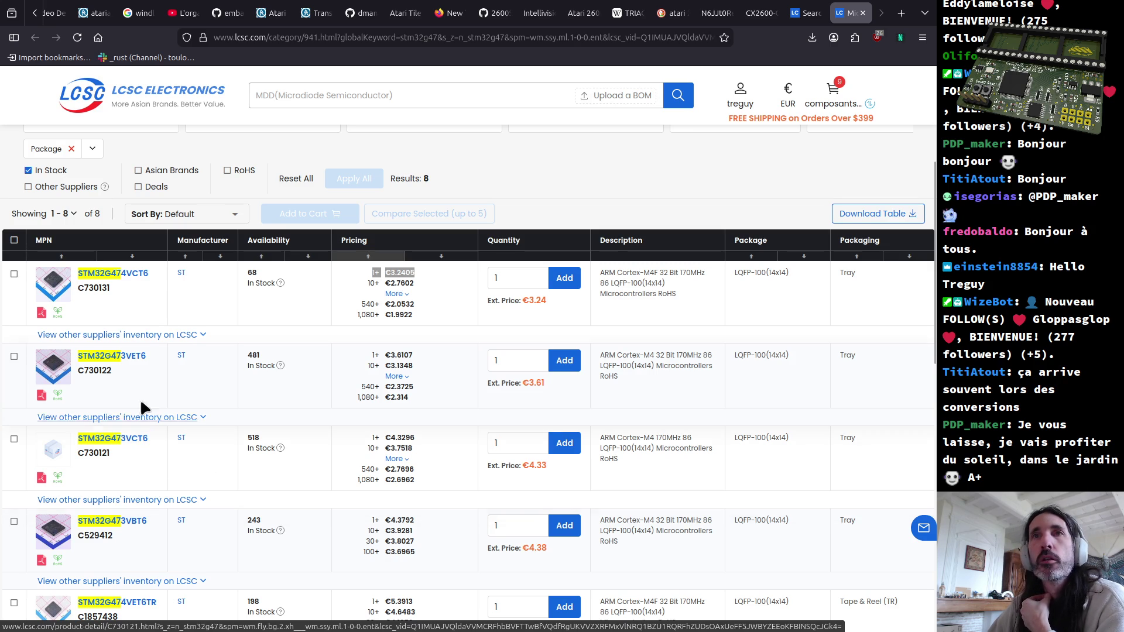
# Step: Scroll the table sideways to review further specification columns and back to prices
pyautogui.middleClick(770, 400)
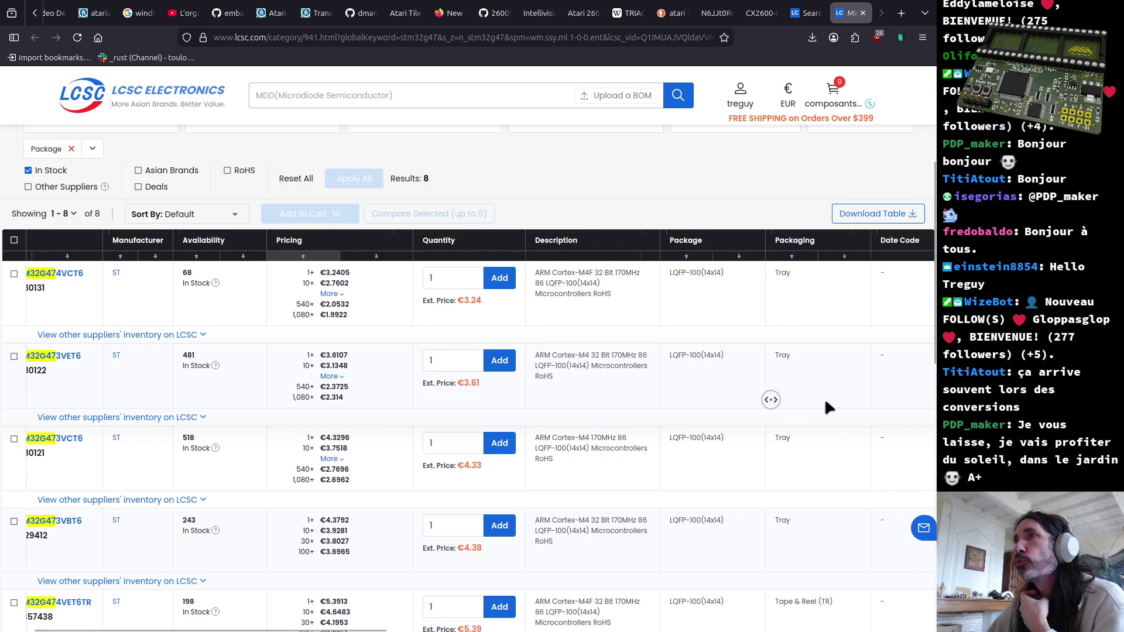
pyautogui.middleClick(825, 407)
pyautogui.middleClick(809, 399)
pyautogui.middleClick(857, 393)
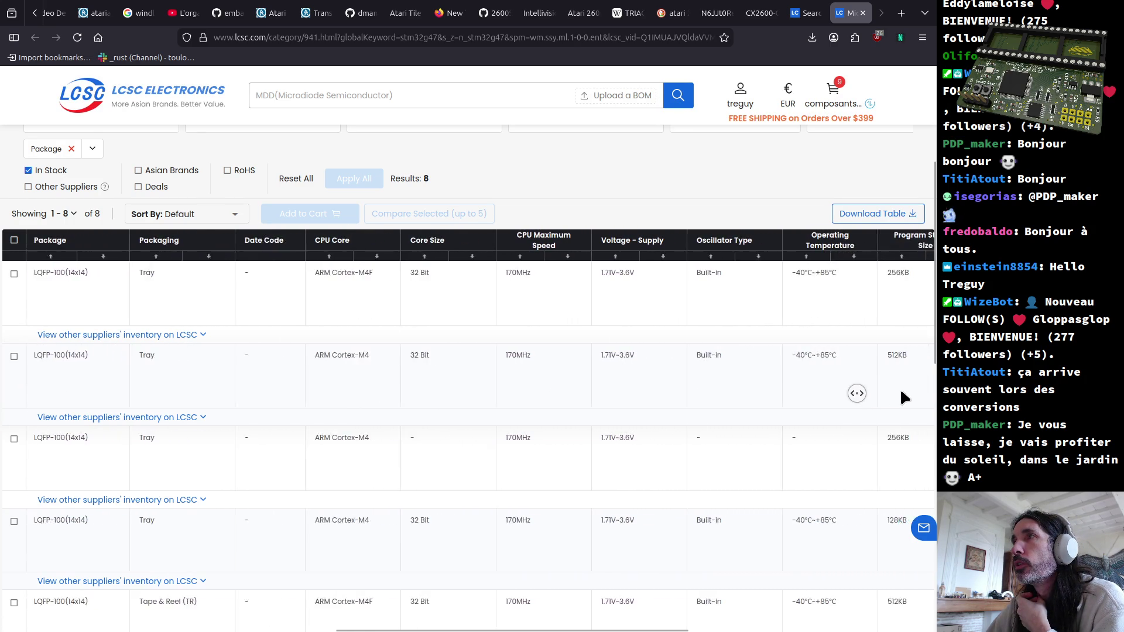
pyautogui.middleClick(899, 391)
pyautogui.middleClick(762, 398)
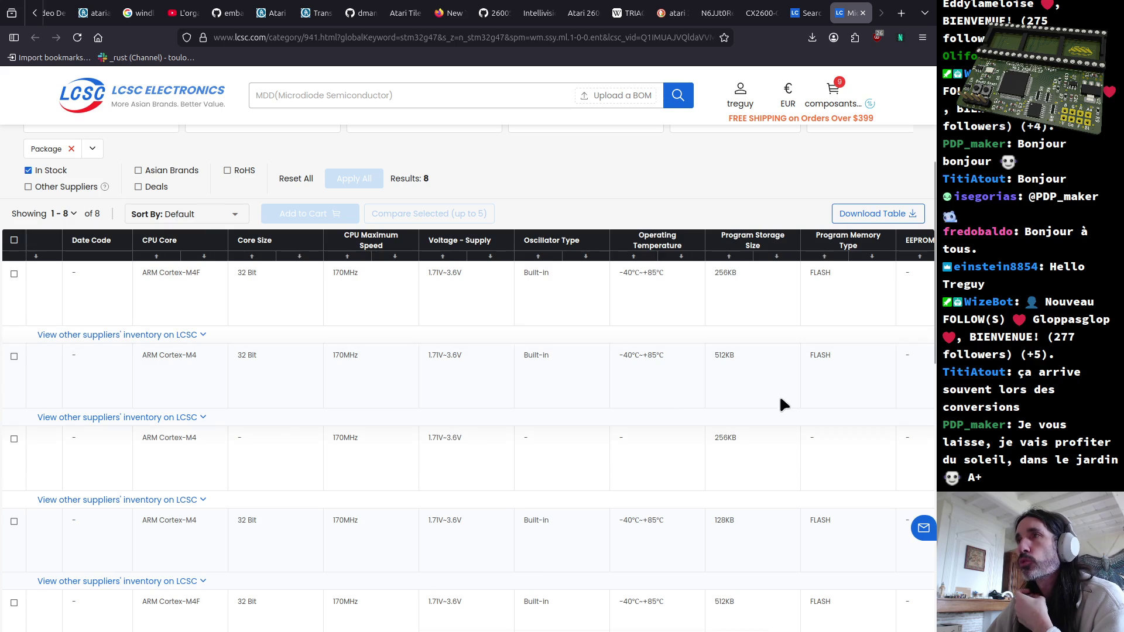
pyautogui.middleClick(136, 422)
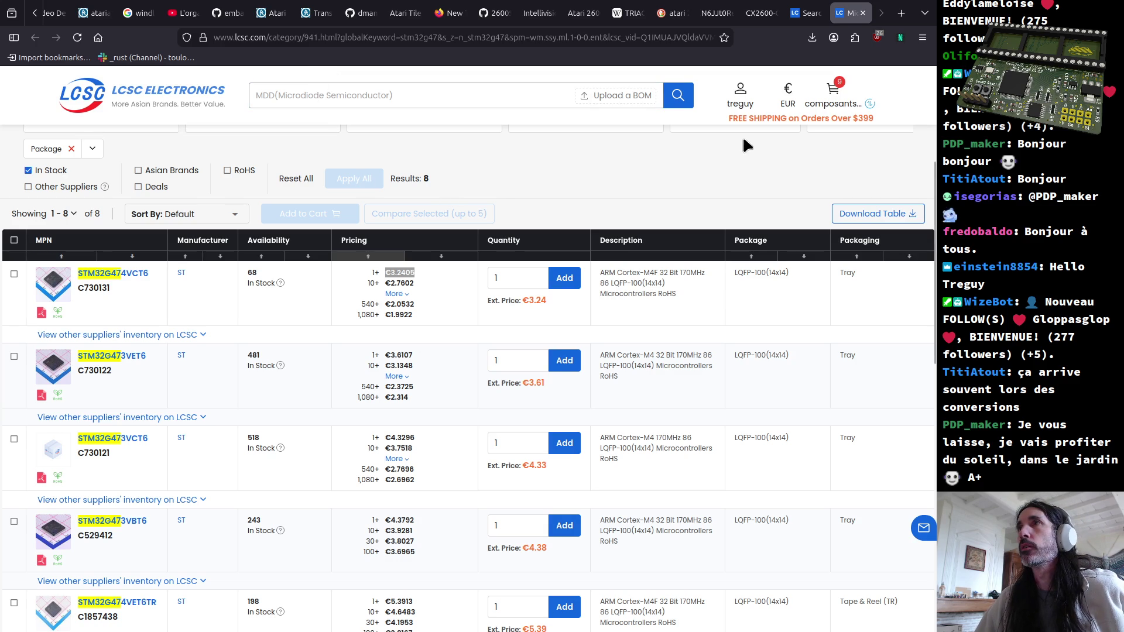
# Step: Search Mouser Electronics for stm32g47 in a new tab and open the ARM microcontroller category
pyautogui.click(655, 39)
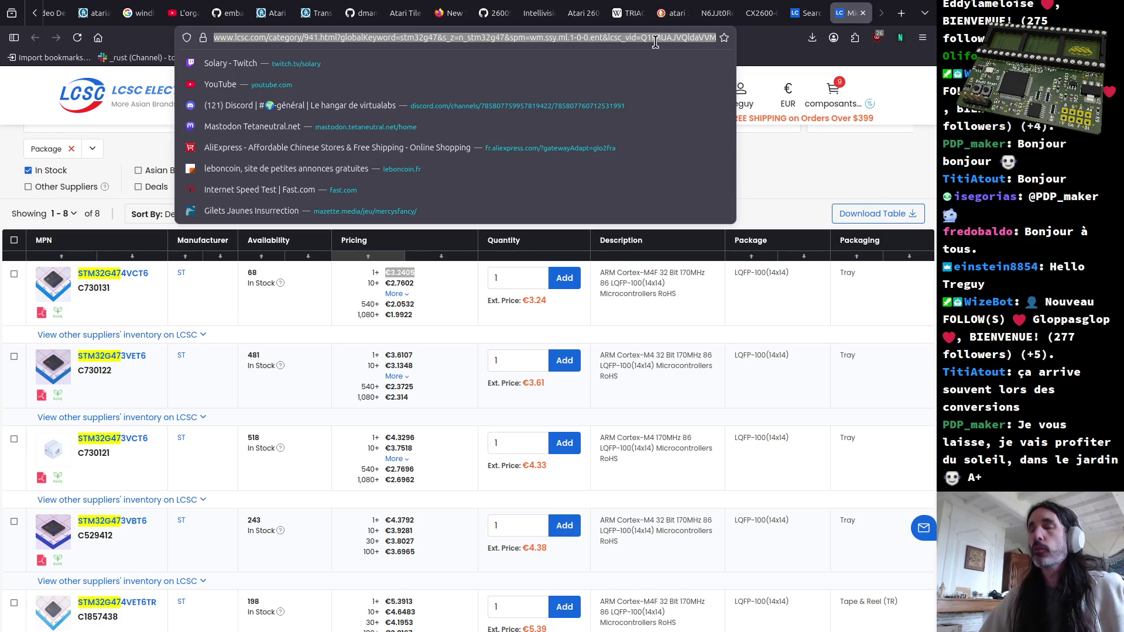
pyautogui.hotkey('ctrl', 't')
pyautogui.write('mouser.fr')
pyautogui.press('Return')
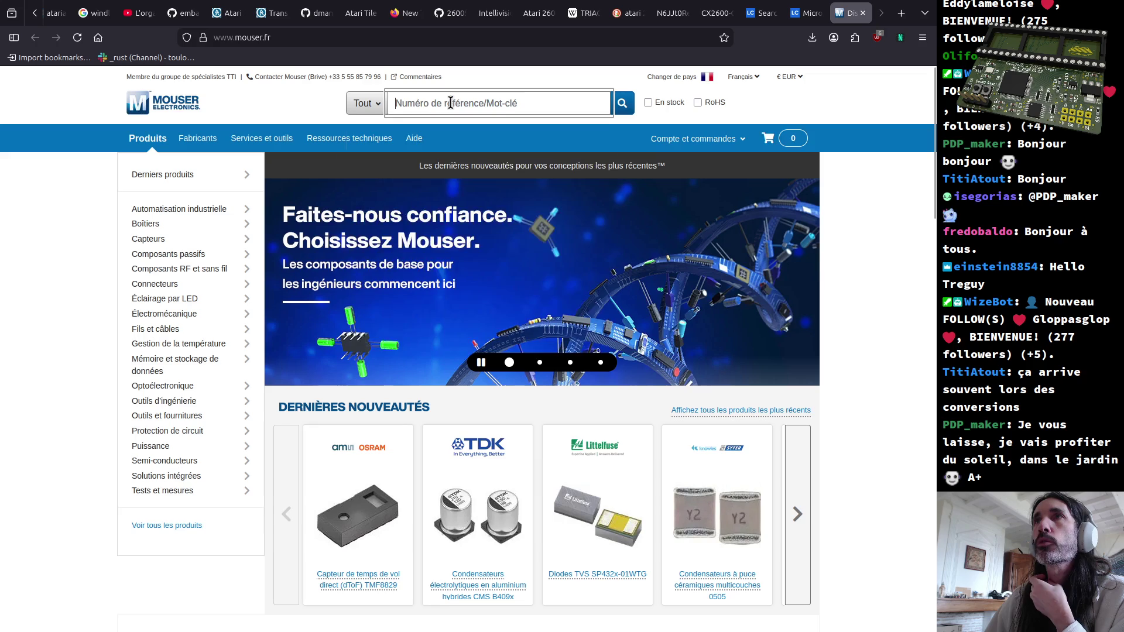
pyautogui.click(449, 103)
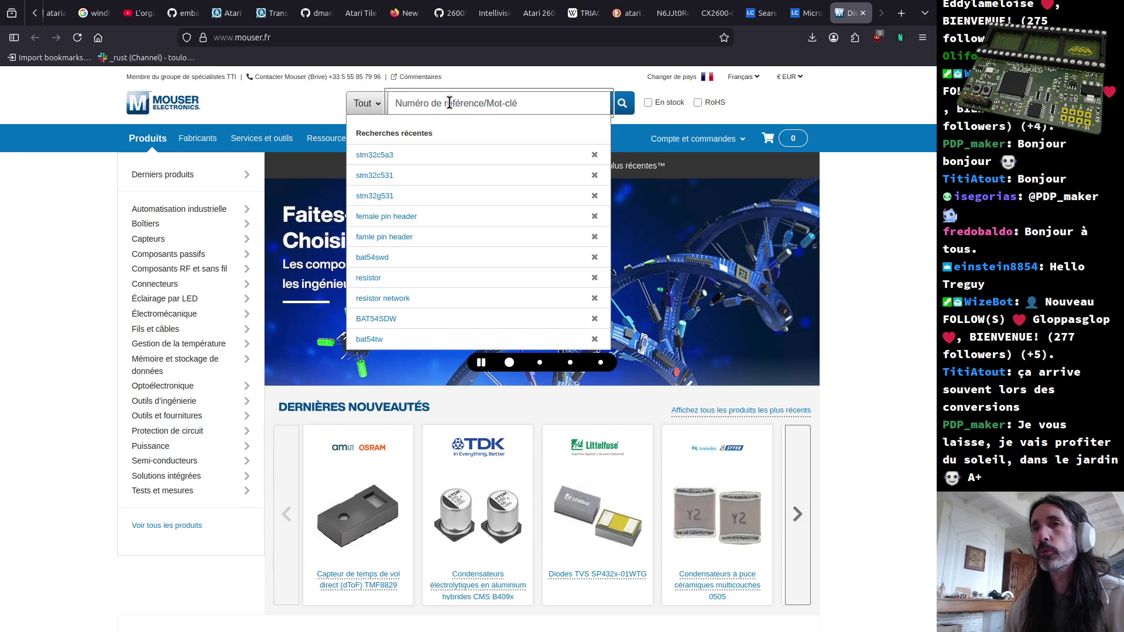
pyautogui.write('stm')
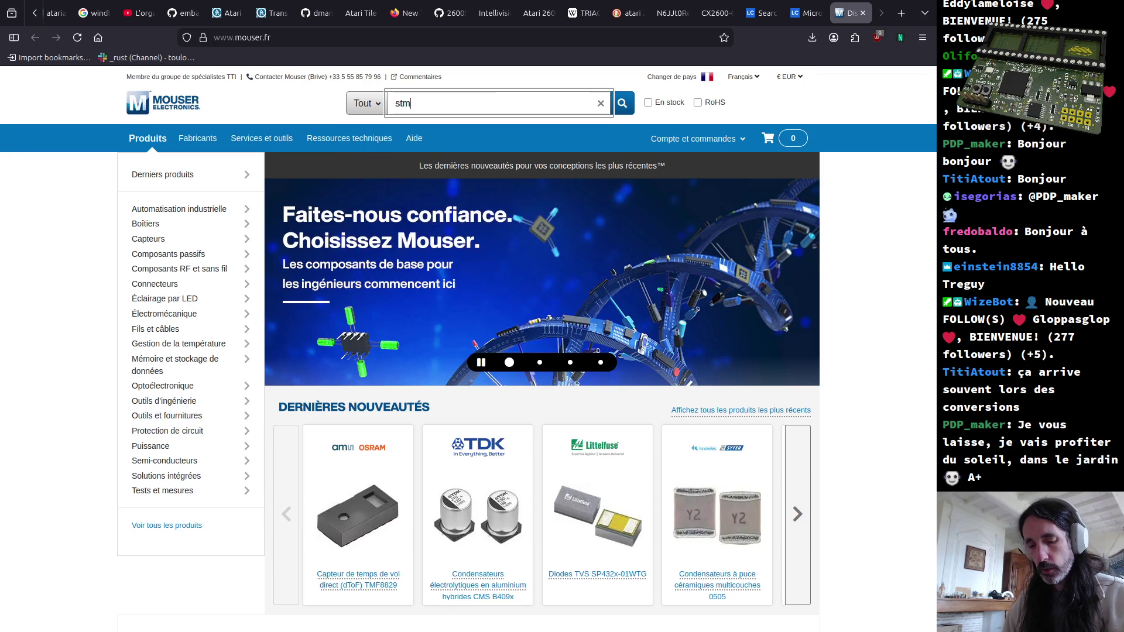
pyautogui.write('32g')
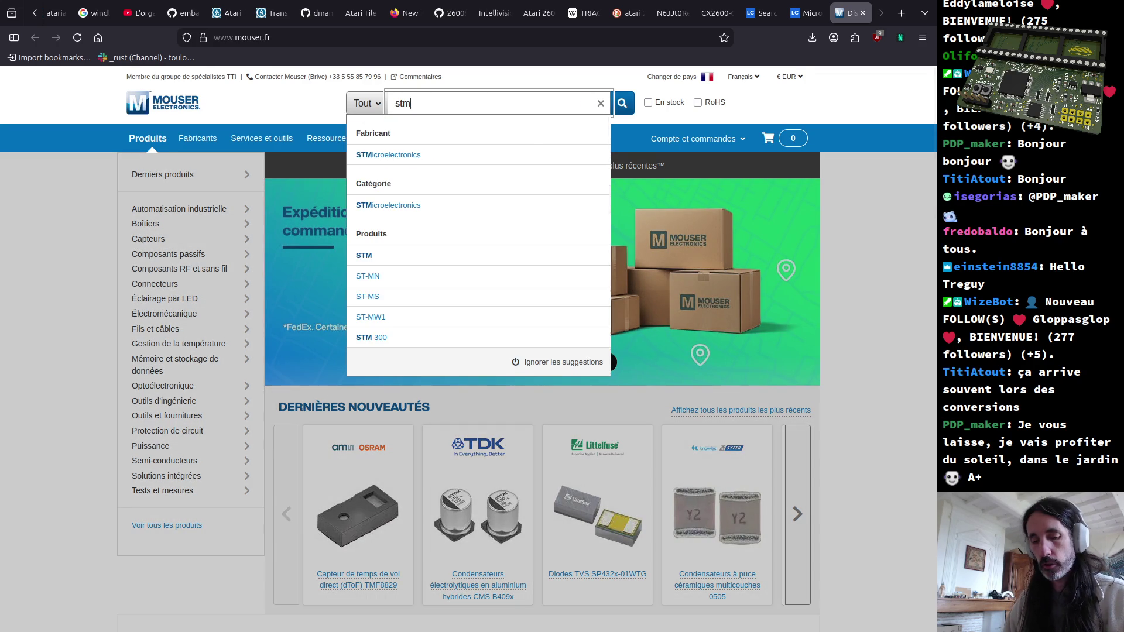
pyautogui.write('47')
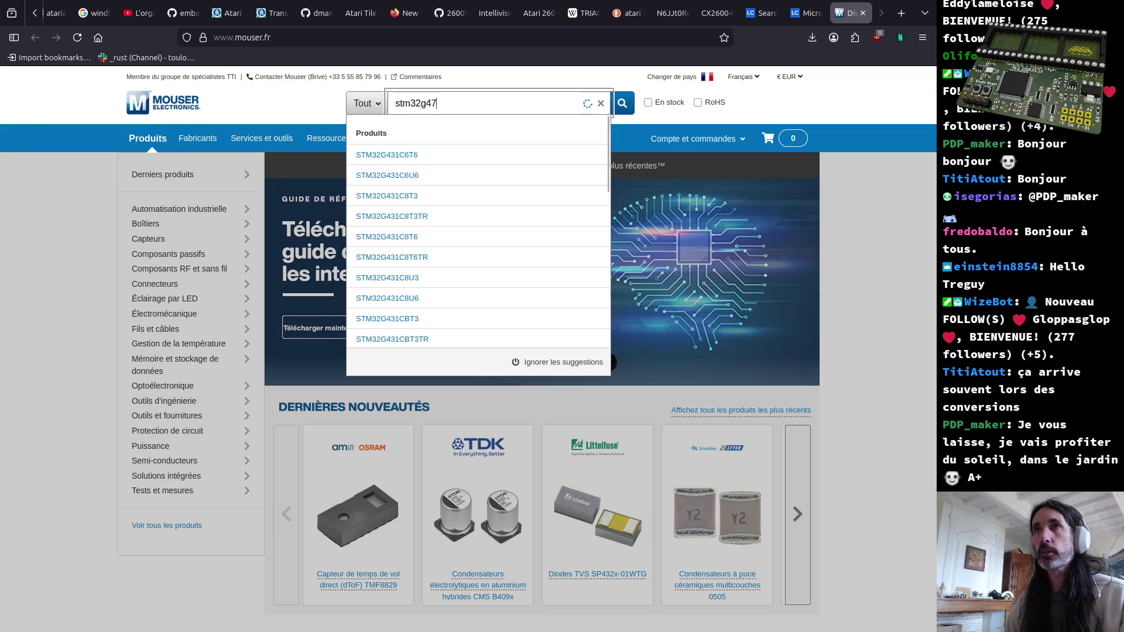
pyautogui.press('Return')
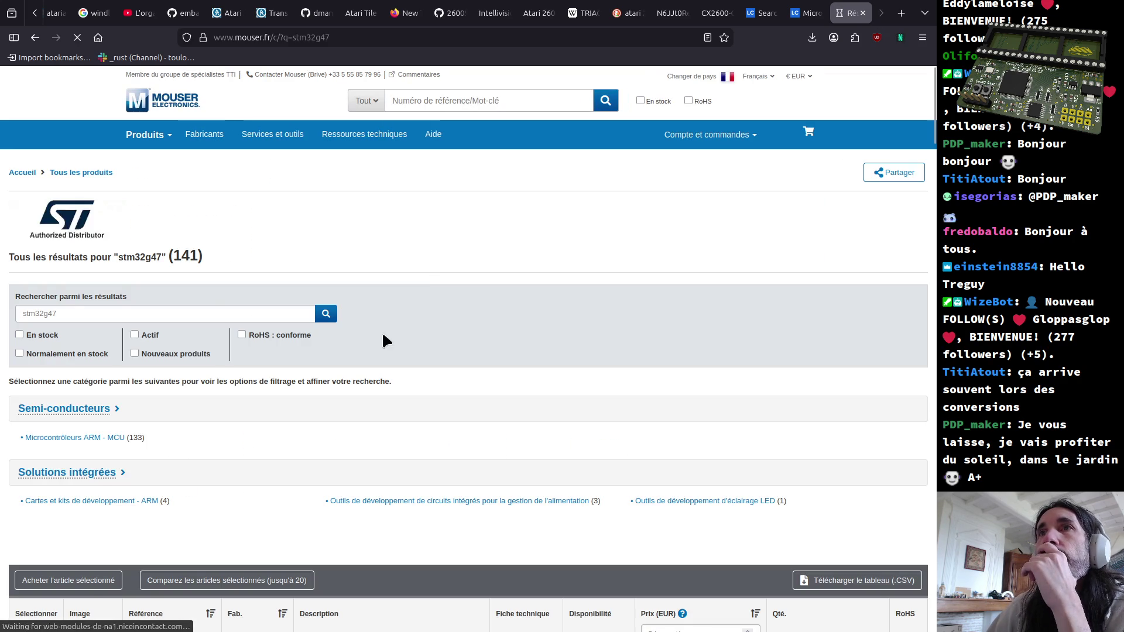
pyautogui.click(76, 439)
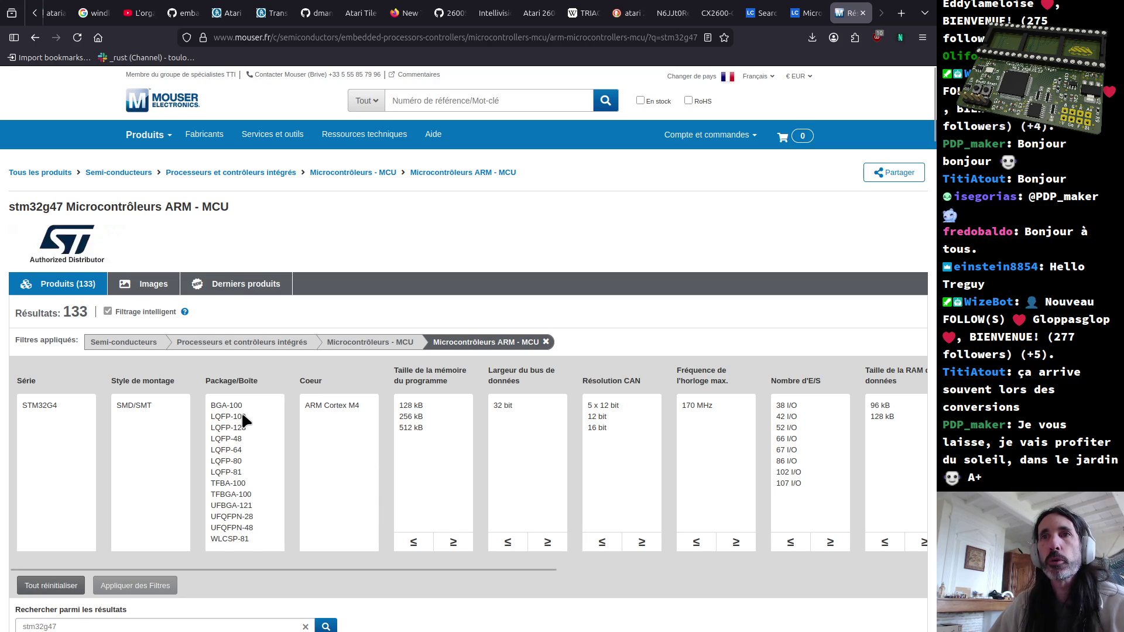
# Step: Filter Mouser's results to BGA-100, LQFP-80 and LQFP-81 packages, leaving 14 parts, then sort by price
pyautogui.click(243, 416)
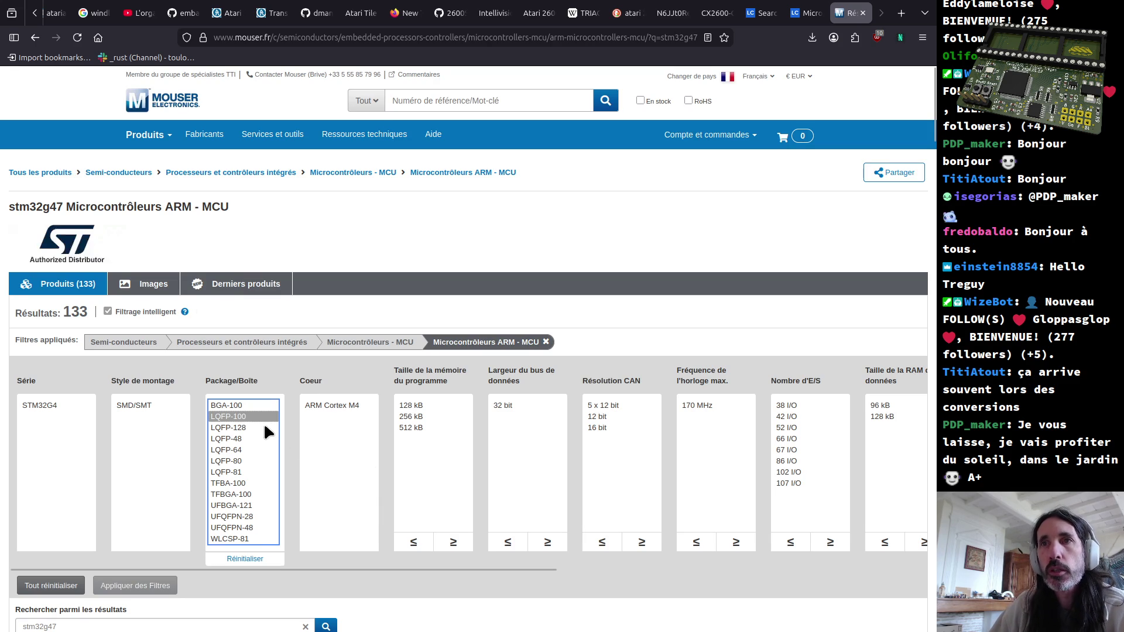
pyautogui.keyDown('ctrl'); pyautogui.click(238, 472); pyautogui.keyUp('ctrl')
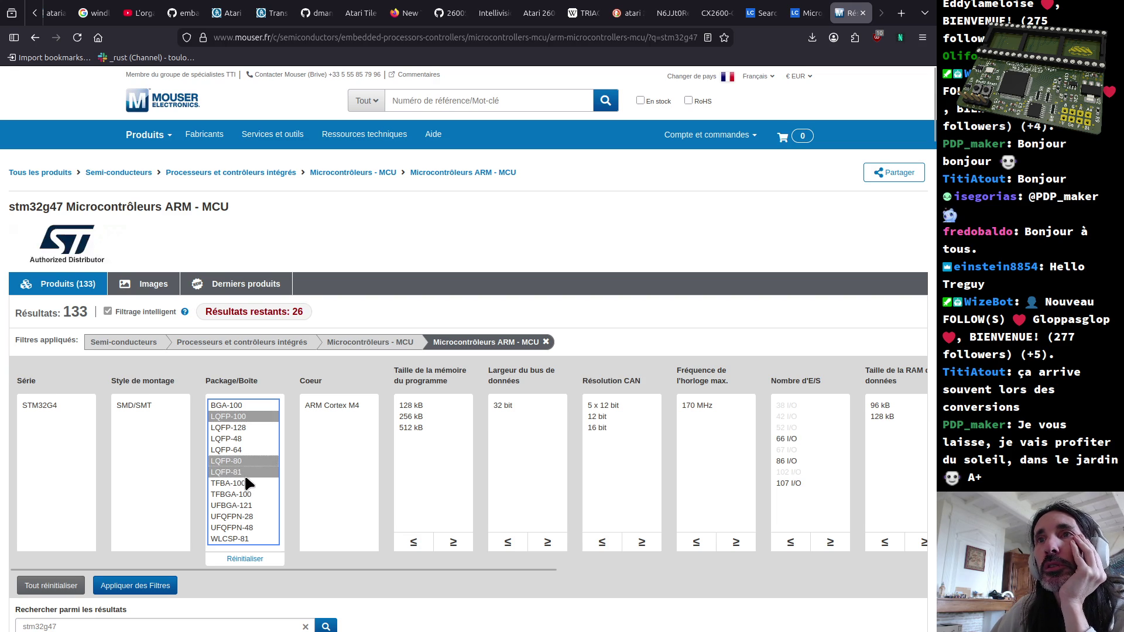
pyautogui.click(248, 474)
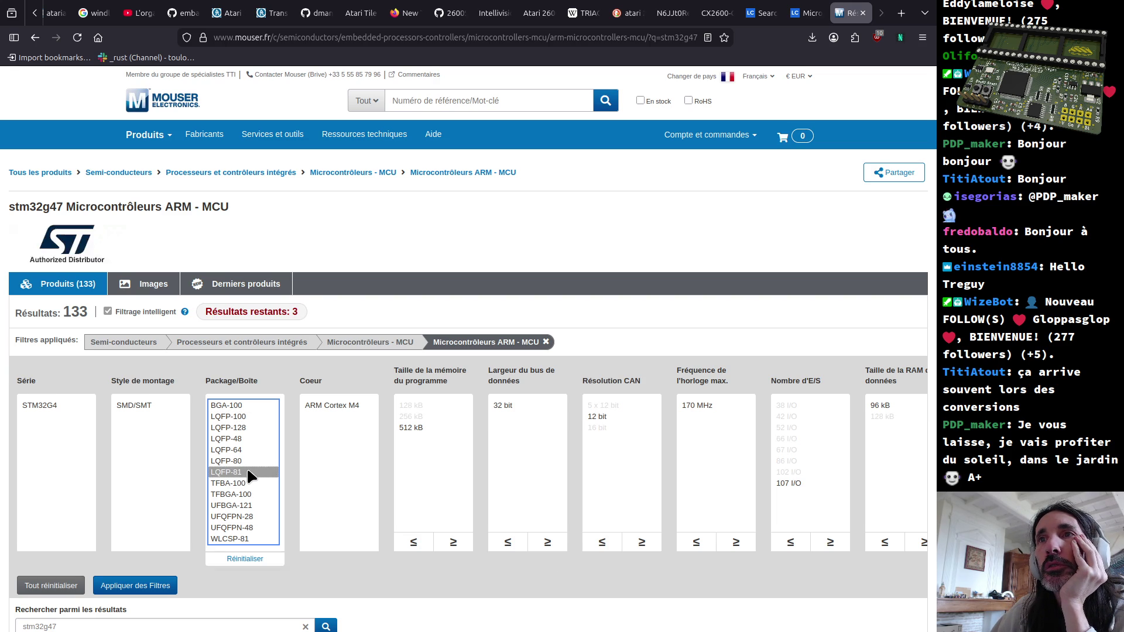
pyautogui.keyDown('ctrl'); pyautogui.click(247, 456); pyautogui.keyUp('ctrl')
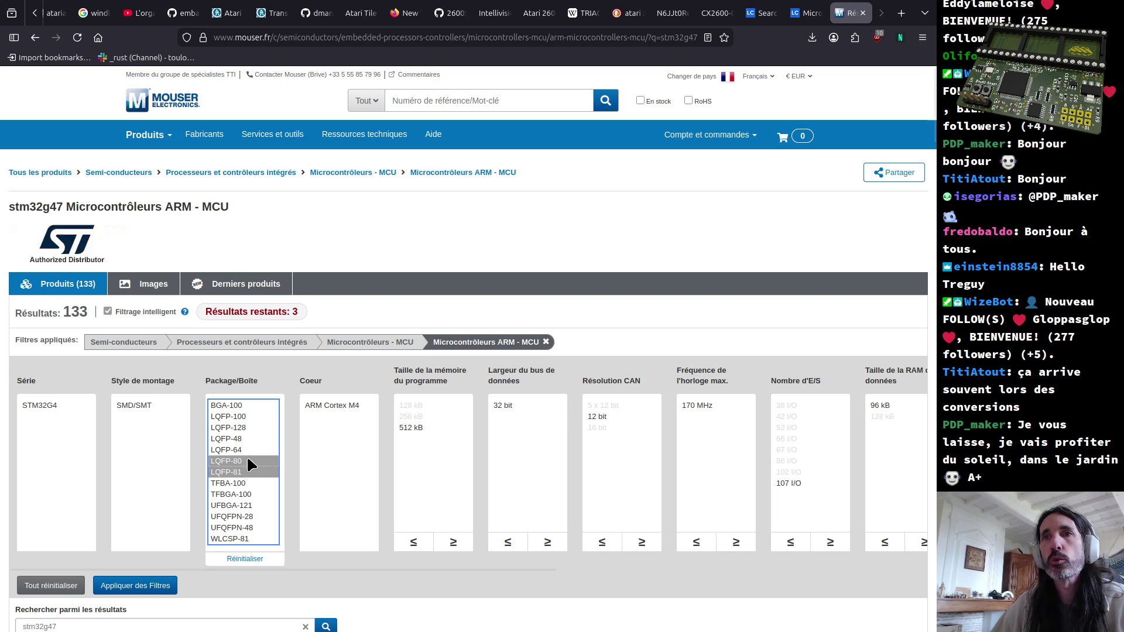
pyautogui.keyDown('ctrl'); pyautogui.click(240, 405); pyautogui.keyUp('ctrl')
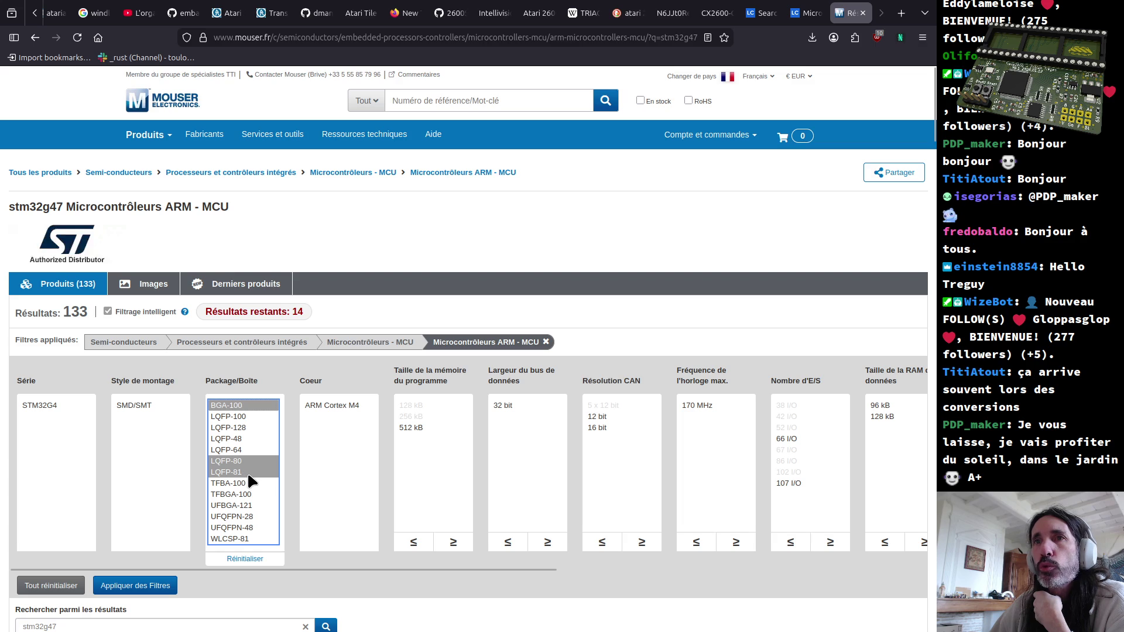
pyautogui.scroll(-2, 250, 477)
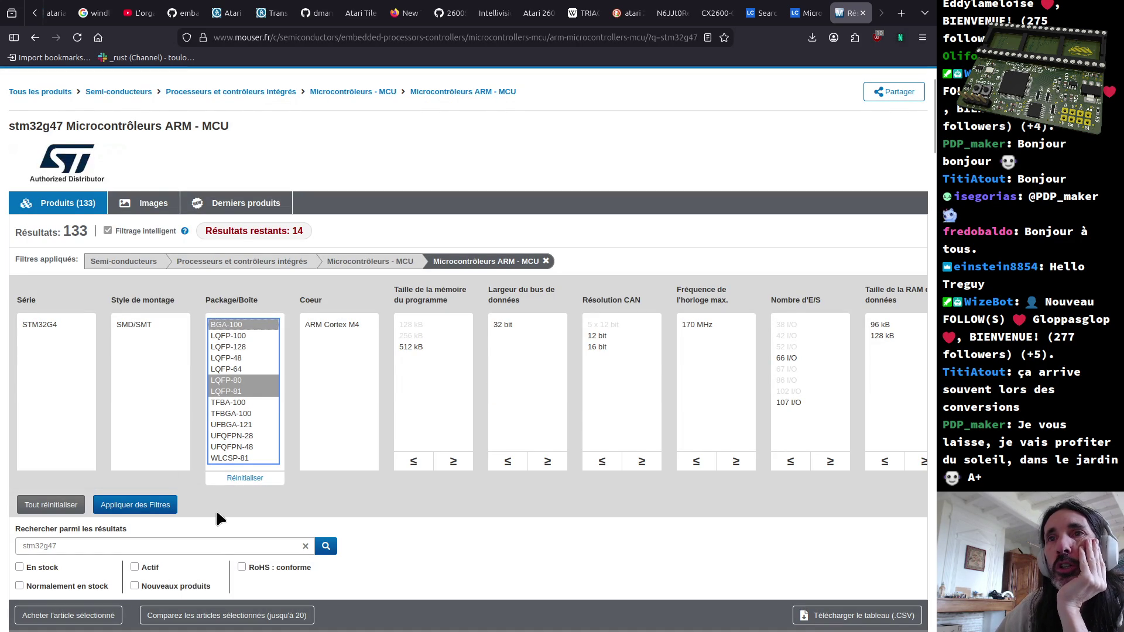
pyautogui.click(154, 507)
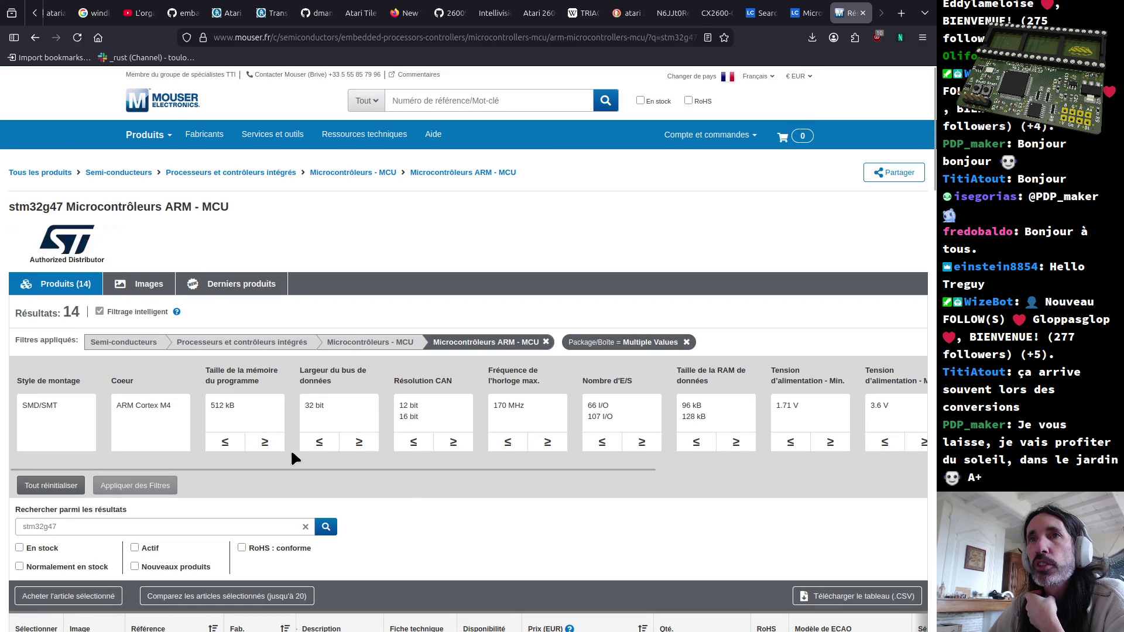
pyautogui.scroll(-2, 470, 544)
pyautogui.scroll(-3, 431, 494)
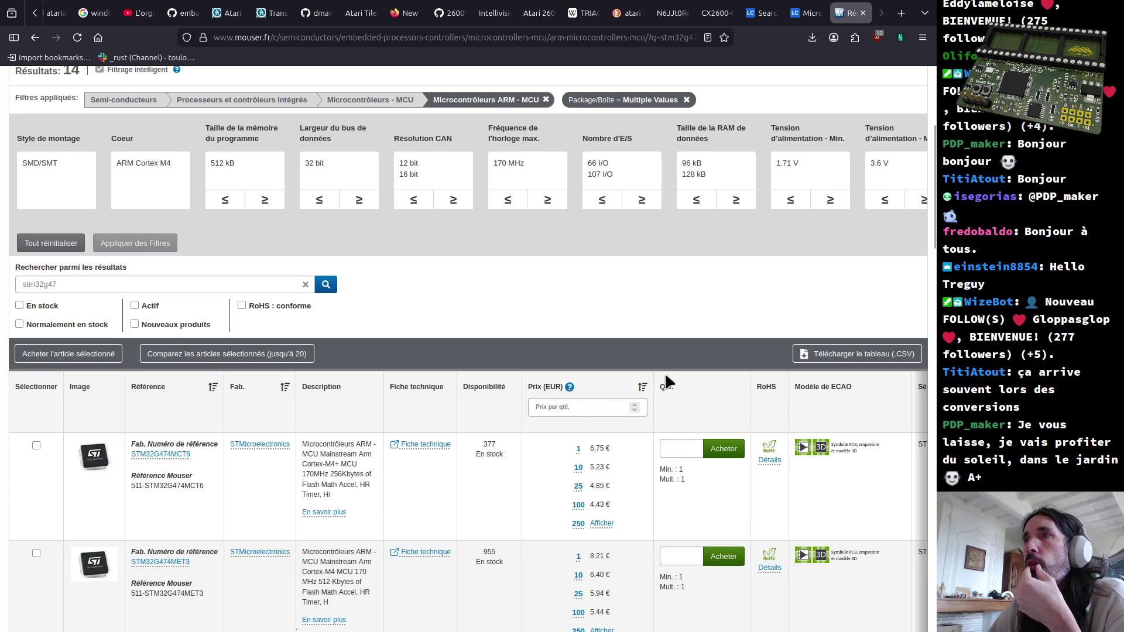
pyautogui.click(642, 388)
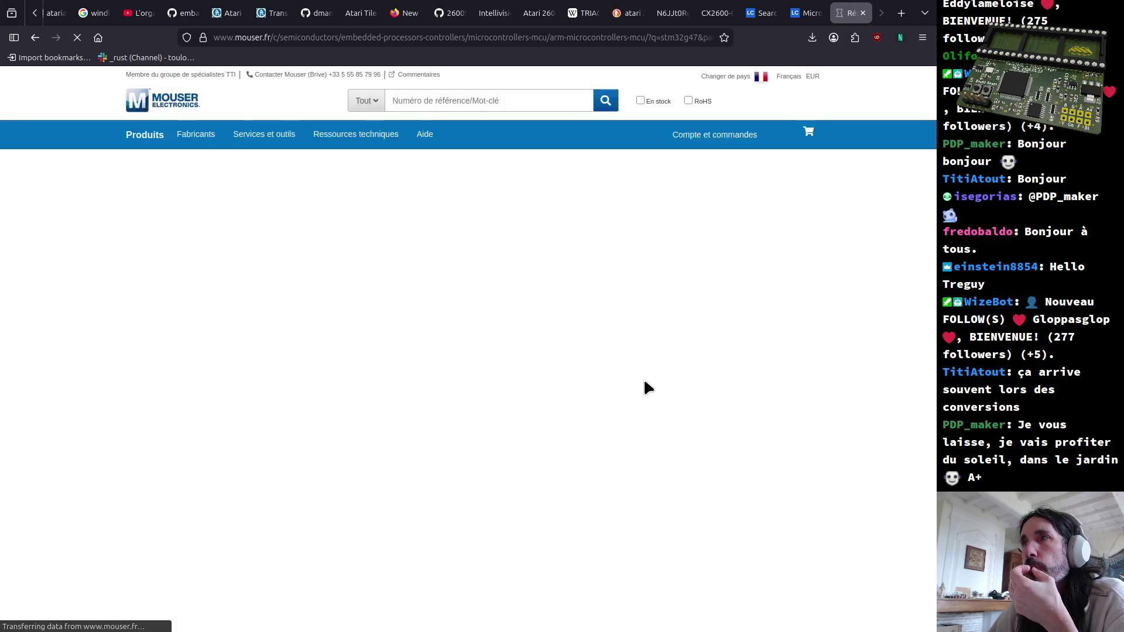
pyautogui.scroll(-4, 601, 533)
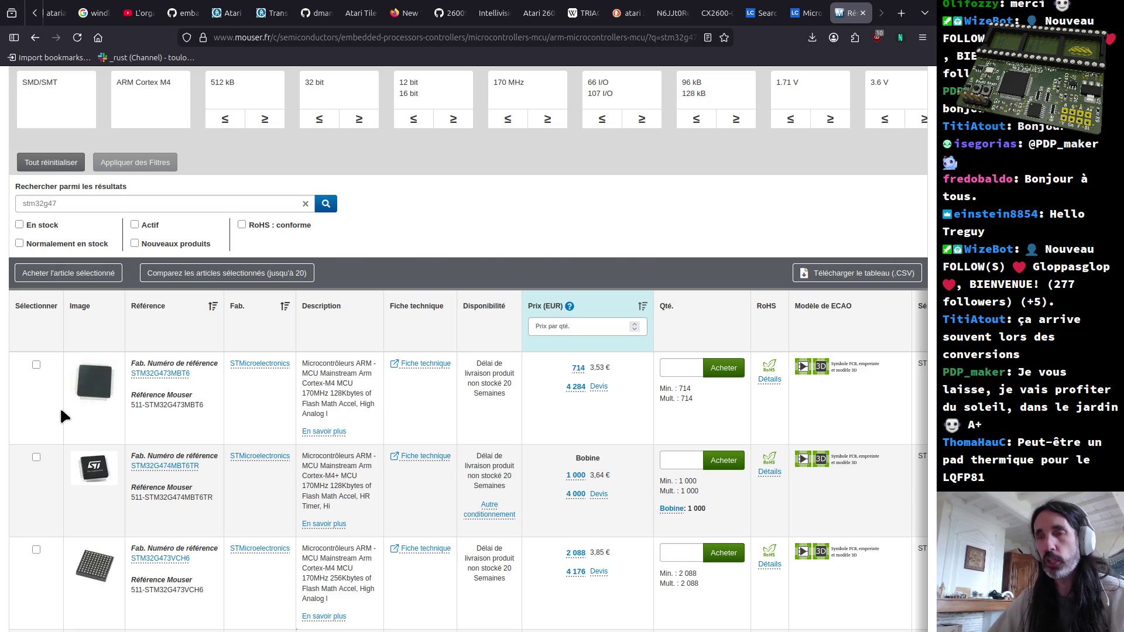
# Step: Leave the price-sorted Mouser list, led by STM32G473MBT6 at €3.53, for the window switcher
pyautogui.hotkey('alt', 'Tab')
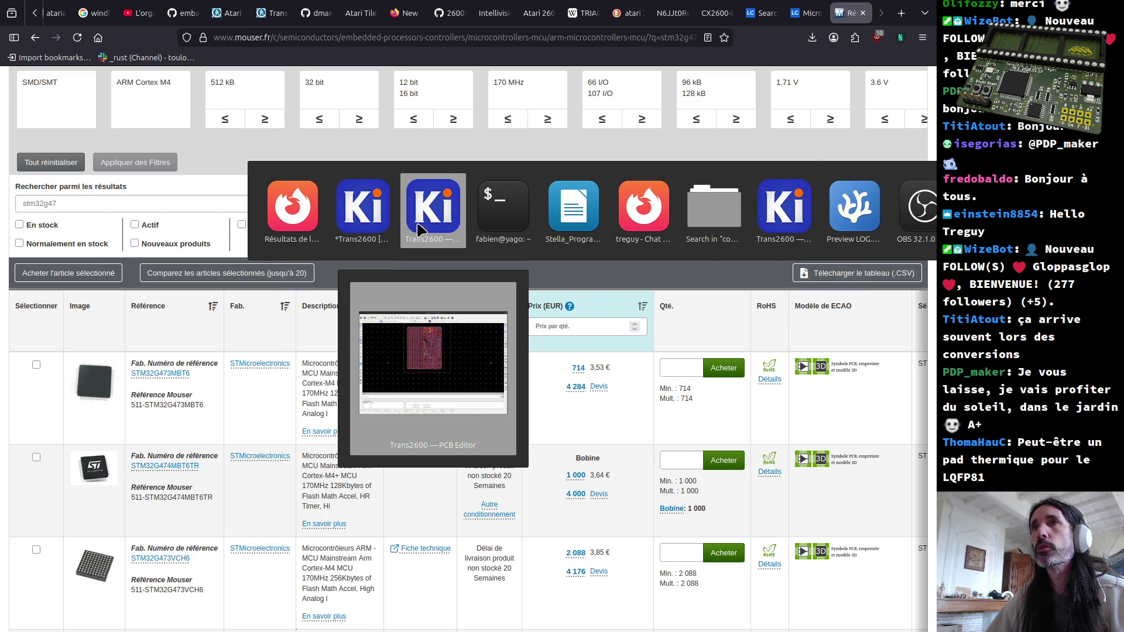
# Step: Inspect the Trans2600 MCU footprint in KiCad PCB Editor, then return to the Mouser results
pyautogui.click(419, 226)
pyautogui.scroll(3, 489, 312)
pyautogui.scroll(3, 489, 313)
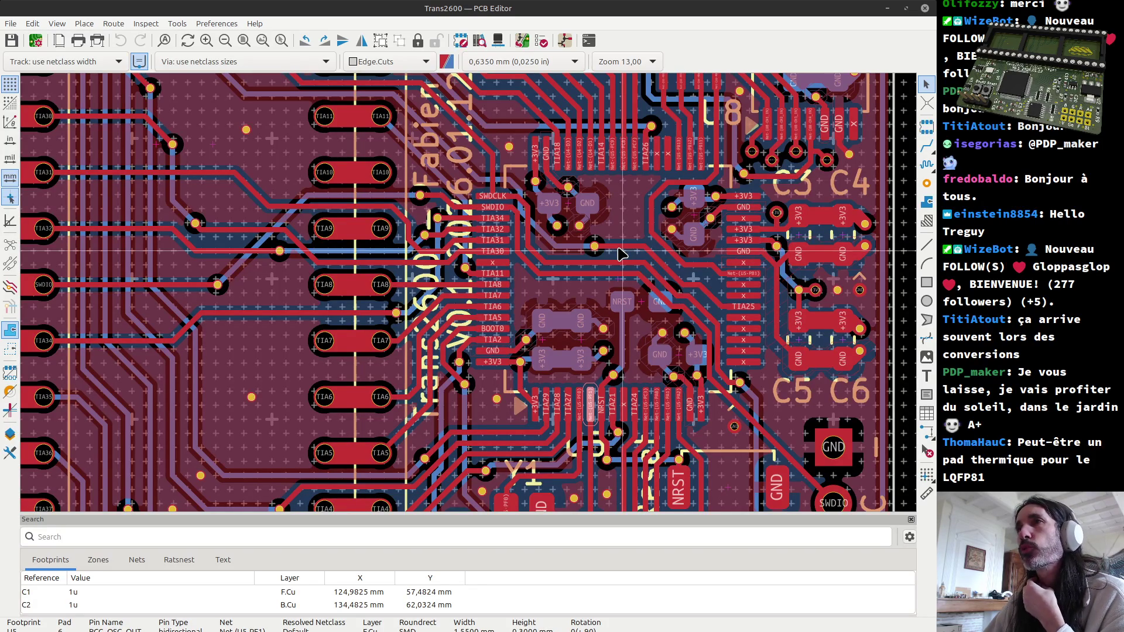
pyautogui.hotkey('alt', 'Tab')
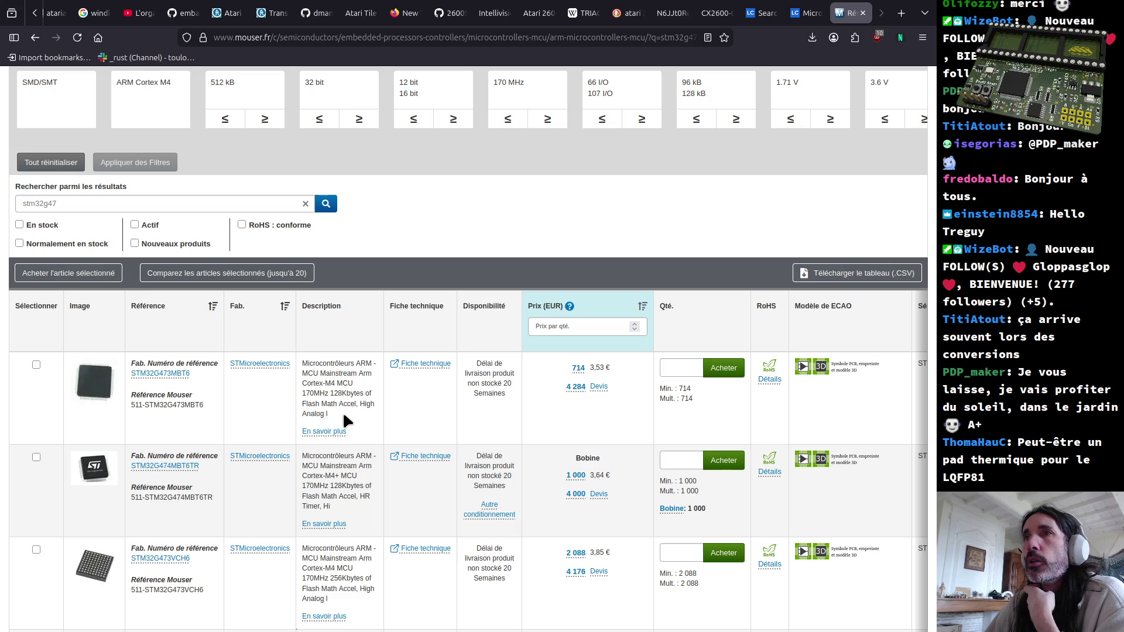
# Step: Restrict the stm32g47 results to in-stock parts, leaving 6 headed by STM32G474MCT6 at €6.75
pyautogui.click(18, 224)
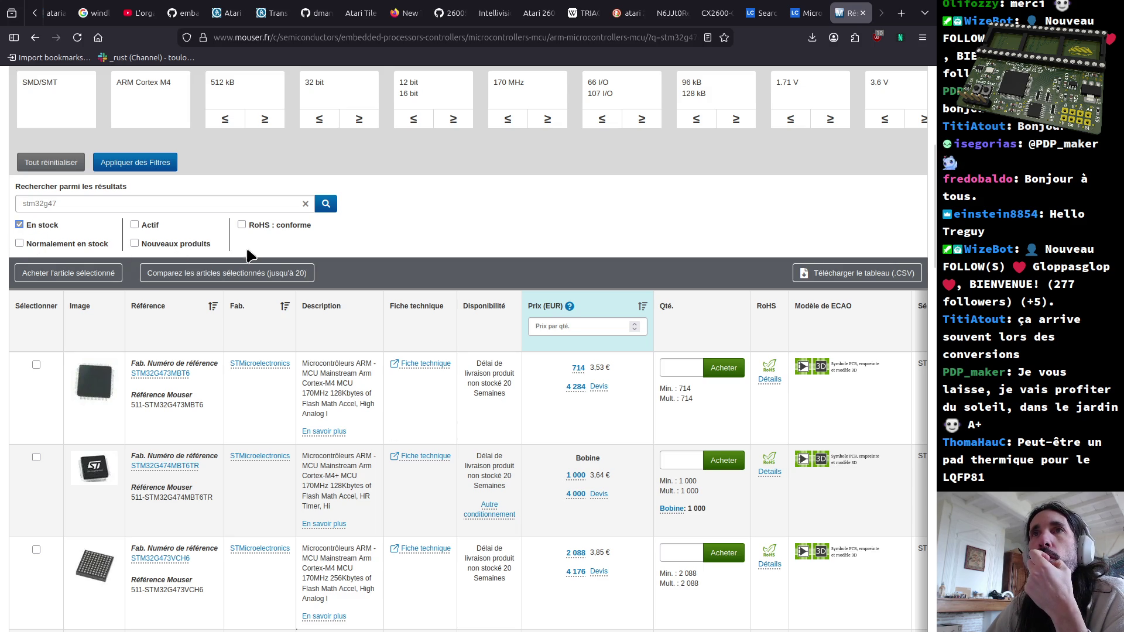
pyautogui.click(326, 205)
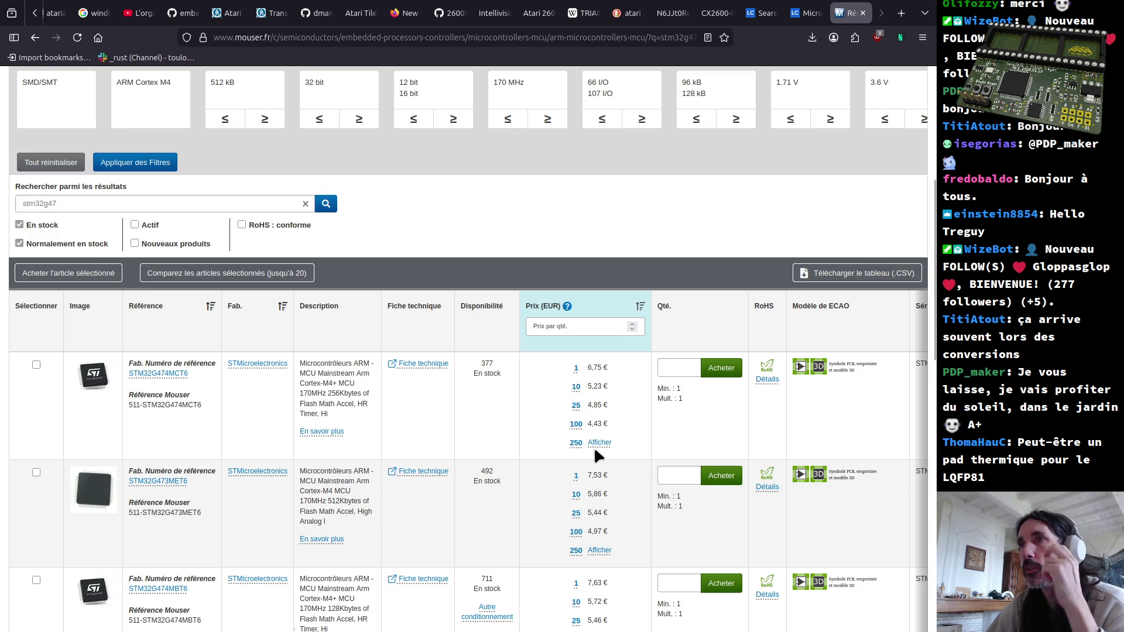
pyautogui.scroll(-2, 616, 443)
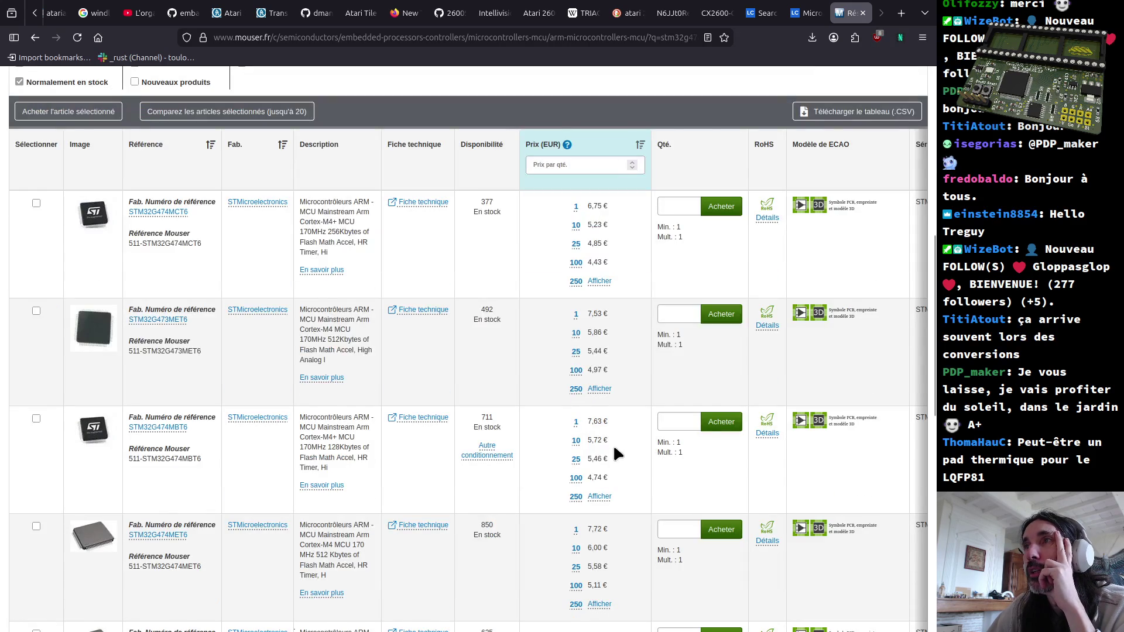
pyautogui.scroll(3, 614, 446)
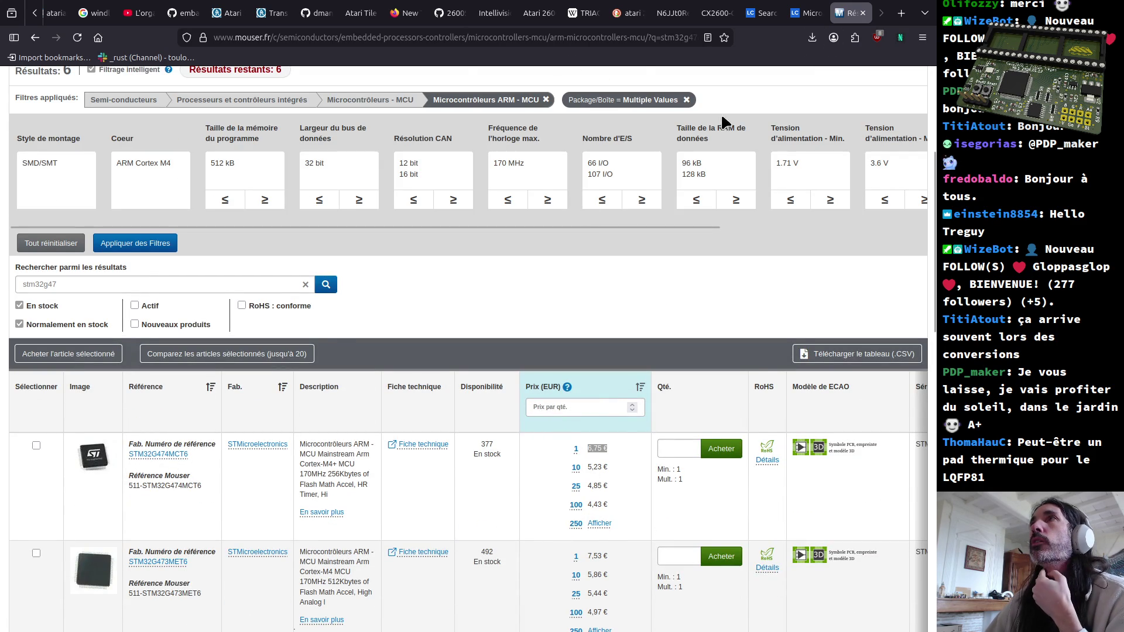
pyautogui.click(119, 288)
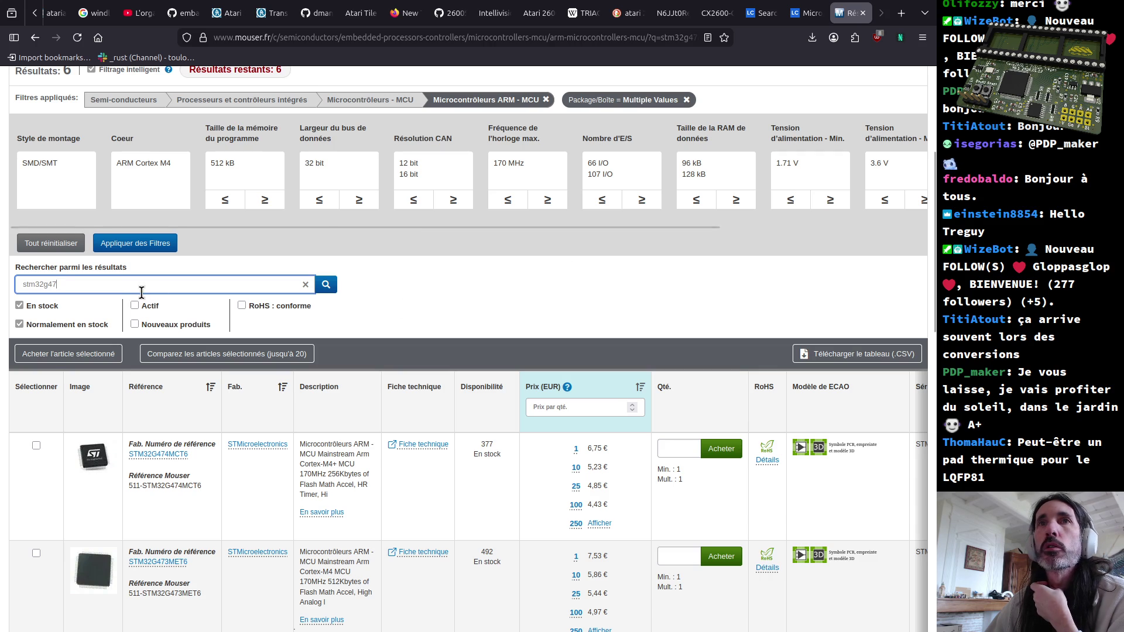
pyautogui.scroll(3, 149, 281)
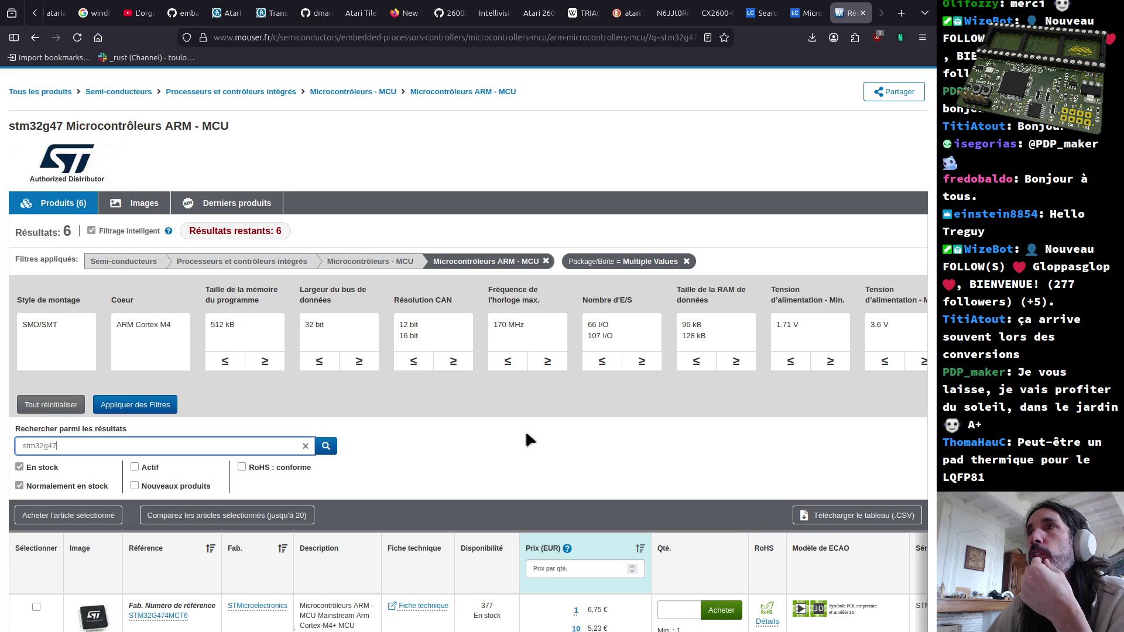
# Step: Refilter by LQFP-64 through LQFP-128 packages, giving 24 in-stock parts headed by STM32G473RBT6 at €5.42
pyautogui.click(686, 263)
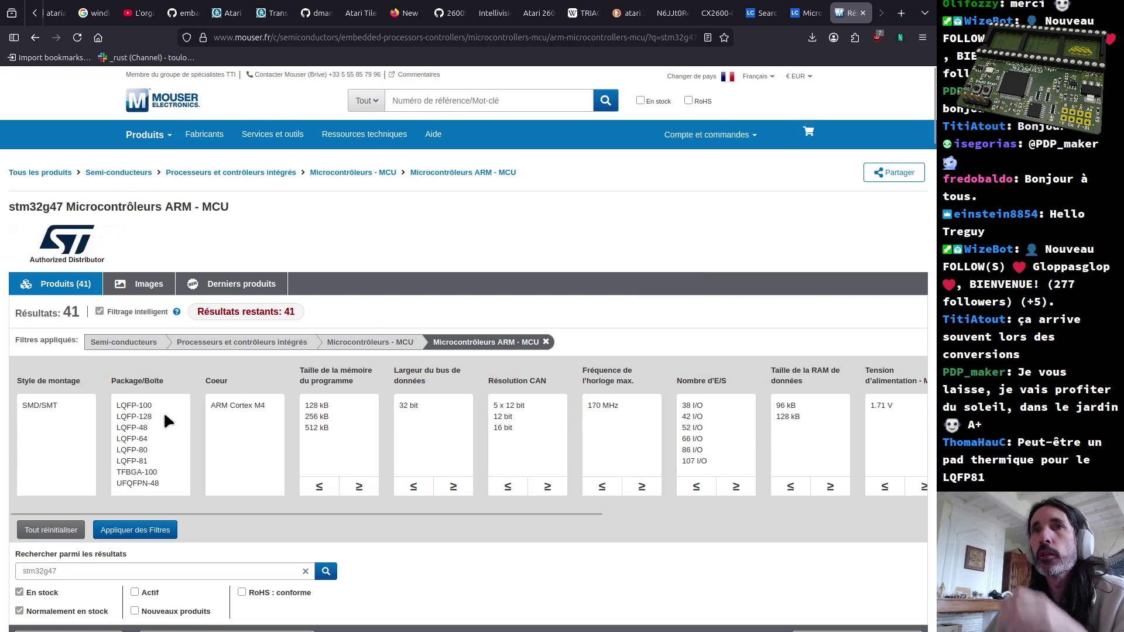
pyautogui.click(142, 437)
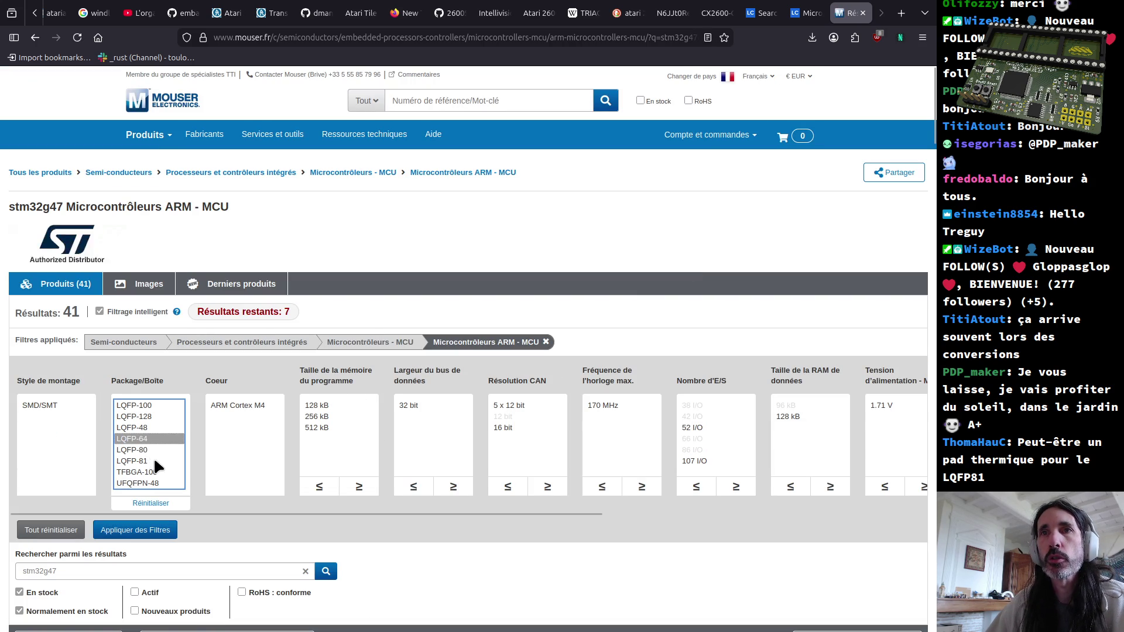
pyautogui.keyDown('shift'); pyautogui.click(151, 458); pyautogui.keyUp('shift')
pyautogui.keyDown('ctrl'); pyautogui.click(147, 471); pyautogui.keyUp('ctrl')
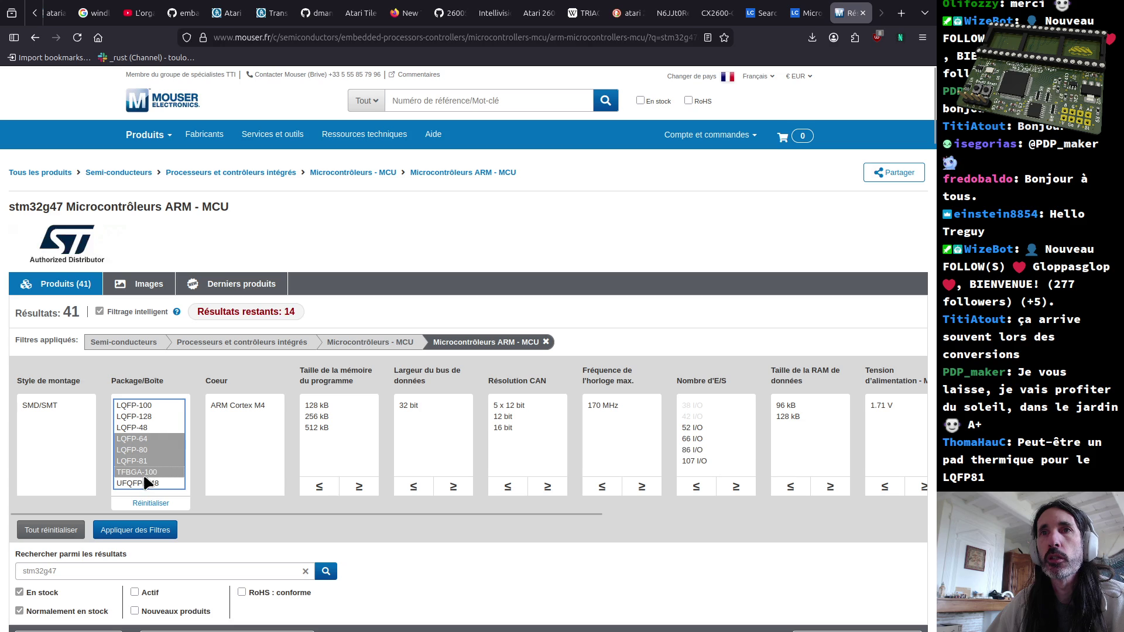
pyautogui.keyDown('ctrl'); pyautogui.click(143, 473); pyautogui.keyUp('ctrl')
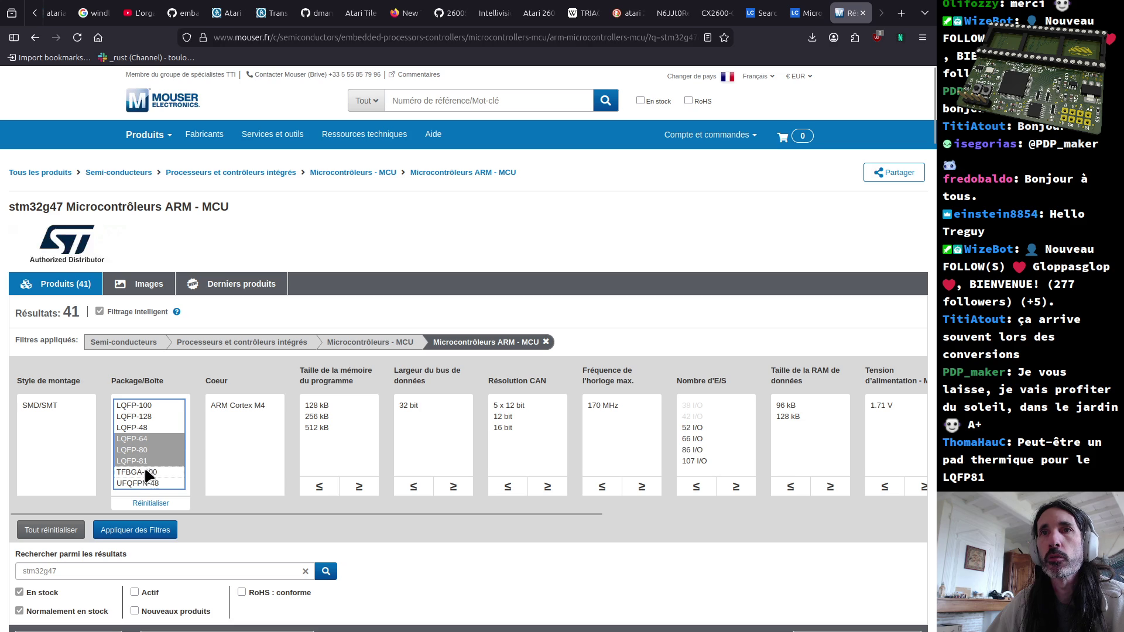
pyautogui.keyDown('ctrl'); pyautogui.click(151, 402); pyautogui.keyUp('ctrl')
pyautogui.keyDown('ctrl'); pyautogui.click(148, 429); pyautogui.keyUp('ctrl')
pyautogui.keyDown('ctrl'); pyautogui.click(148, 429); pyautogui.keyUp('ctrl')
pyautogui.press('Return')
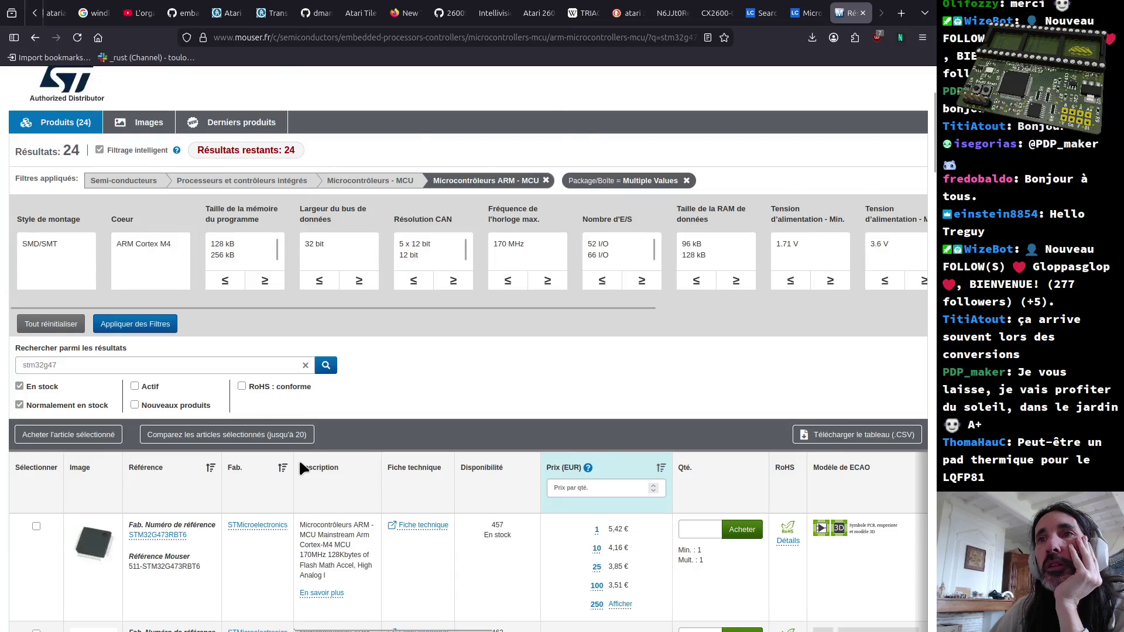
pyautogui.scroll(-3, 299, 460)
pyautogui.moveTo(634, 446); pyautogui.dragTo(601, 450)
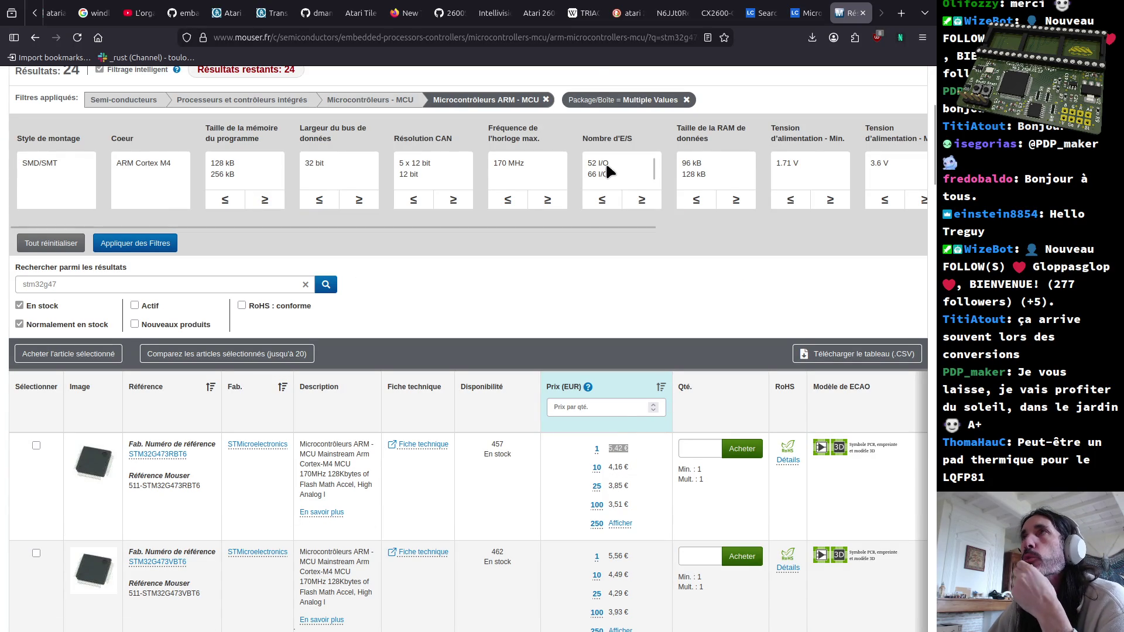
# Step: Load the AliExpress site in a fresh browser tab
pyautogui.click(634, 38)
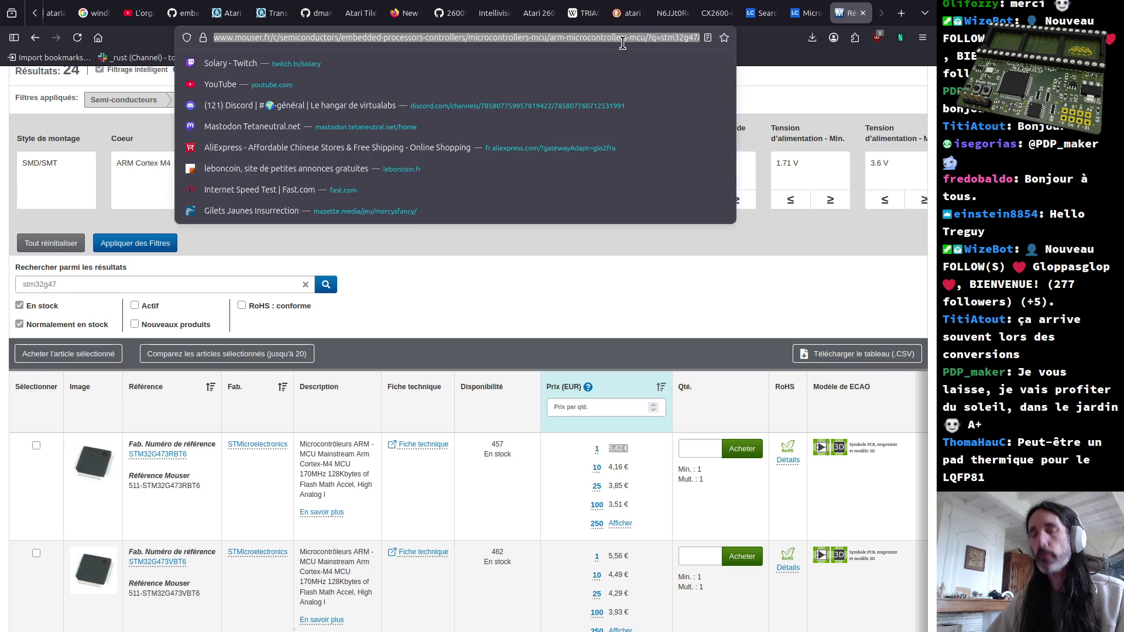
pyautogui.hotkey('ctrl', 't')
pyautogui.write('aliexpress')
pyautogui.press('Return')
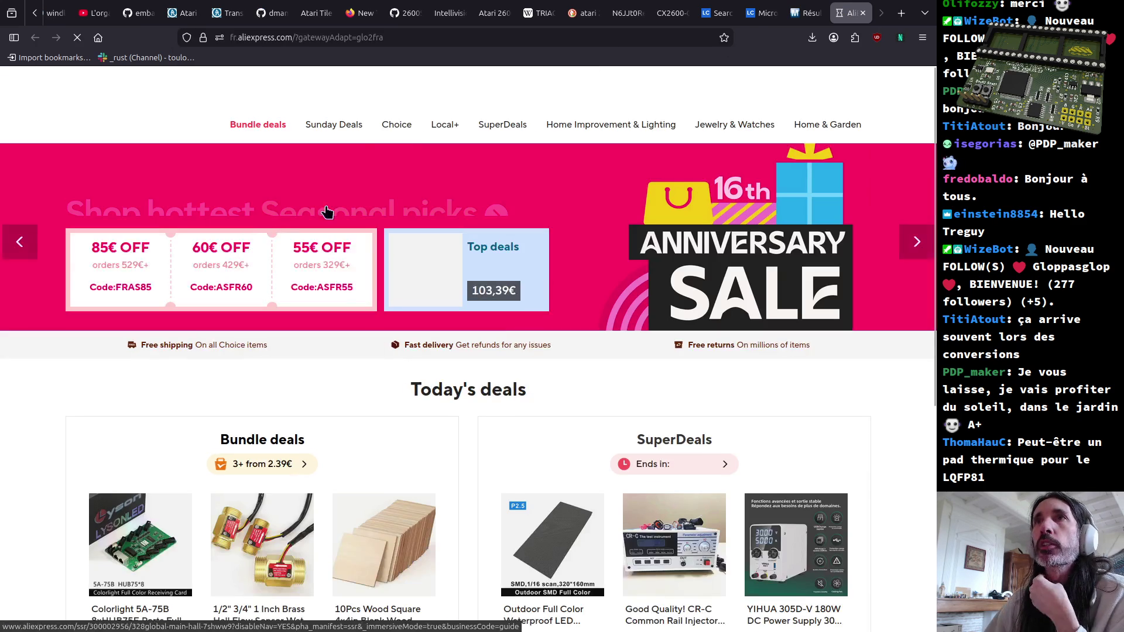
# Step: Dismiss the free-gift and sign-in popups and focus the AliExpress search box
pyautogui.click(365, 91)
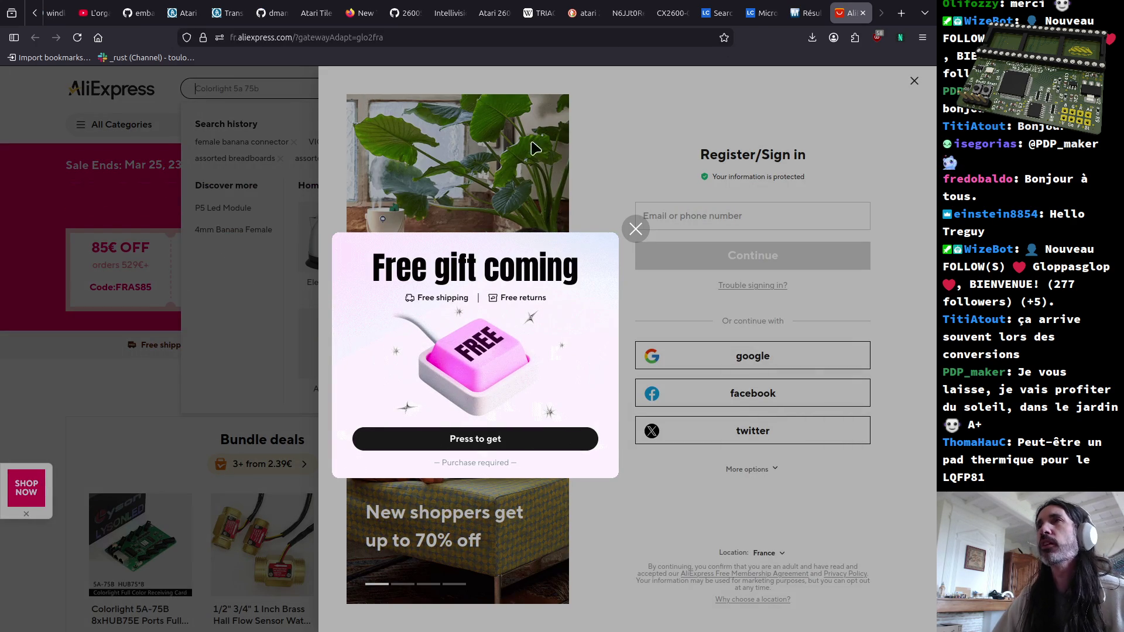
pyautogui.click(635, 228)
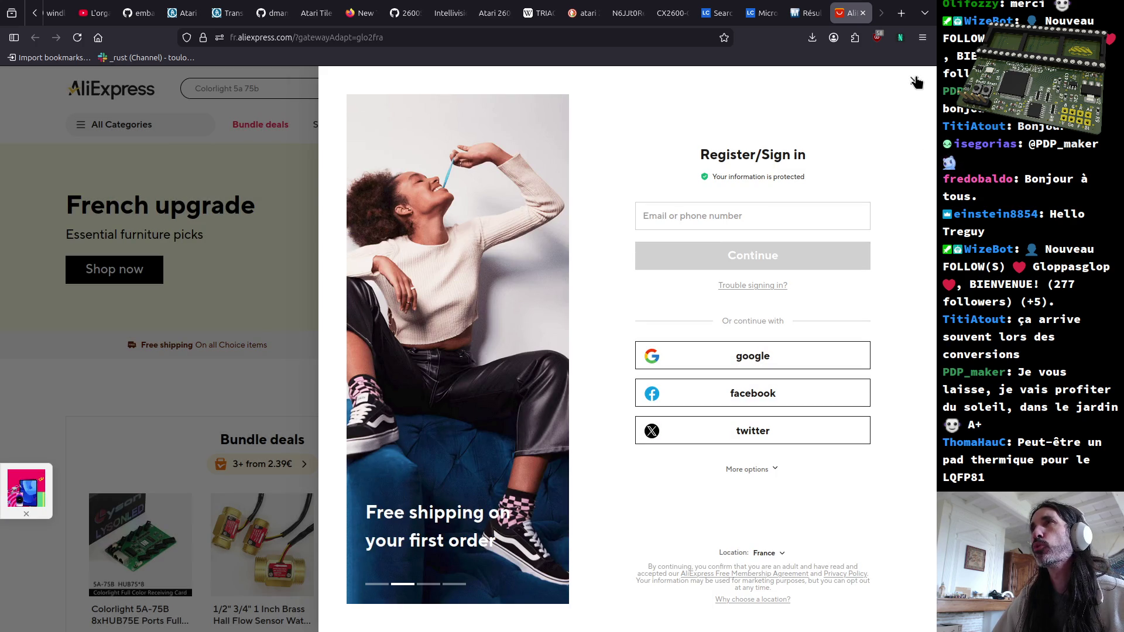
pyautogui.click(917, 81)
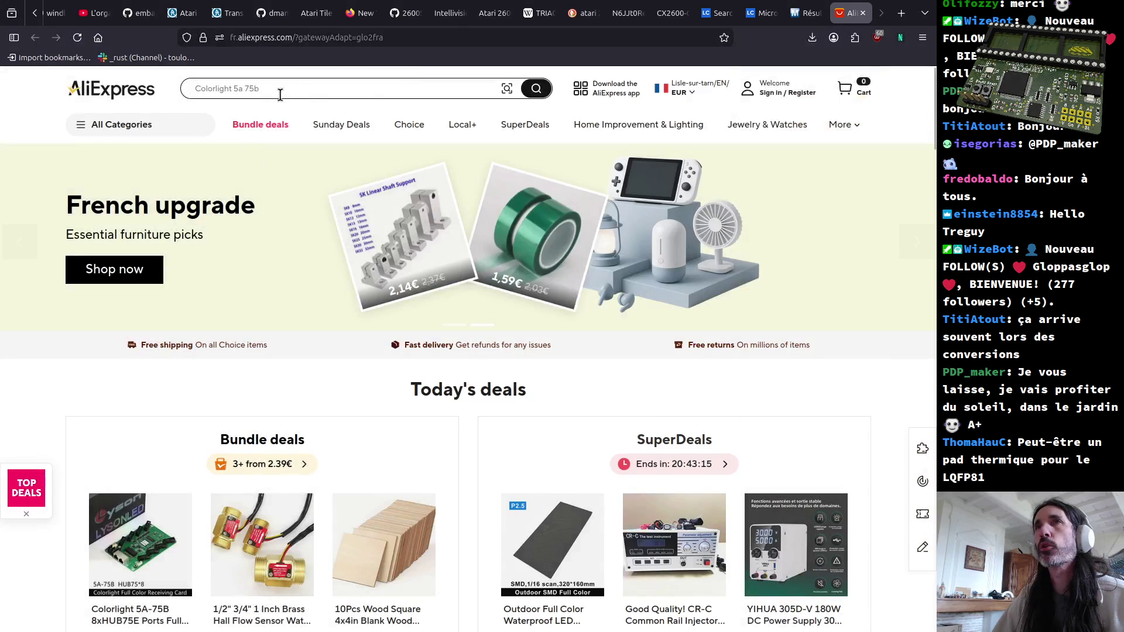
pyautogui.click(290, 89)
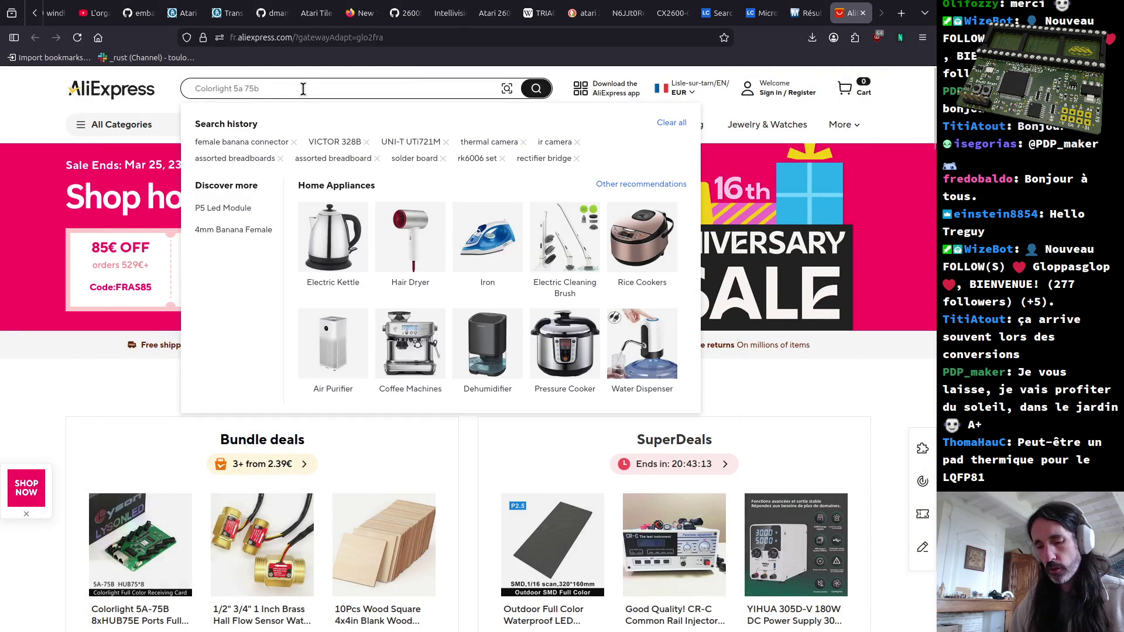
pyautogui.write('stmg4')
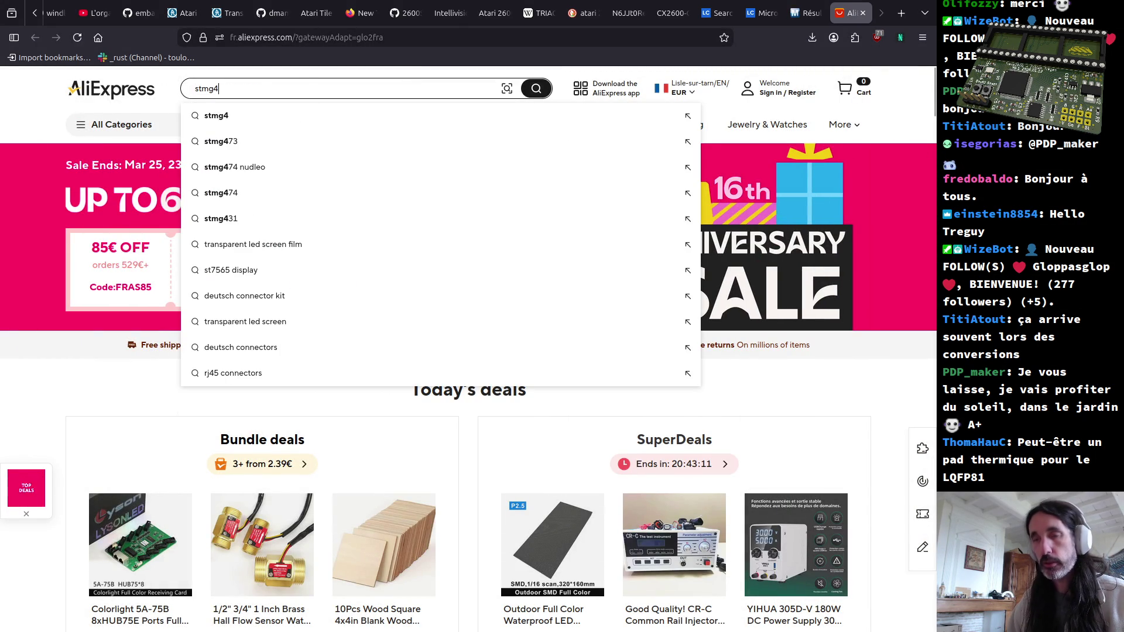
pyautogui.write('7')
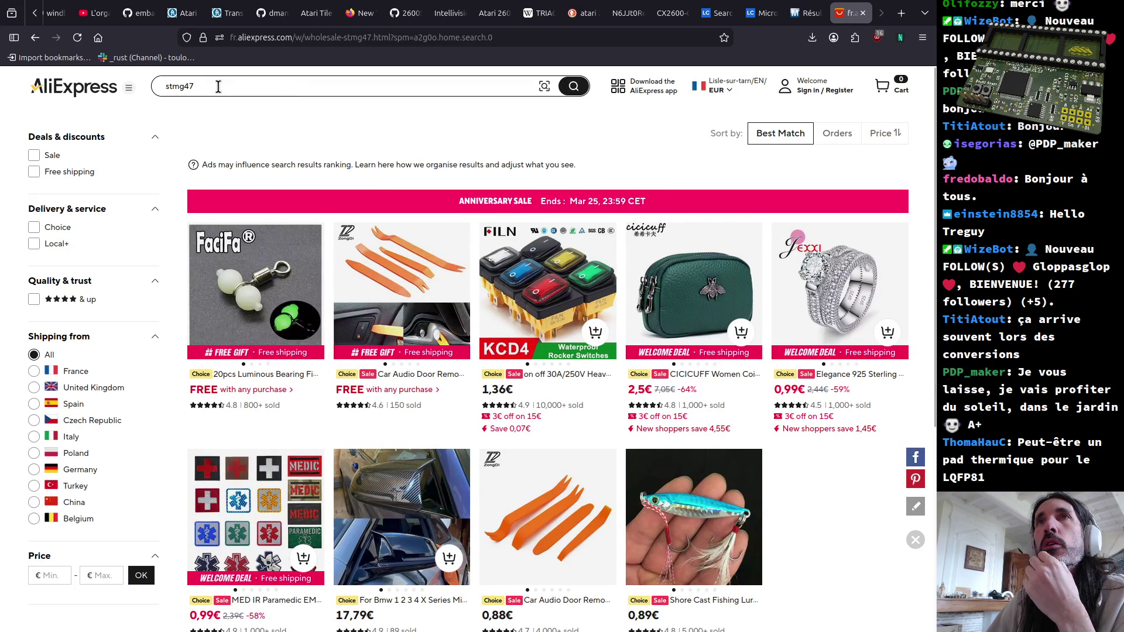
pyautogui.write('3')
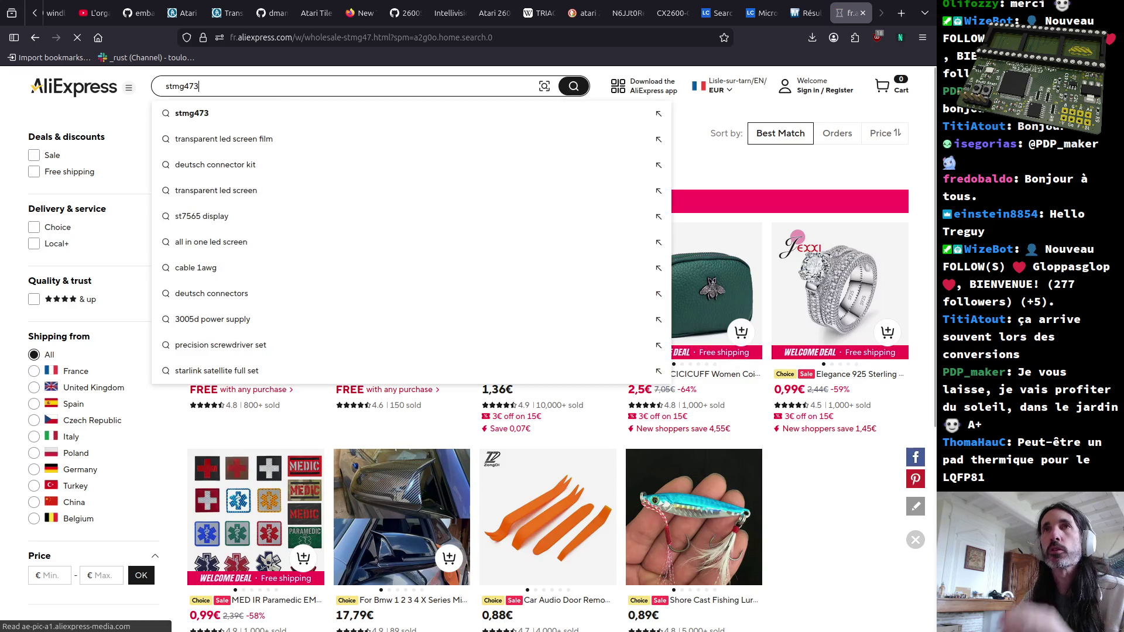
# Step: Search stmg473, stm32g47 then stm32g473, sorting each result list by lowest price
pyautogui.press('Return')
pyautogui.moveTo(255, 334)
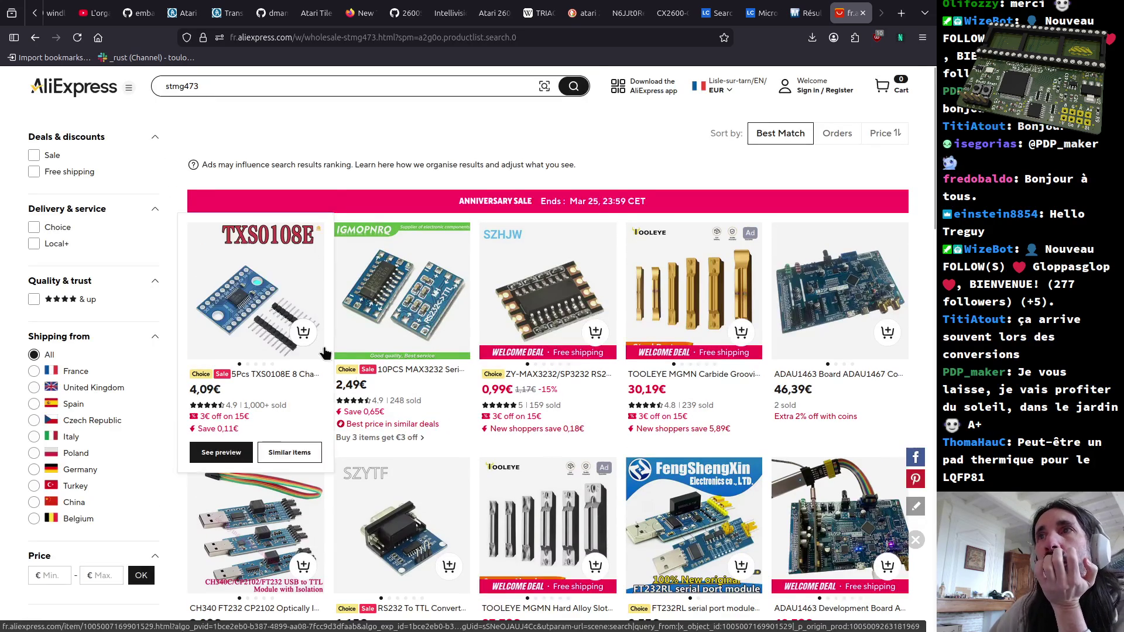
pyautogui.click(885, 132)
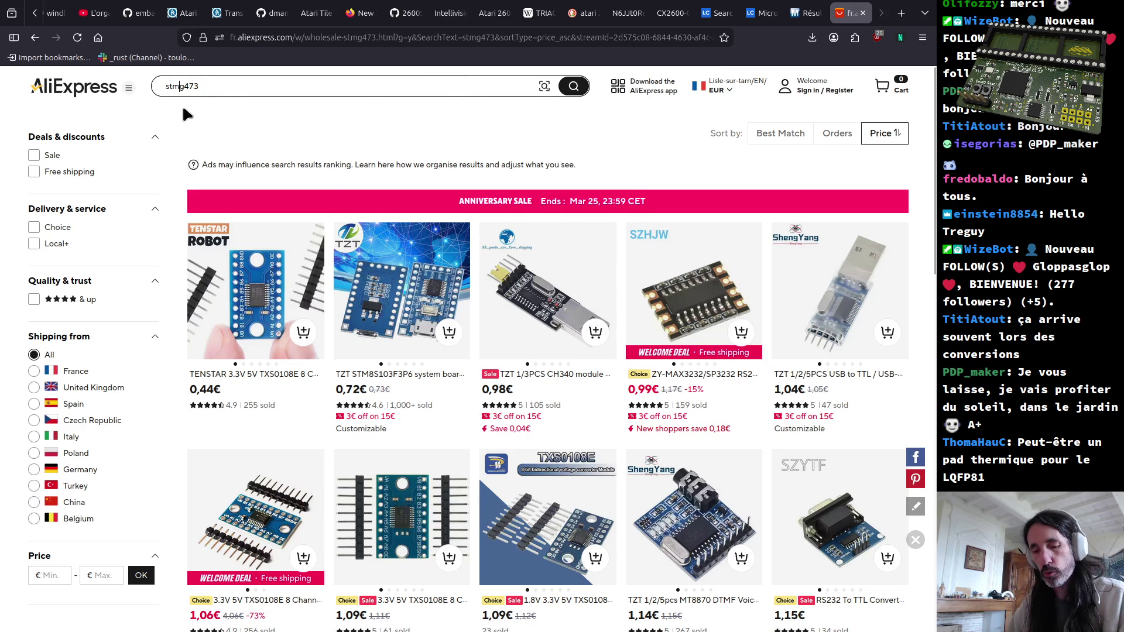
pyautogui.write('32g47')
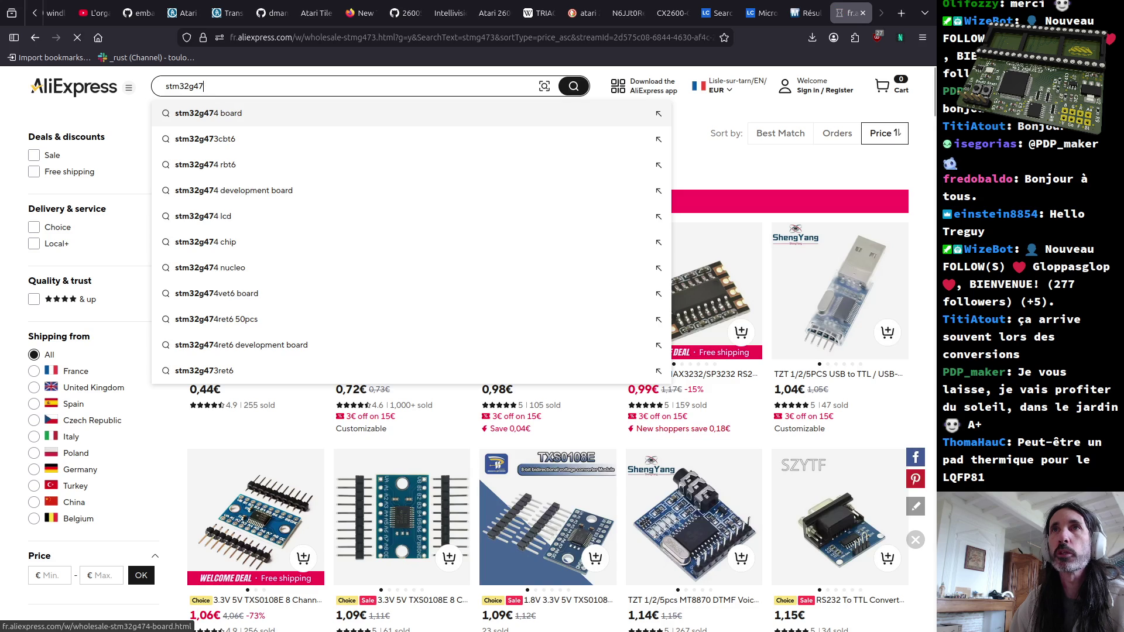
pyautogui.press('Return')
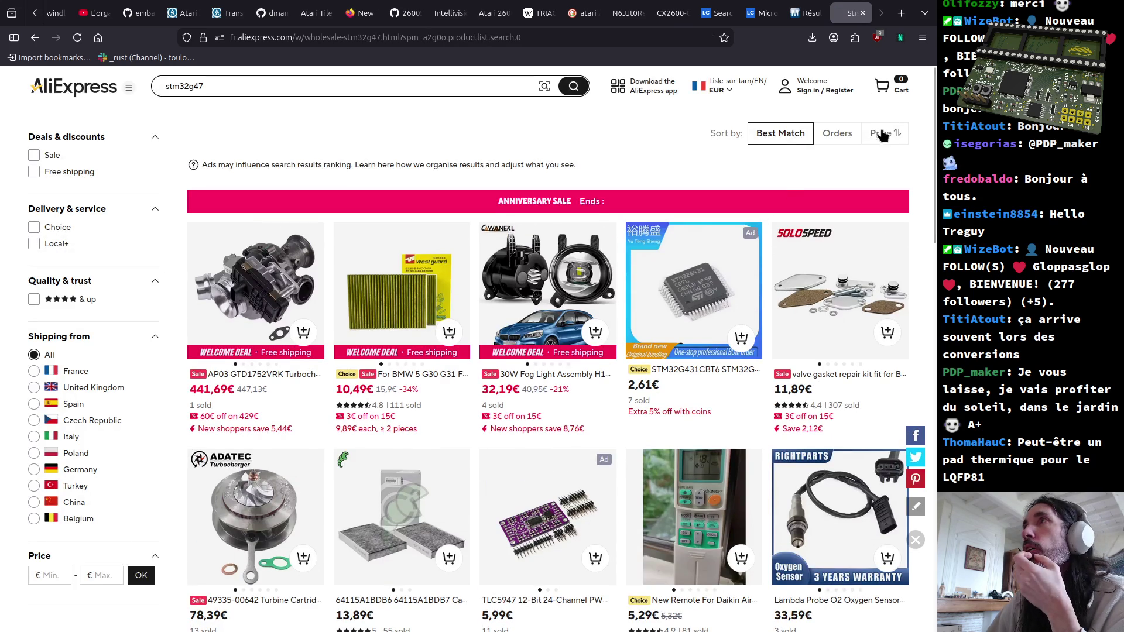
pyautogui.click(883, 133)
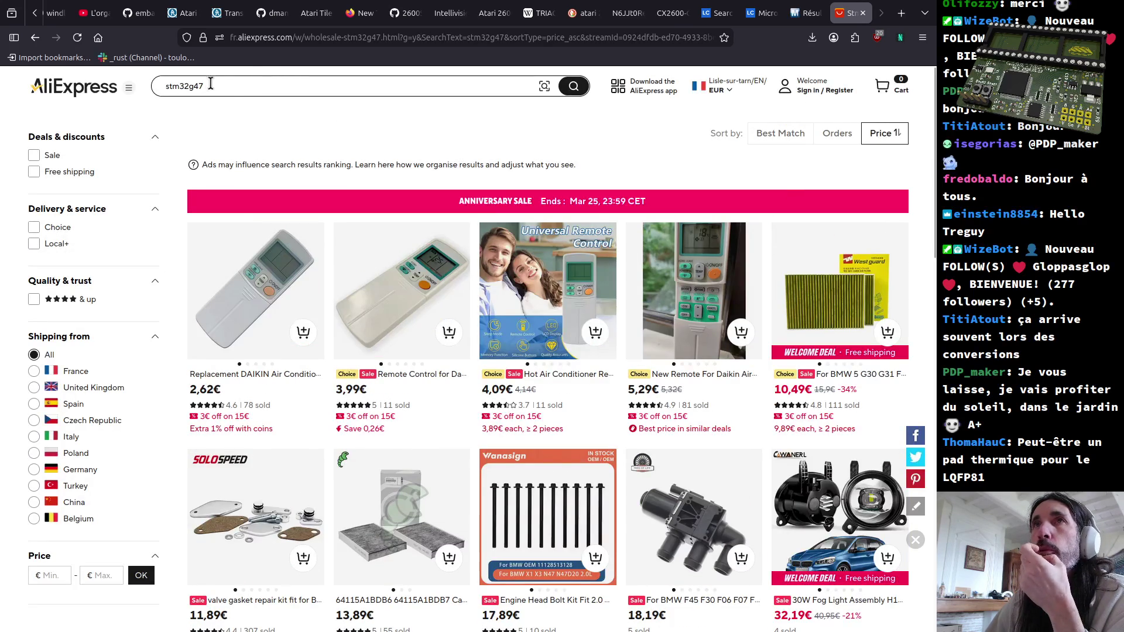
pyautogui.write('3')
pyautogui.press('Return')
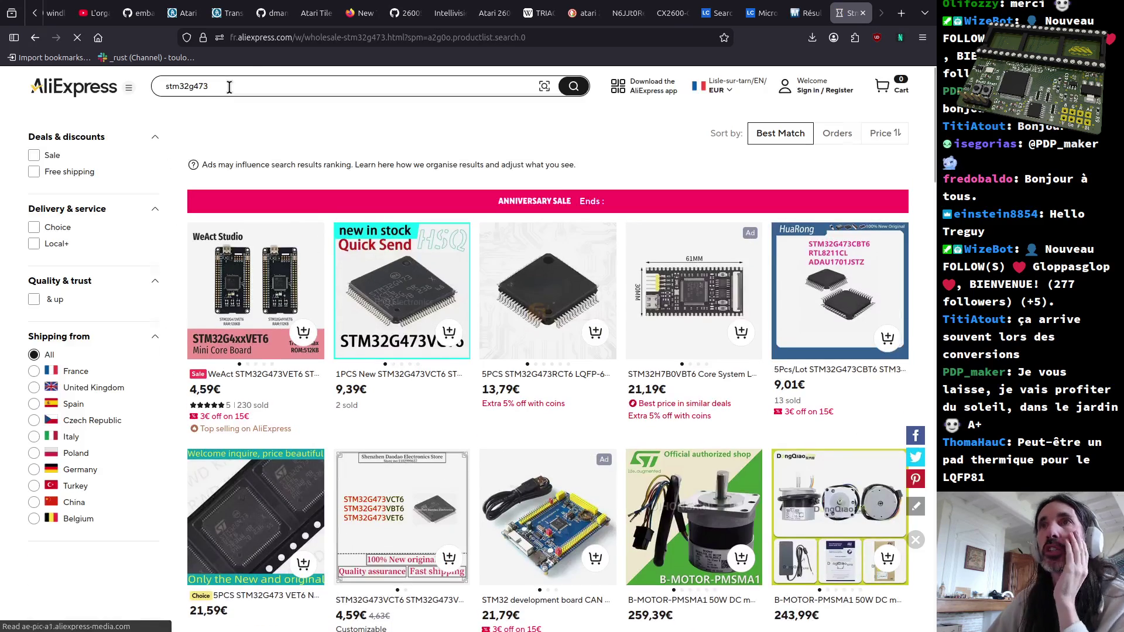
pyautogui.click(883, 134)
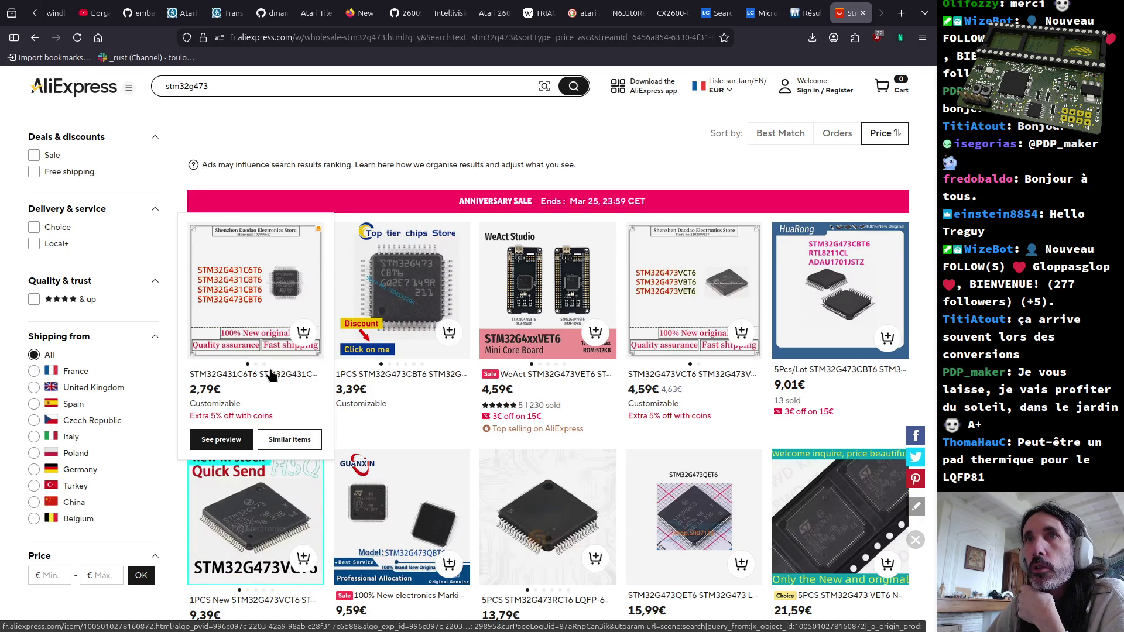
# Step: Glance at the cheapest offer, then filter the STM32G473 results to free shipping only
pyautogui.click(275, 377)
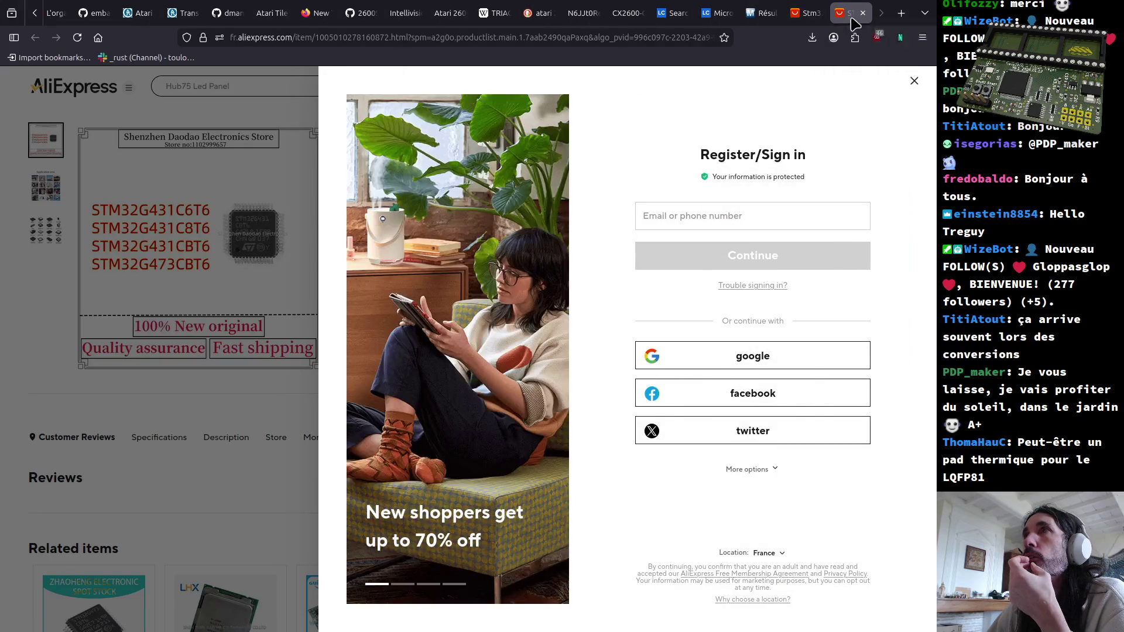
pyautogui.click(863, 12)
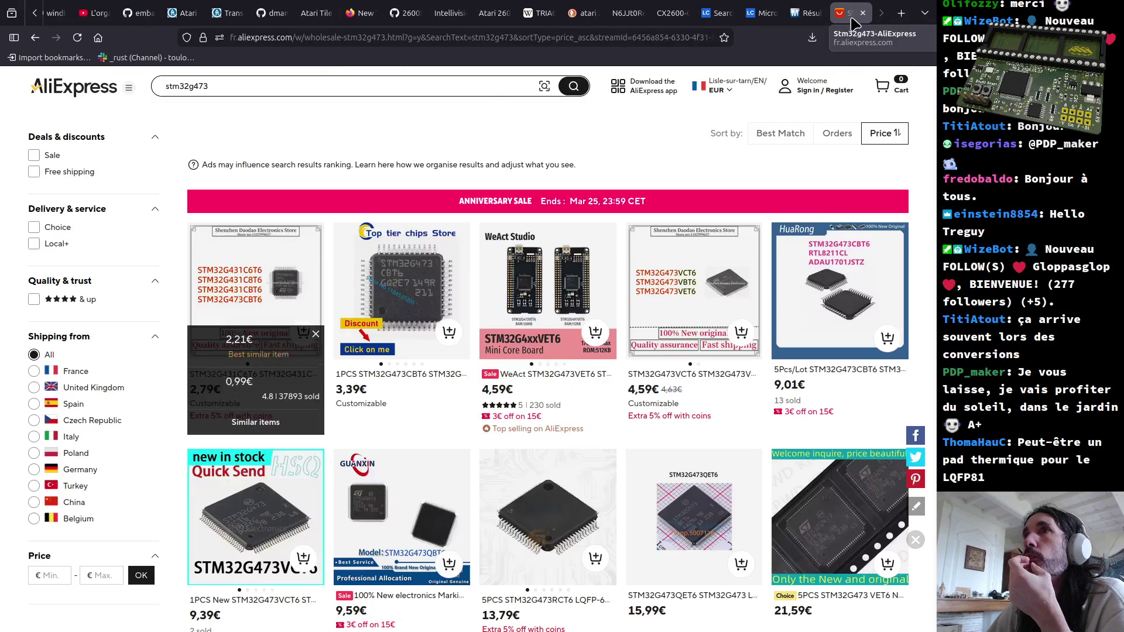
pyautogui.click(33, 227)
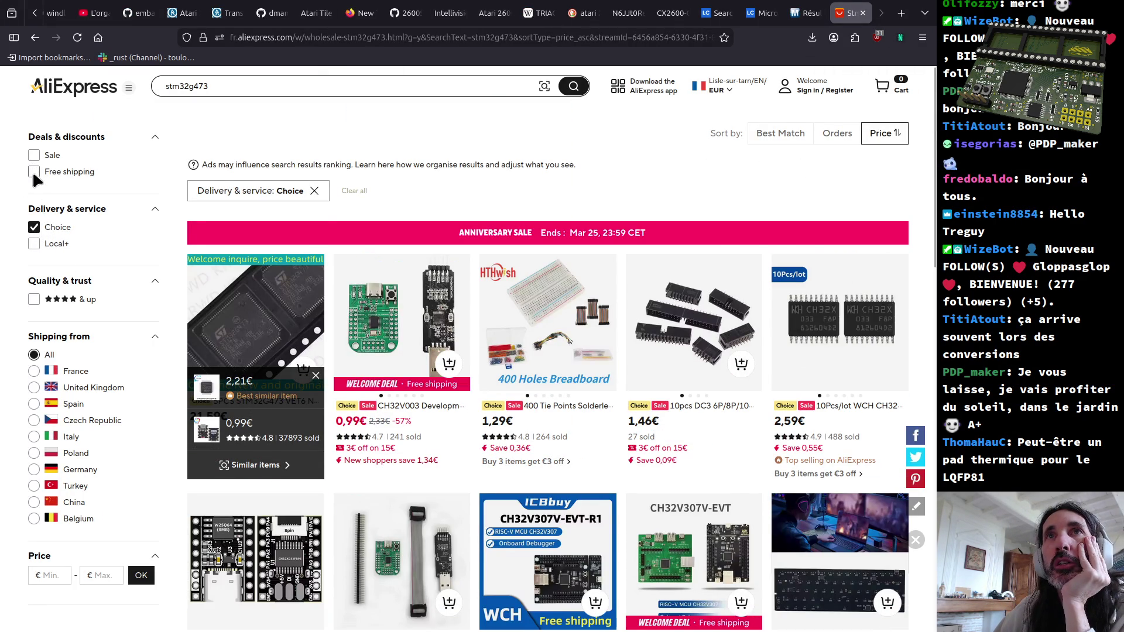
pyautogui.click(35, 172)
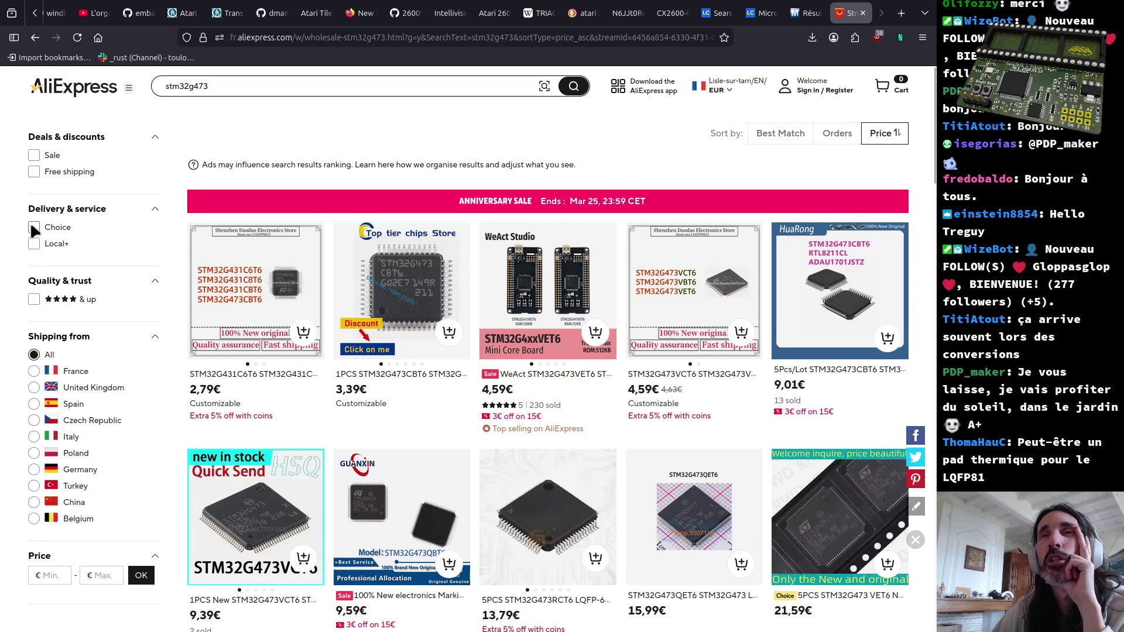
pyautogui.click(34, 172)
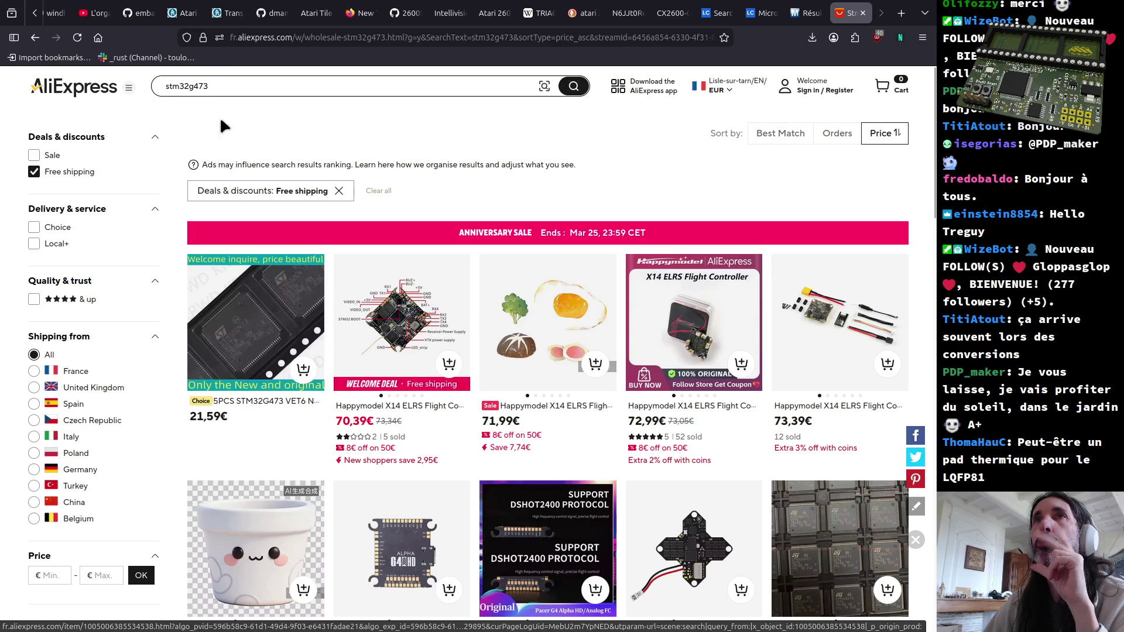
# Step: Change the search term to stm32g474 and submit it
pyautogui.click(226, 85)
pyautogui.press('BackSpace')
pyautogui.write('4')
pyautogui.press('Return')
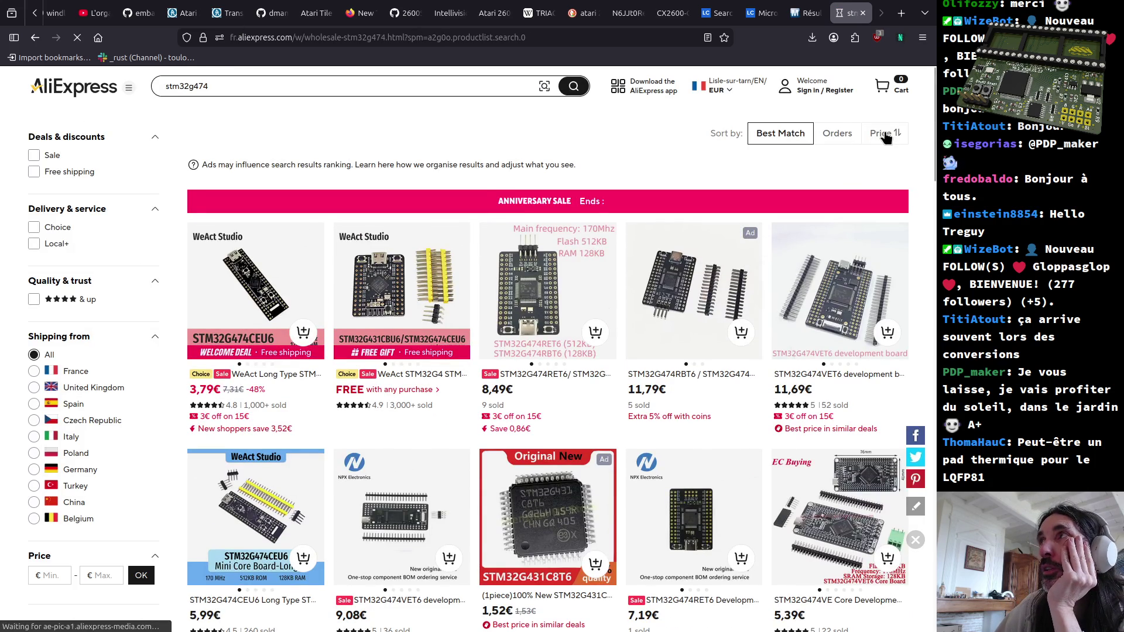
# Step: Sort the stm32g474 results by price and open the 0,98€ STM32G474RET6 core board listing
pyautogui.click(882, 134)
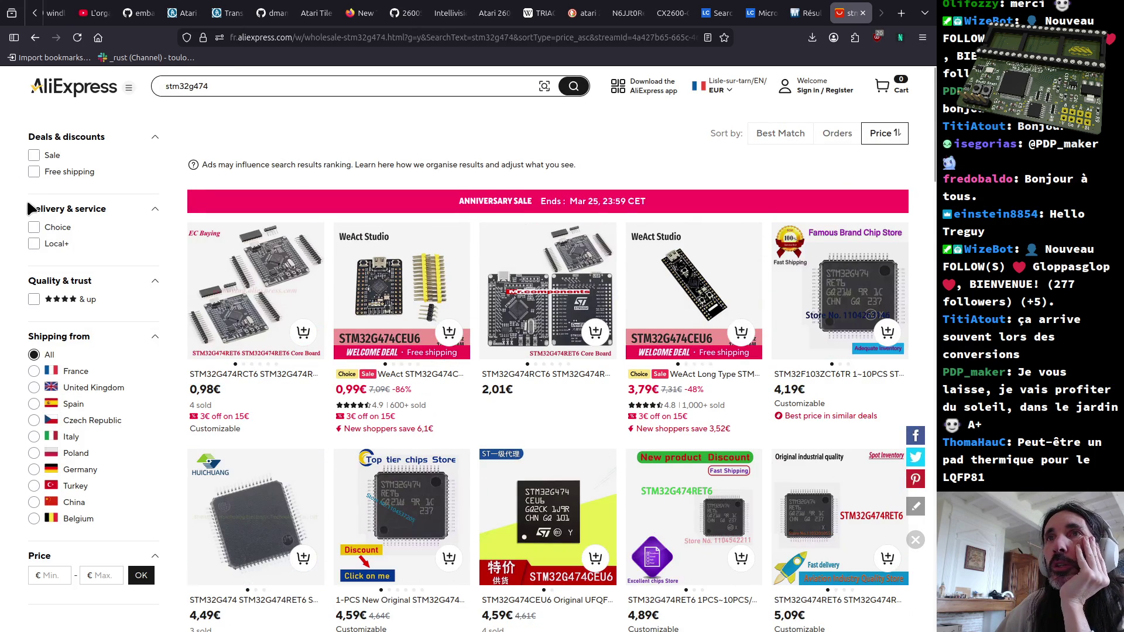
pyautogui.moveTo(255, 343)
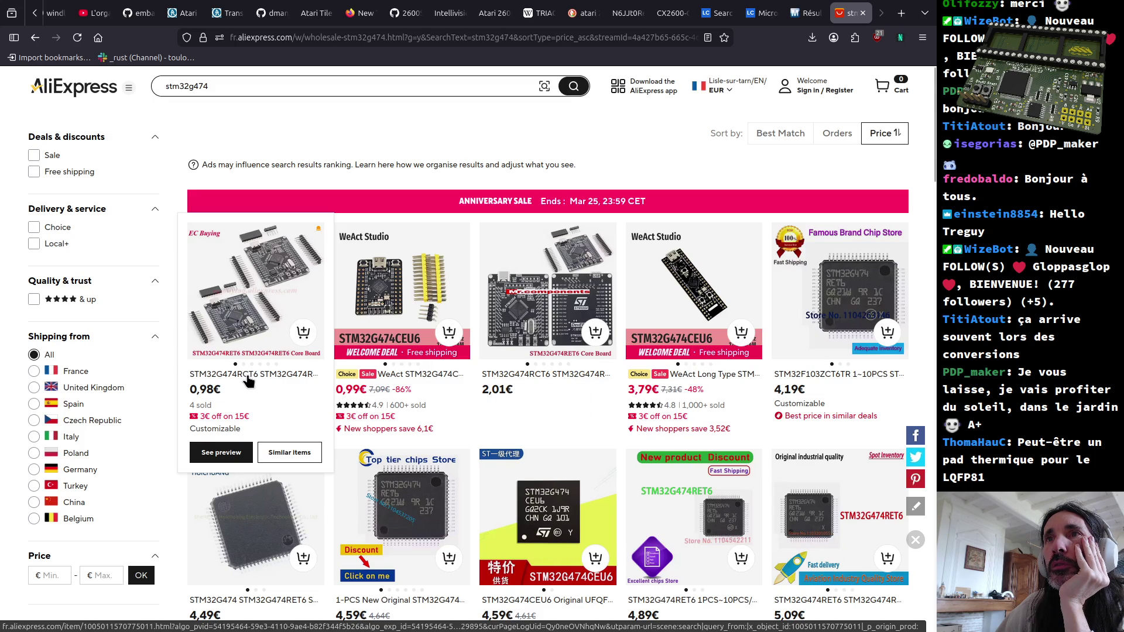
pyautogui.click(248, 380)
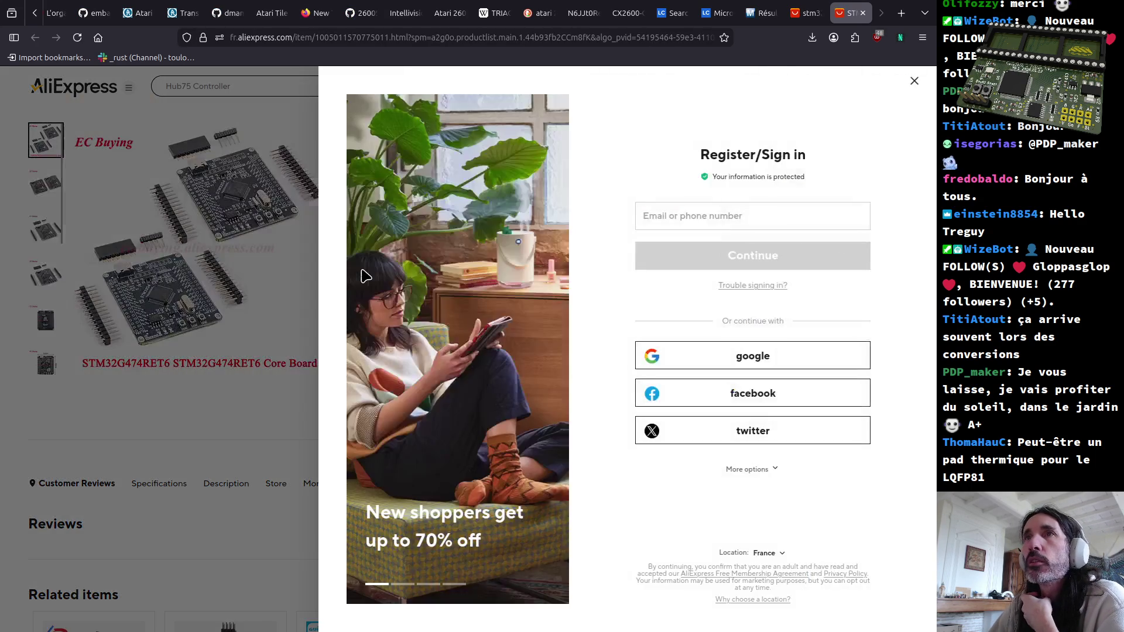
pyautogui.click(908, 80)
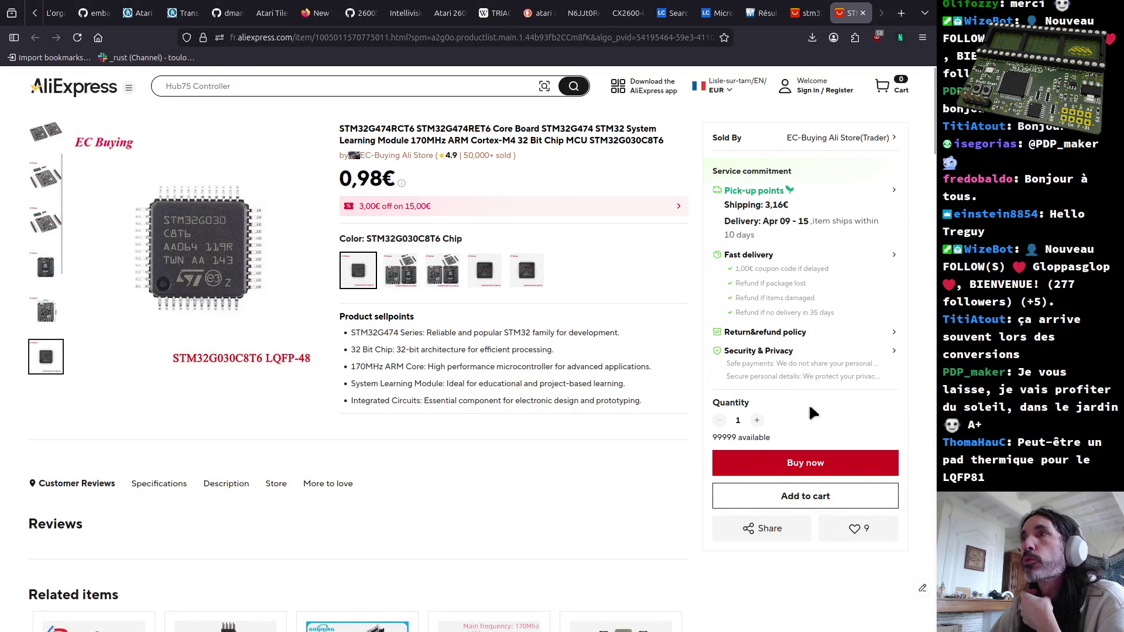
pyautogui.write('5')
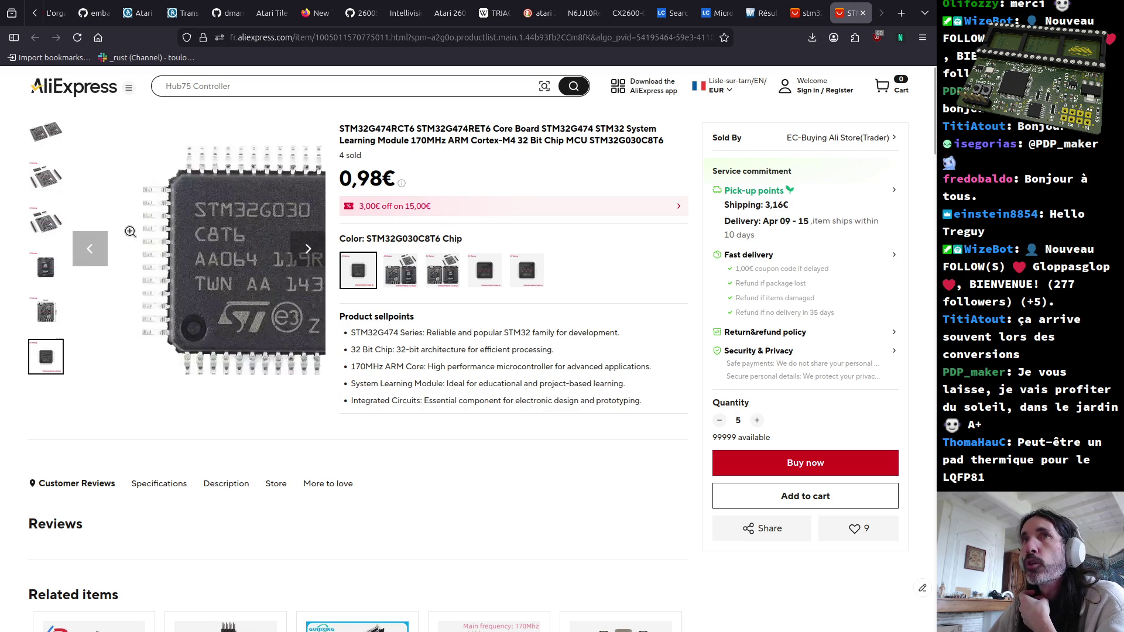
pyautogui.click(402, 274)
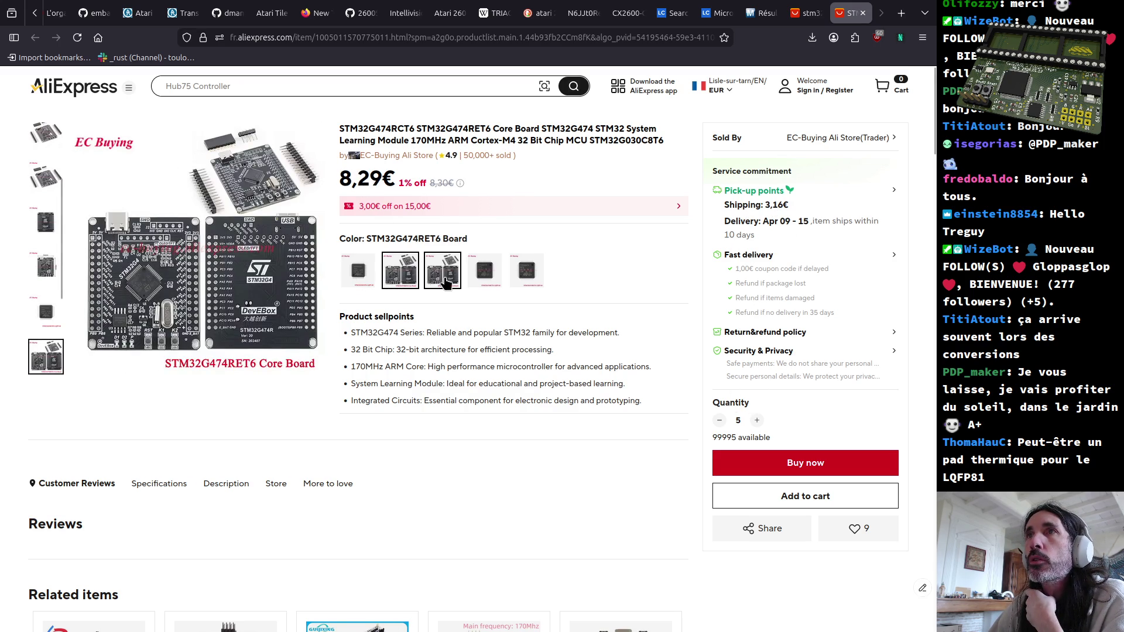
pyautogui.click(443, 273)
pyautogui.click(484, 272)
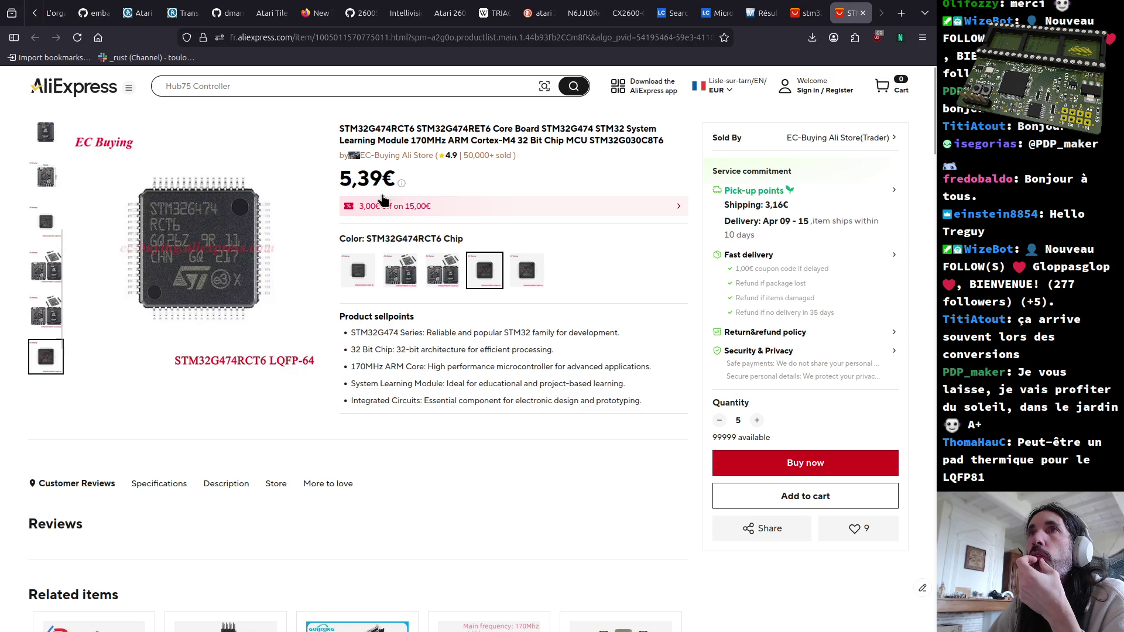
pyautogui.click(859, 13)
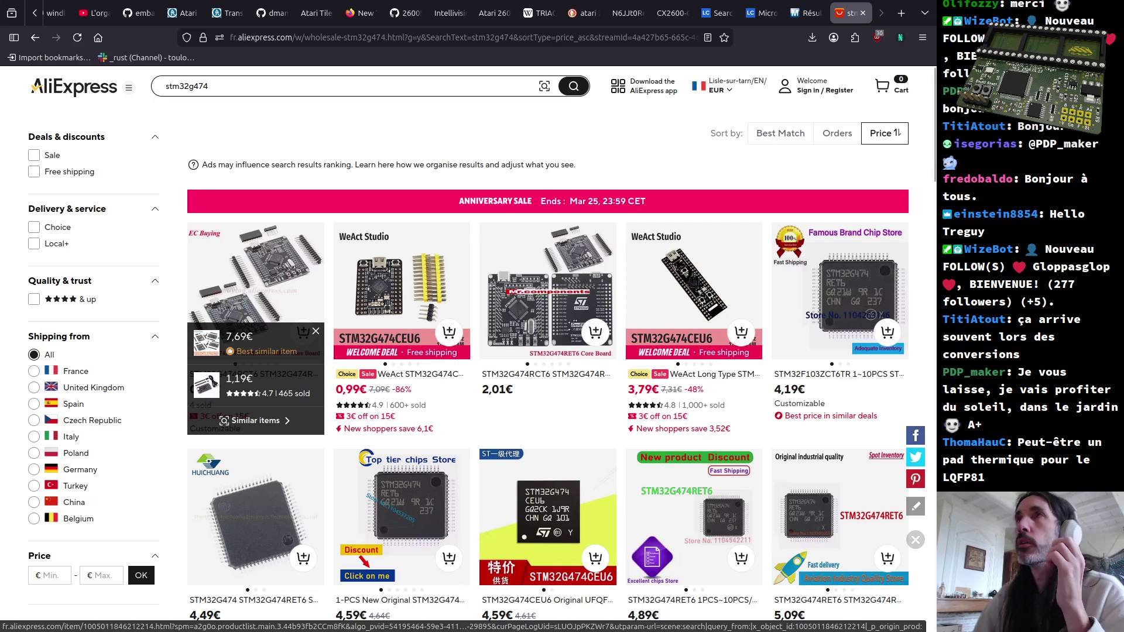
pyautogui.scroll(5, 264, 13)
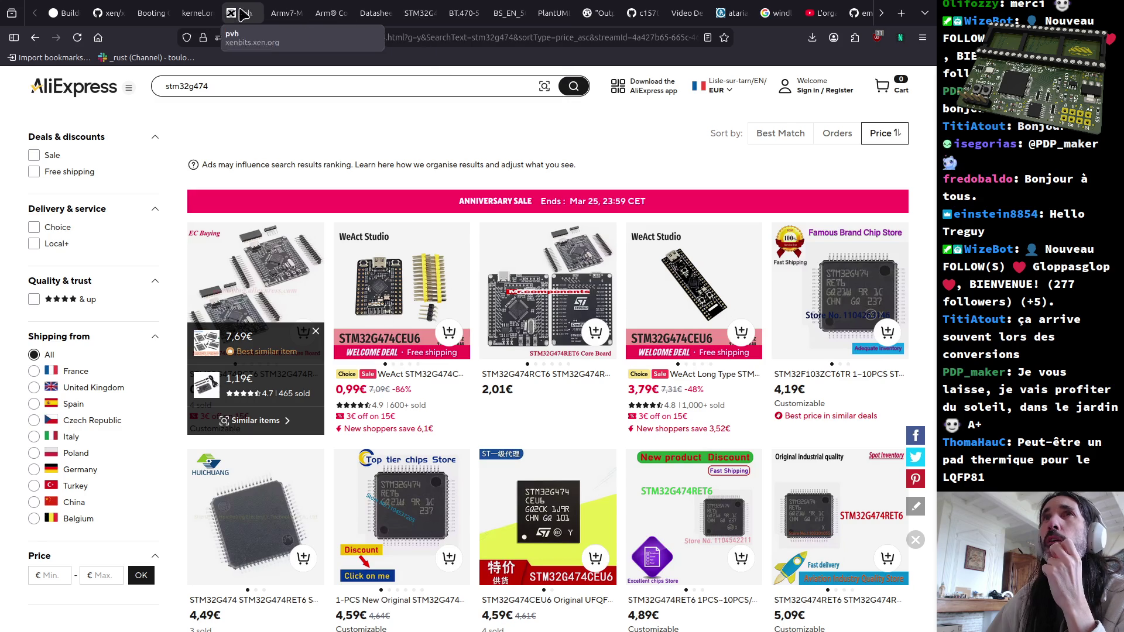
# Step: Switch to the Arm Cortex-M4 reference manual browser tab
pyautogui.click(326, 14)
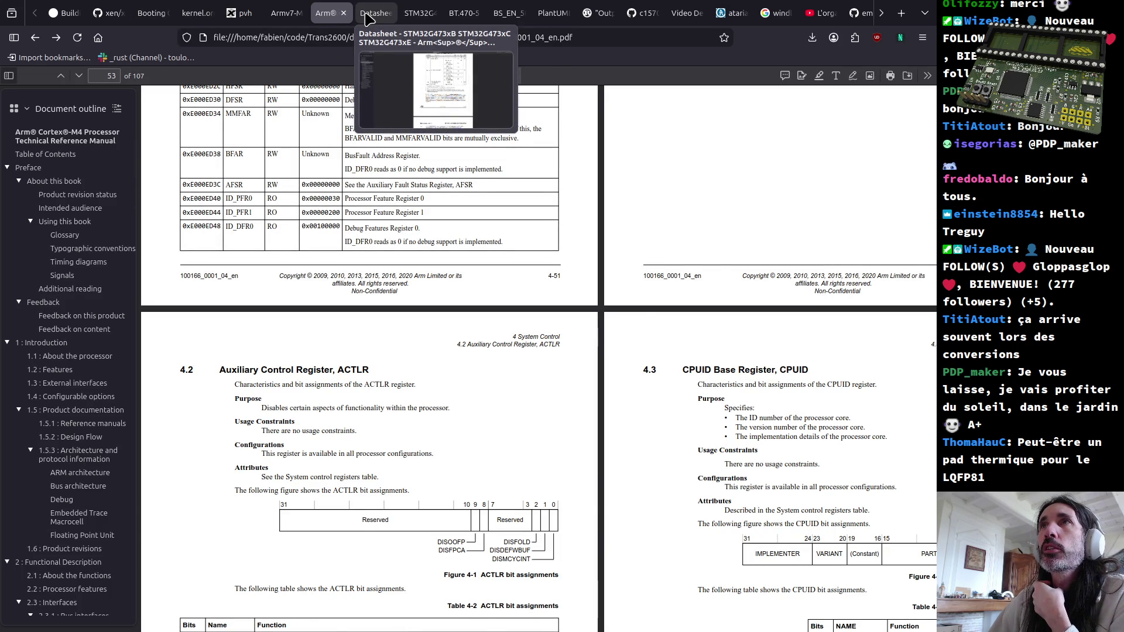
# Step: Bring up the STM32G473 datasheet and jump via the outline to its LQFP100 pinout and pin definitions
pyautogui.click(368, 14)
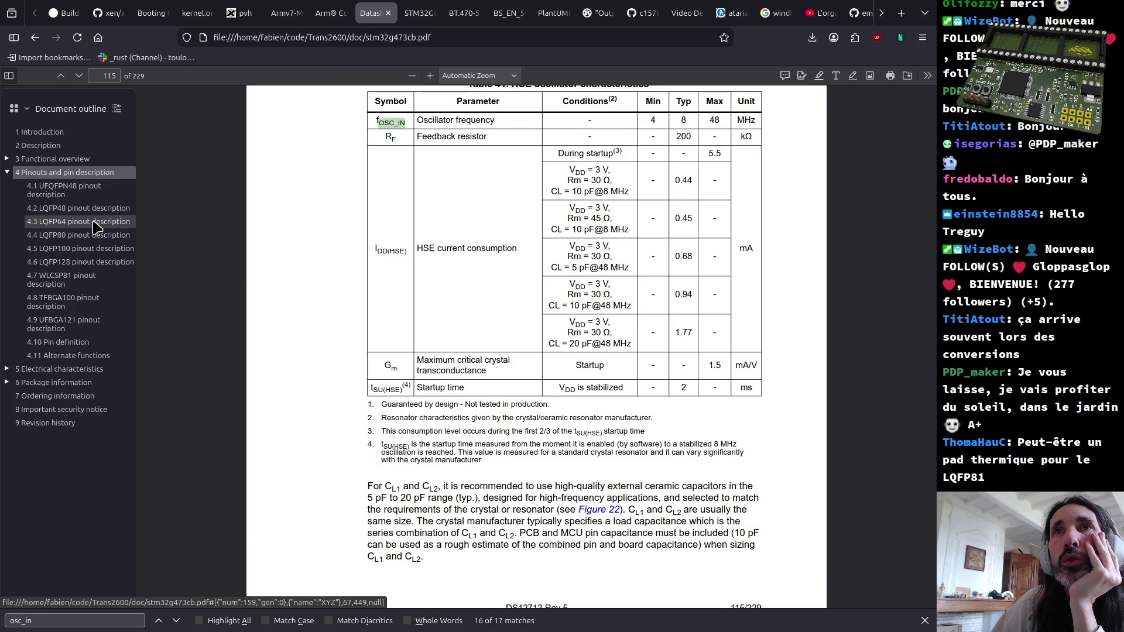
pyautogui.click(94, 252)
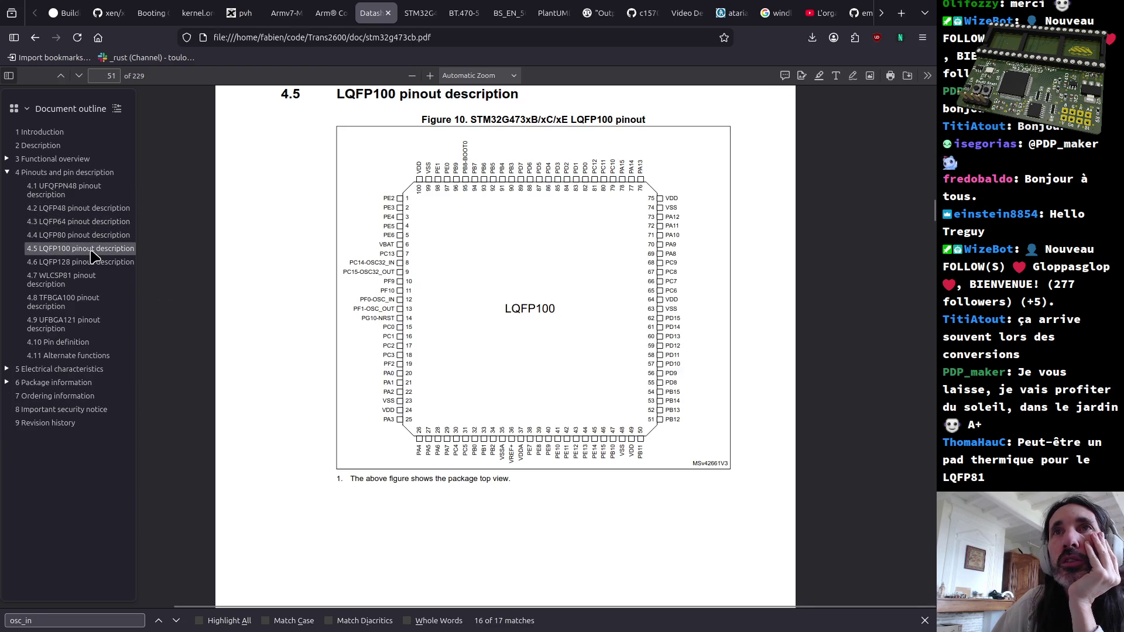
pyautogui.click(69, 344)
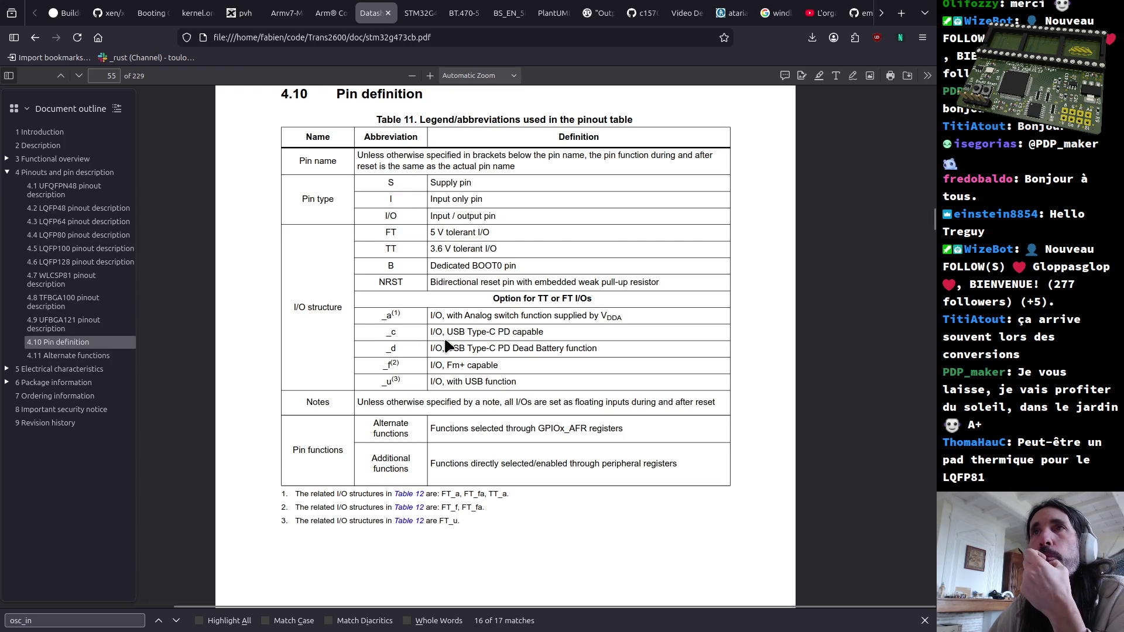
pyautogui.scroll(-5, 448, 346)
pyautogui.scroll(-8, 447, 345)
pyautogui.scroll(4, 446, 346)
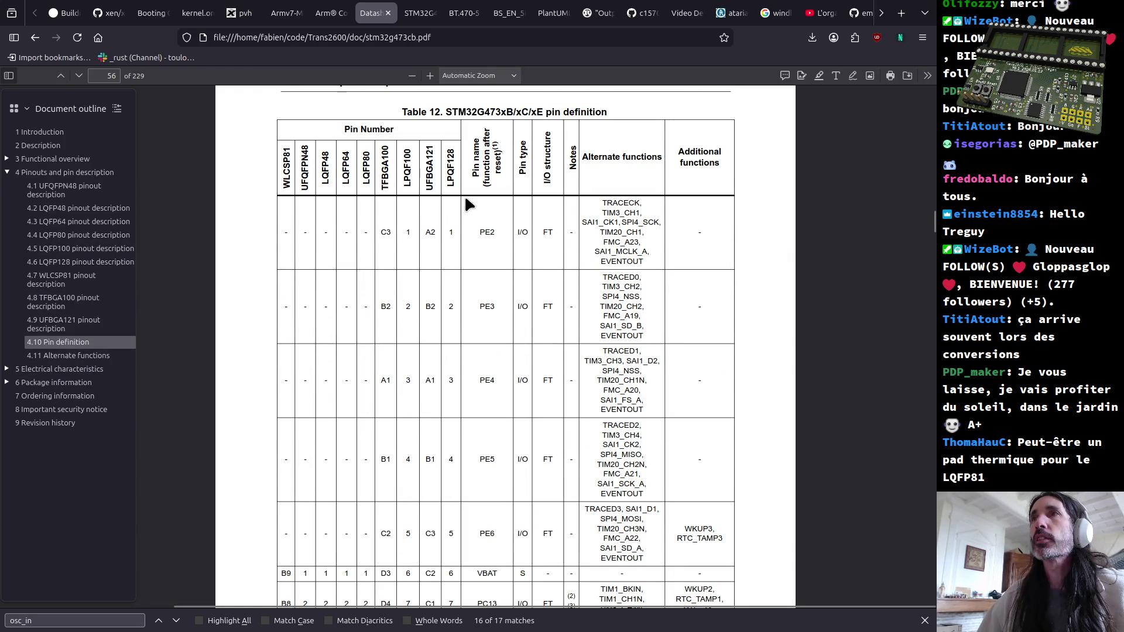
# Step: Read Table 12 pin definitions, marking the PE2 row, pin 19 (PF2) and pin 44 (PE13)
pyautogui.doubleClick(547, 232)
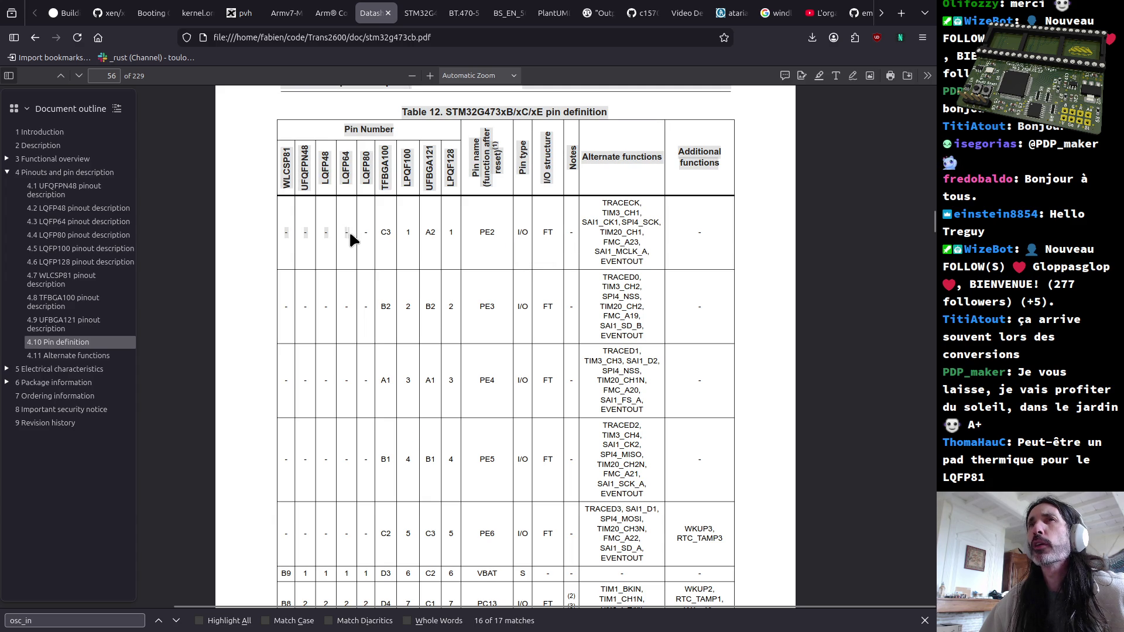
pyautogui.moveTo(342, 231); pyautogui.dragTo(348, 158)
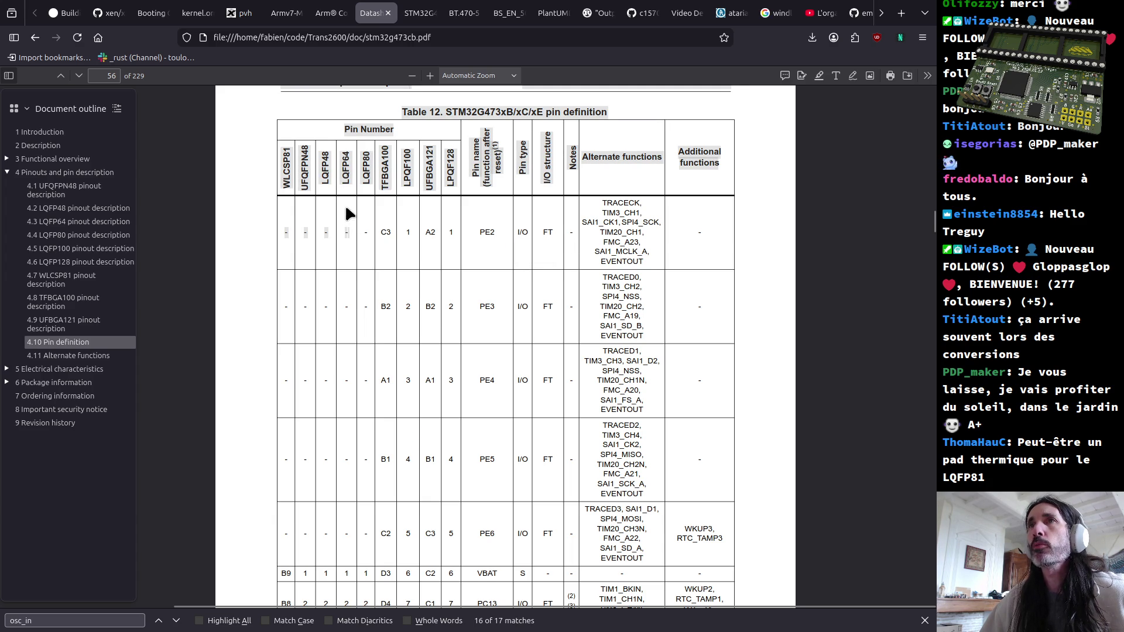
pyautogui.click(405, 238)
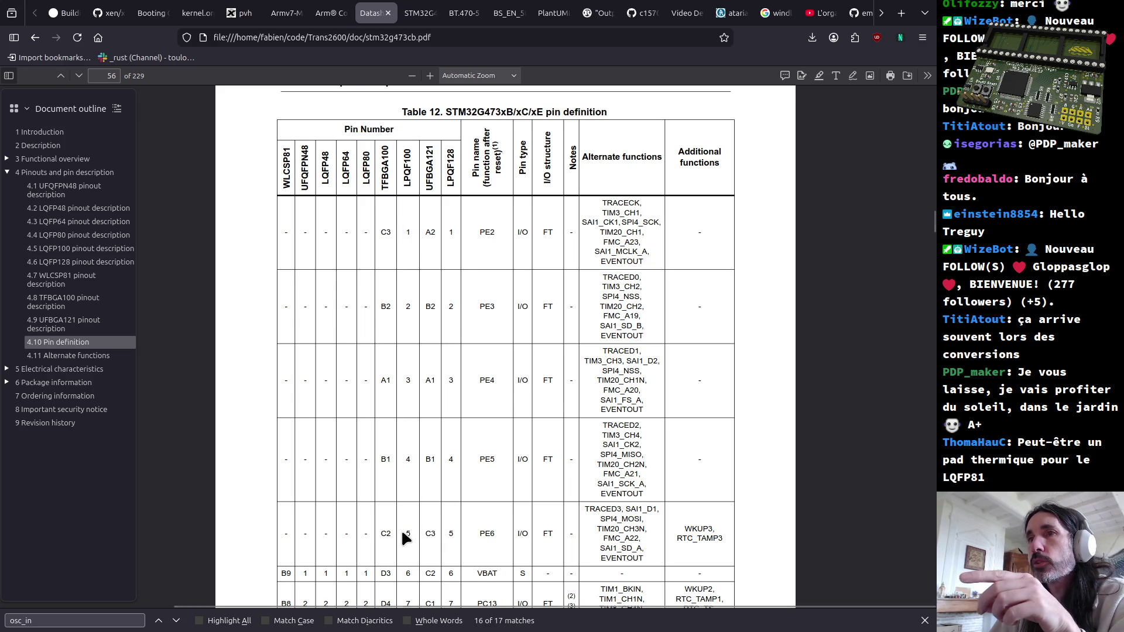
pyautogui.scroll(-1, 402, 536)
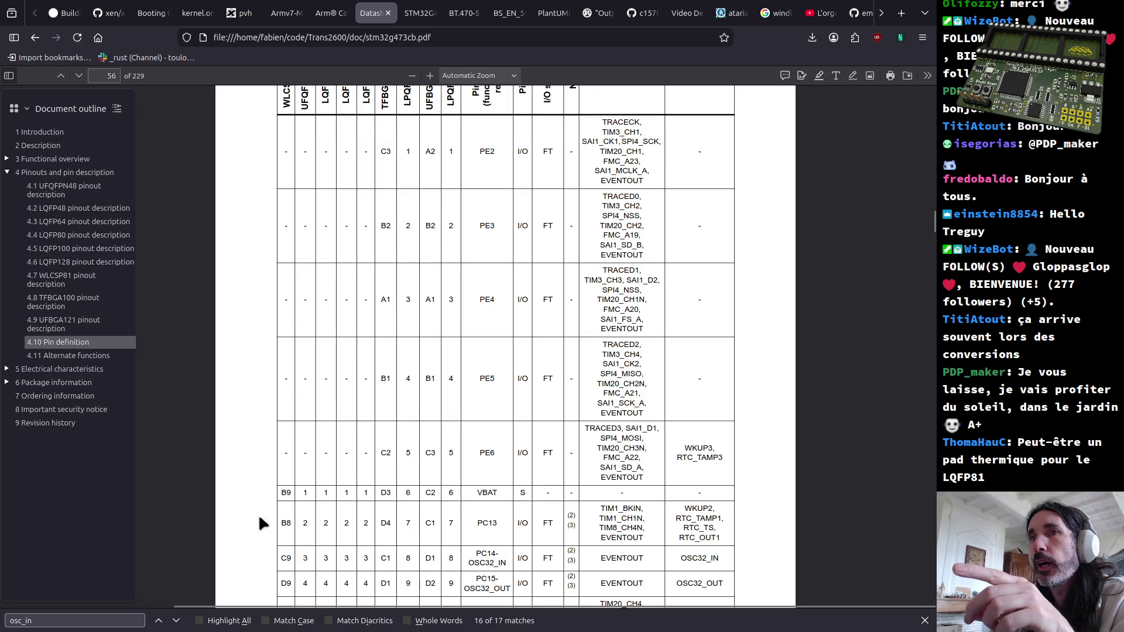
pyautogui.scroll(-2, 409, 524)
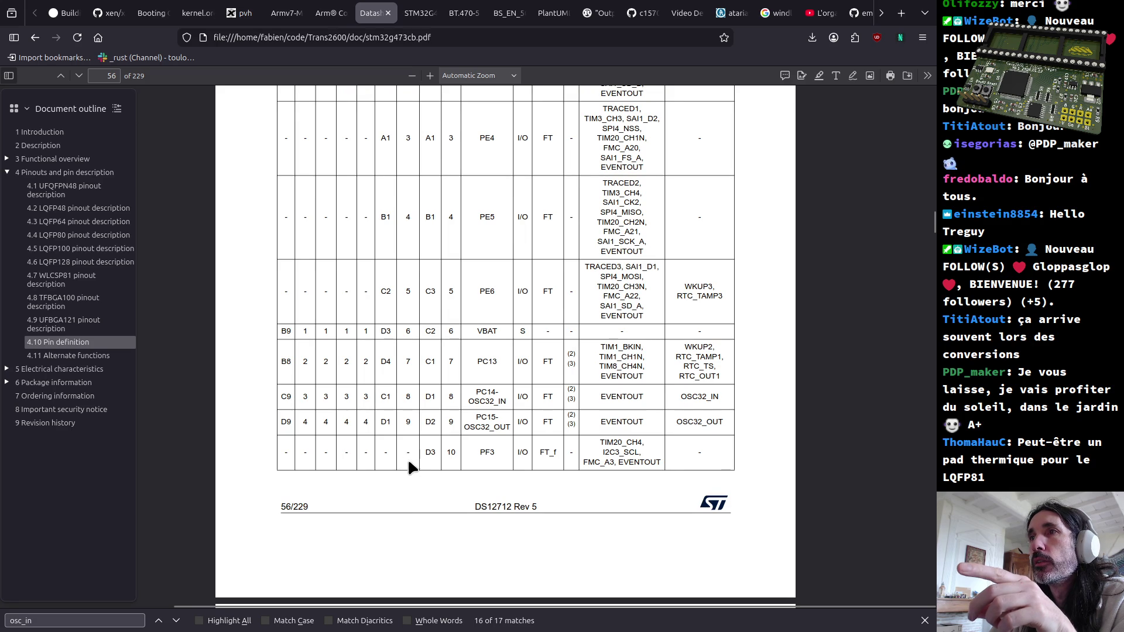
pyautogui.scroll(4, 408, 458)
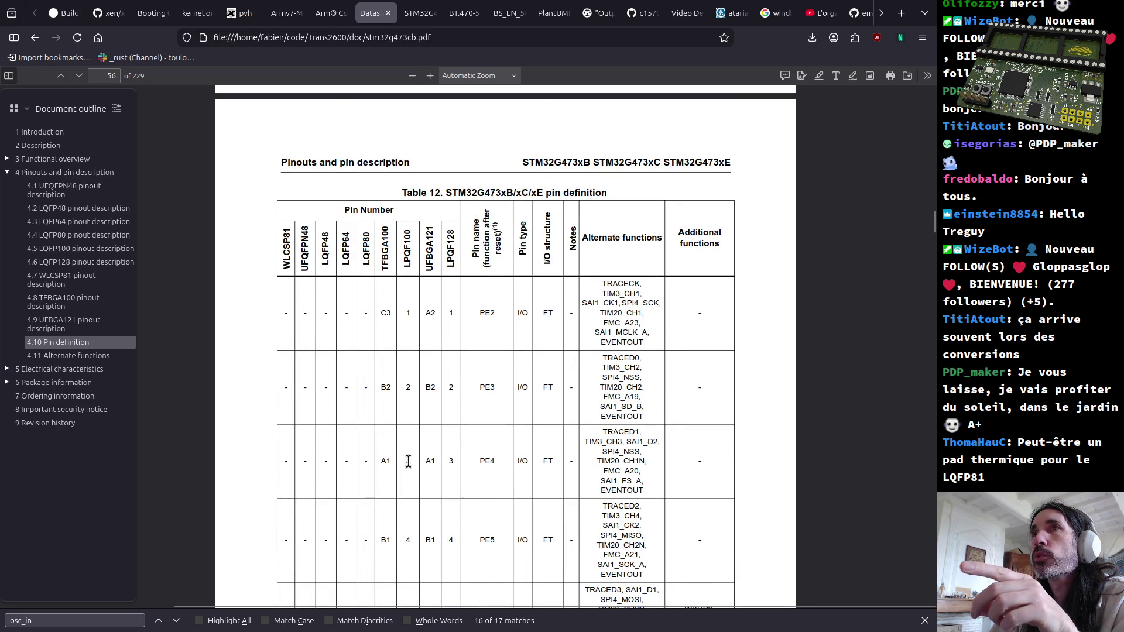
pyautogui.scroll(-4, 408, 458)
pyautogui.scroll(-3, 407, 458)
pyautogui.scroll(-1, 408, 458)
pyautogui.scroll(-1, 407, 459)
pyautogui.scroll(-1, 408, 457)
pyautogui.scroll(-1, 409, 463)
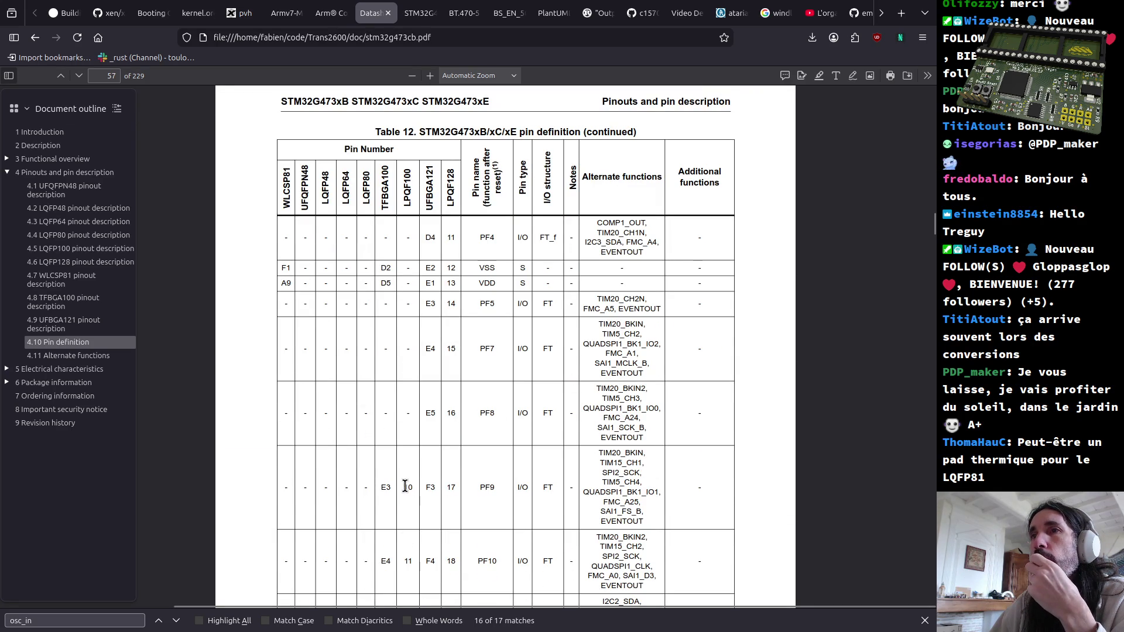
pyautogui.scroll(-1, 408, 489)
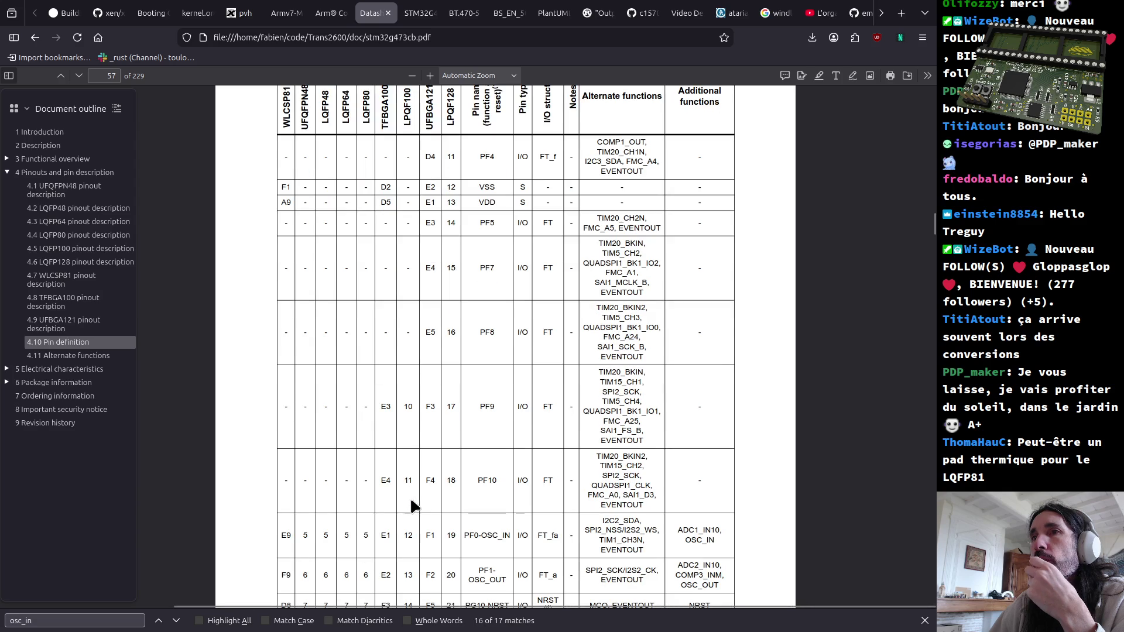
pyautogui.scroll(-1, 411, 480)
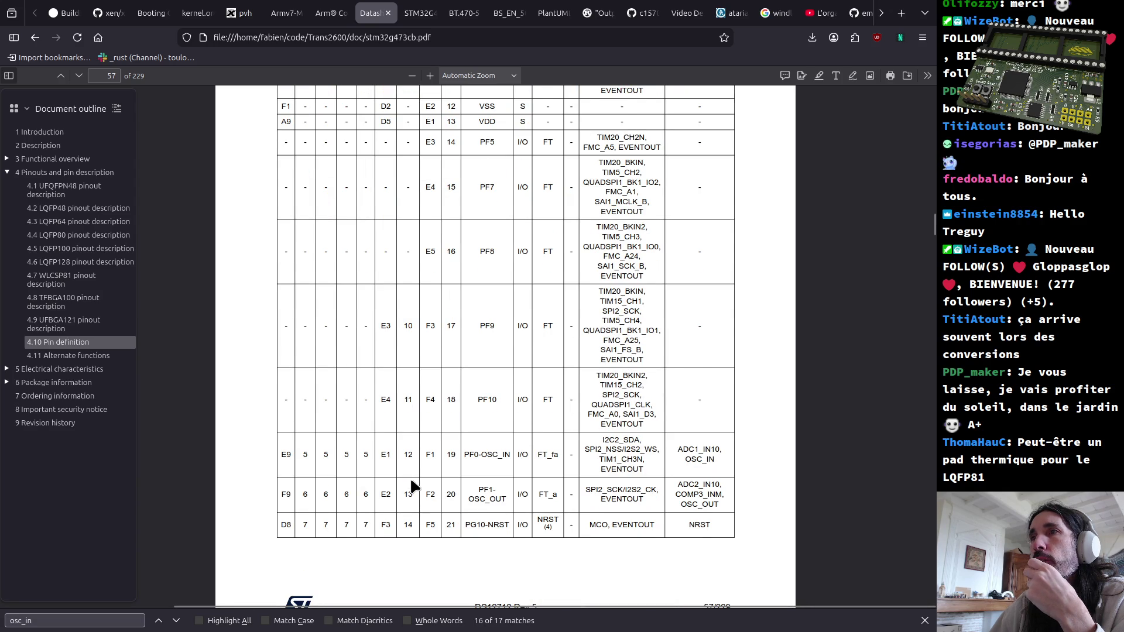
pyautogui.scroll(-1, 410, 480)
pyautogui.scroll(-2, 410, 480)
pyautogui.scroll(-2, 411, 483)
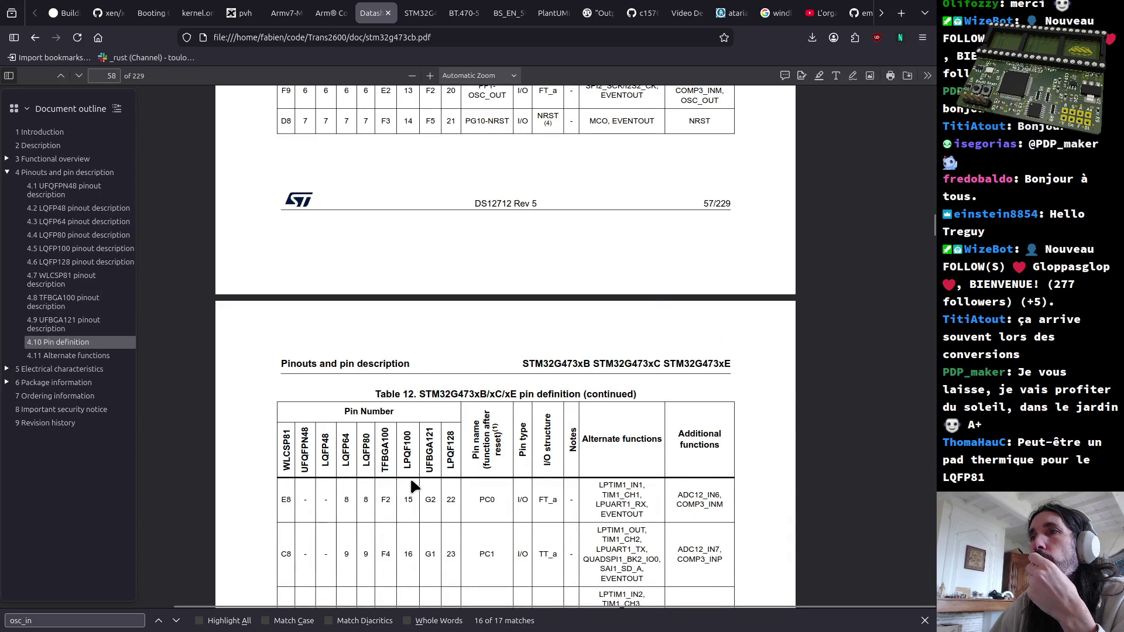
pyautogui.scroll(-2, 410, 483)
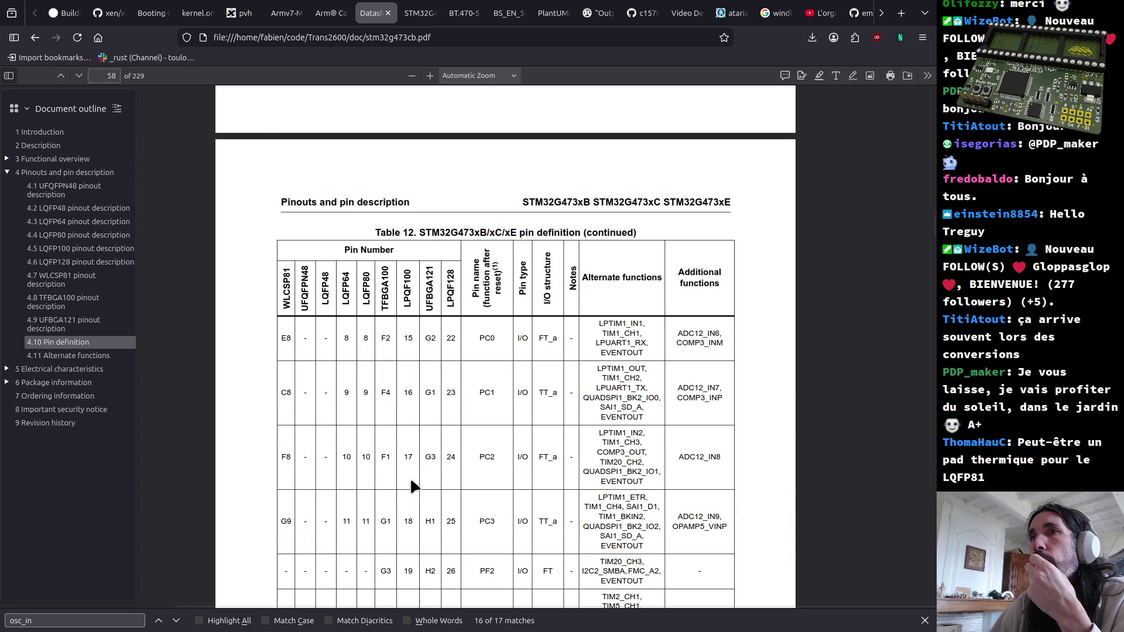
pyautogui.scroll(-1, 411, 480)
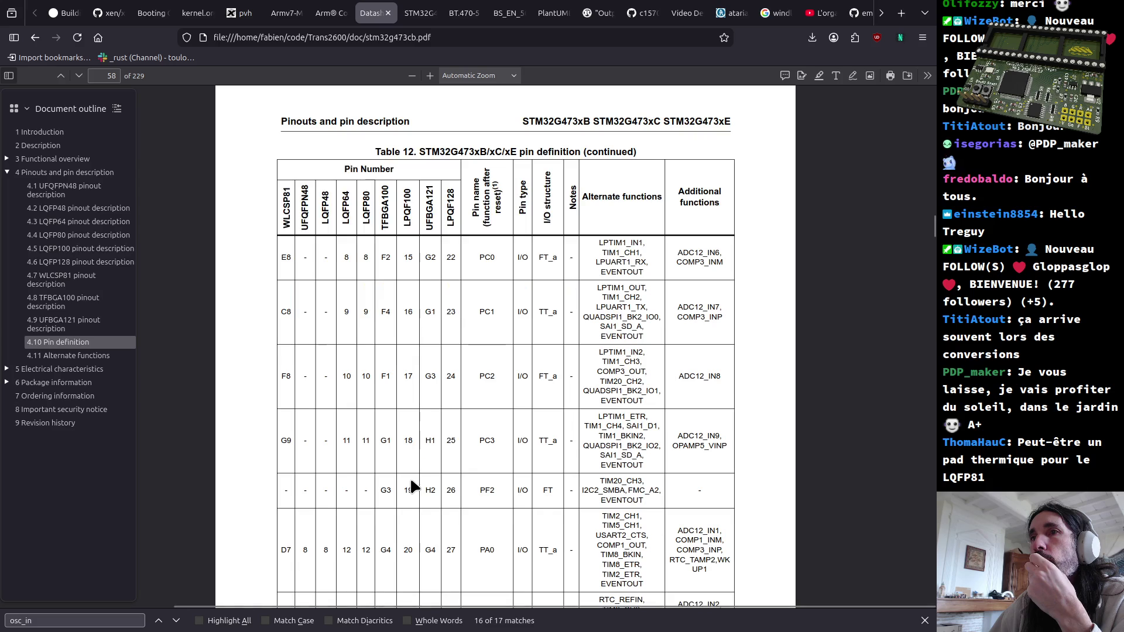
pyautogui.doubleClick(409, 490)
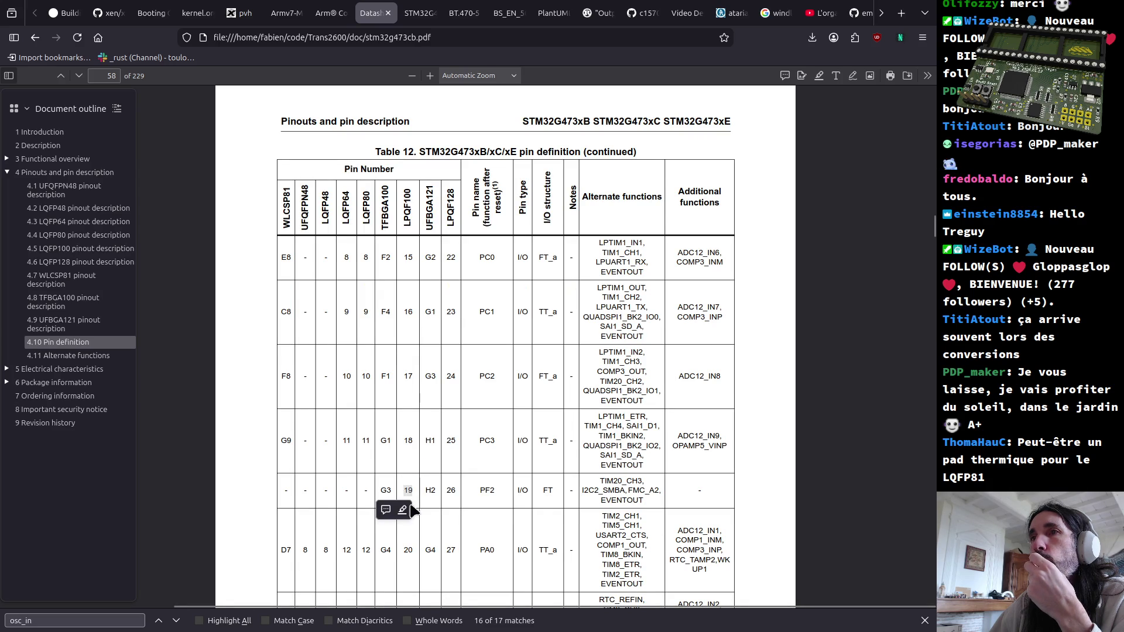
pyautogui.scroll(-2, 411, 504)
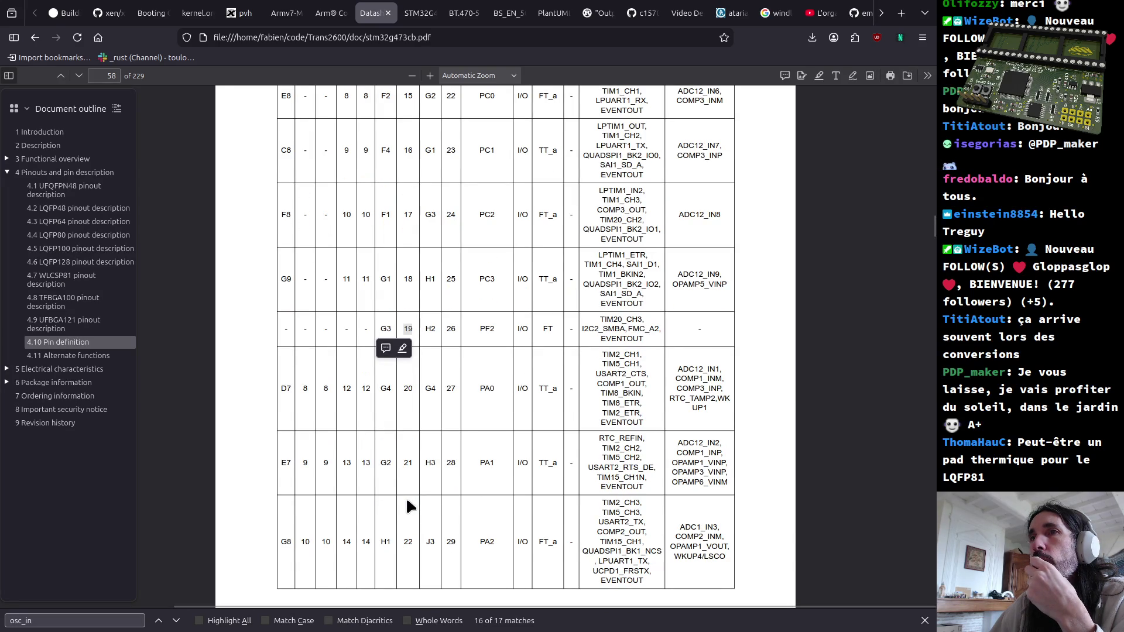
pyautogui.scroll(-5, 405, 497)
pyautogui.scroll(-3, 405, 498)
pyautogui.scroll(-1, 406, 498)
pyautogui.scroll(-3, 406, 497)
pyautogui.scroll(-2, 406, 497)
pyautogui.scroll(-2, 406, 497)
pyautogui.scroll(-2, 407, 497)
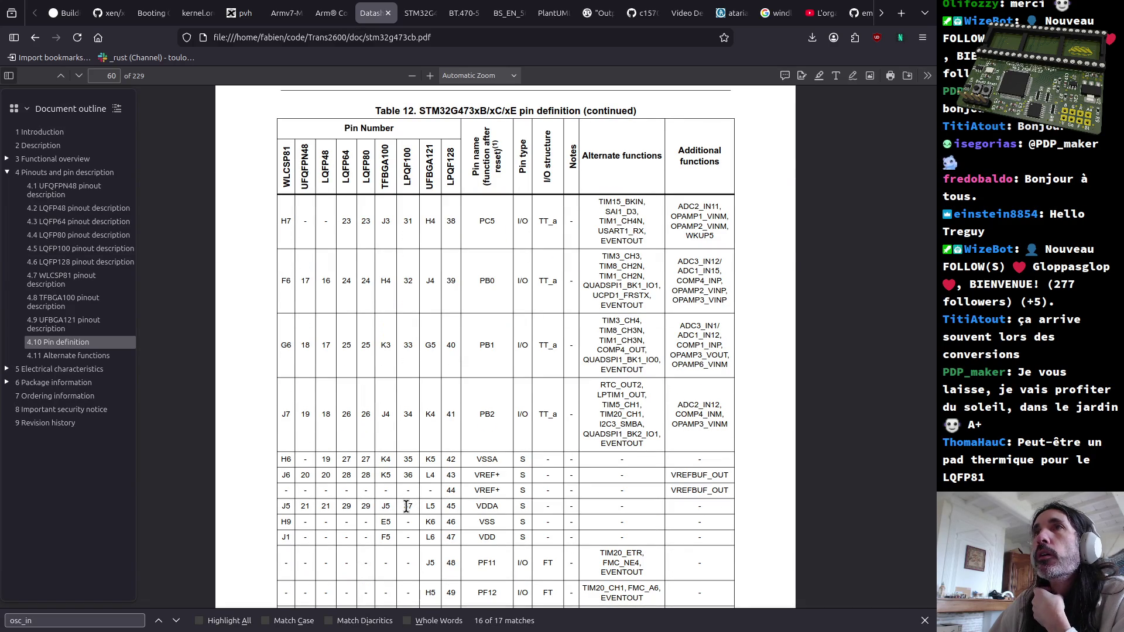
pyautogui.scroll(-3, 409, 513)
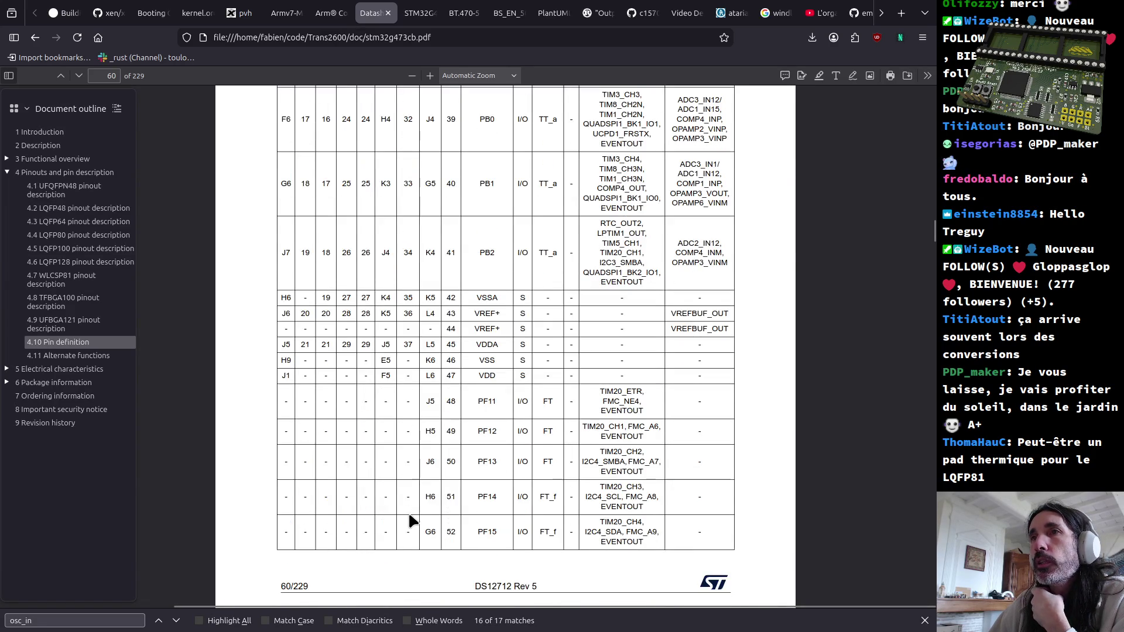
pyautogui.scroll(3, 409, 512)
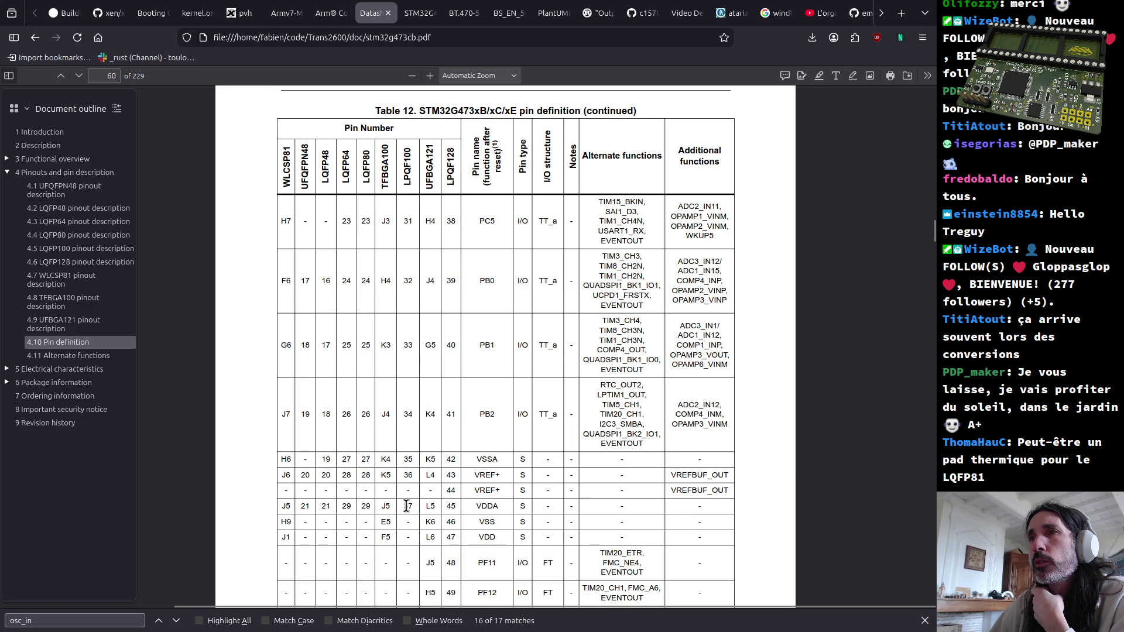
pyautogui.scroll(-2, 390, 504)
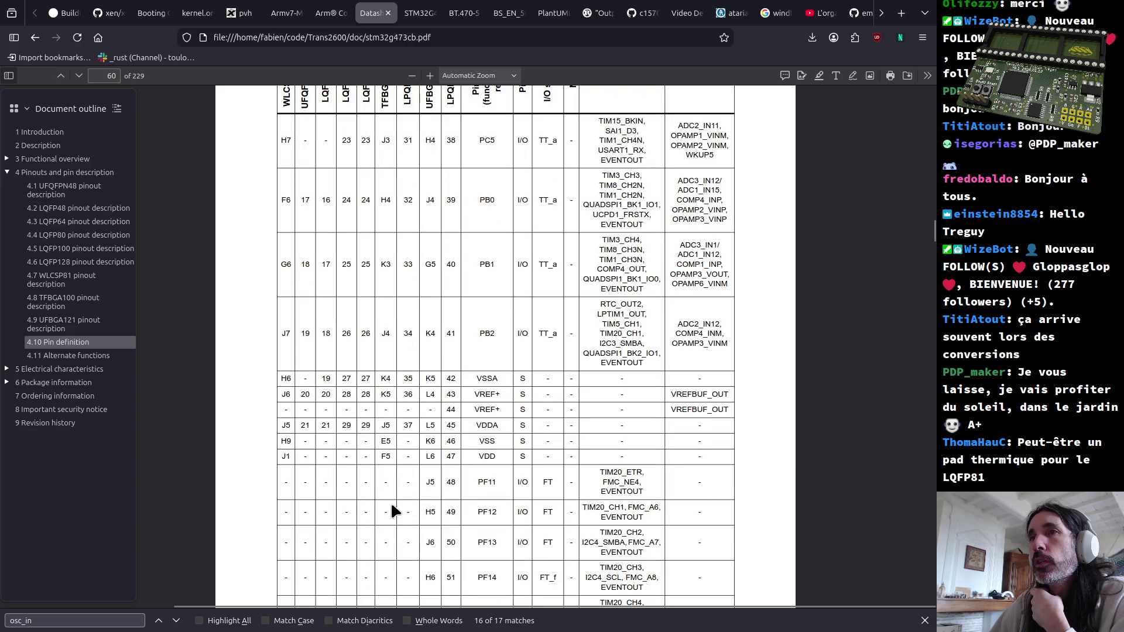
pyautogui.scroll(-4, 433, 524)
pyautogui.scroll(-6, 408, 505)
pyautogui.scroll(-4, 397, 507)
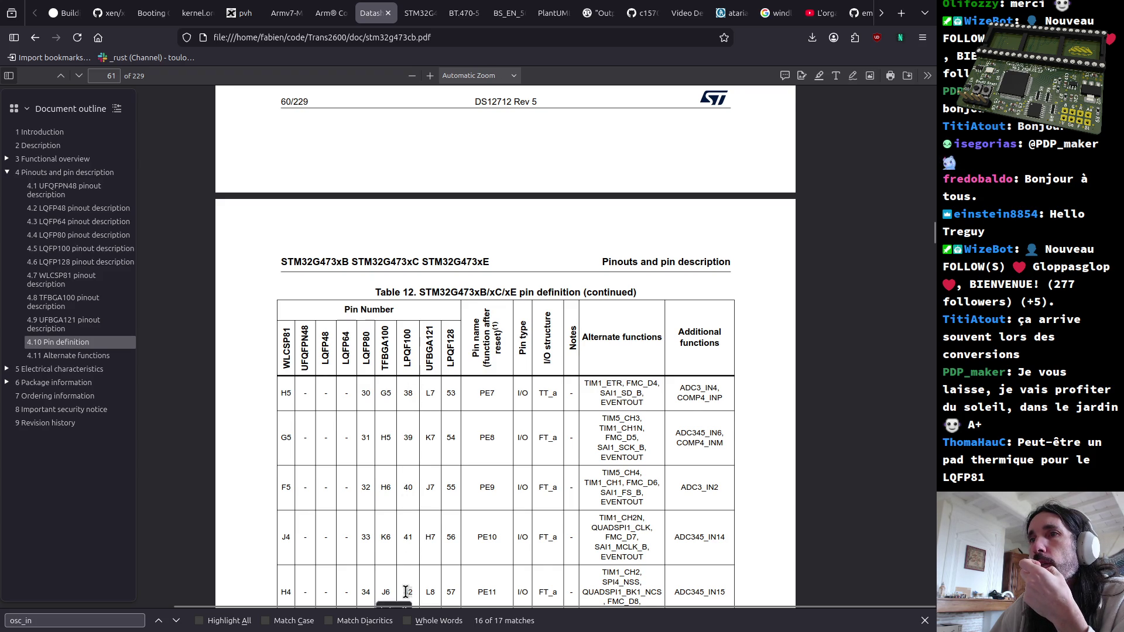
pyautogui.scroll(-3, 407, 593)
pyautogui.doubleClick(407, 530)
pyautogui.scroll(-3, 396, 557)
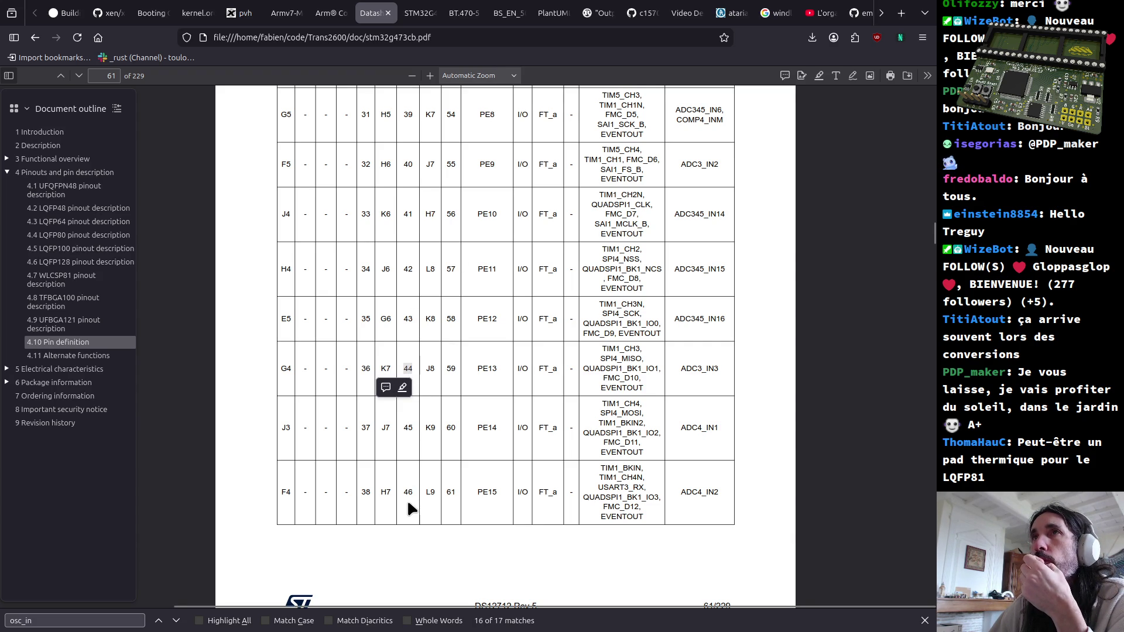
pyautogui.scroll(-4, 408, 502)
pyautogui.scroll(-1, 408, 502)
pyautogui.scroll(-1, 408, 503)
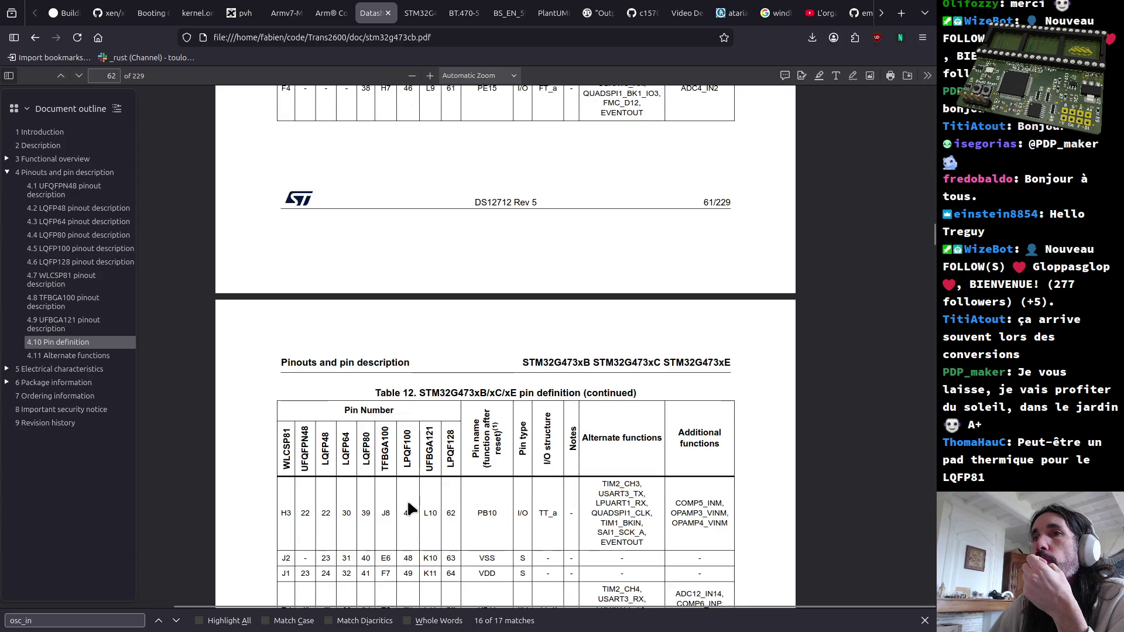
pyautogui.scroll(-4, 408, 508)
pyautogui.scroll(-2, 408, 507)
pyautogui.scroll(-2, 409, 508)
pyautogui.scroll(-2, 409, 508)
pyautogui.scroll(-4, 409, 508)
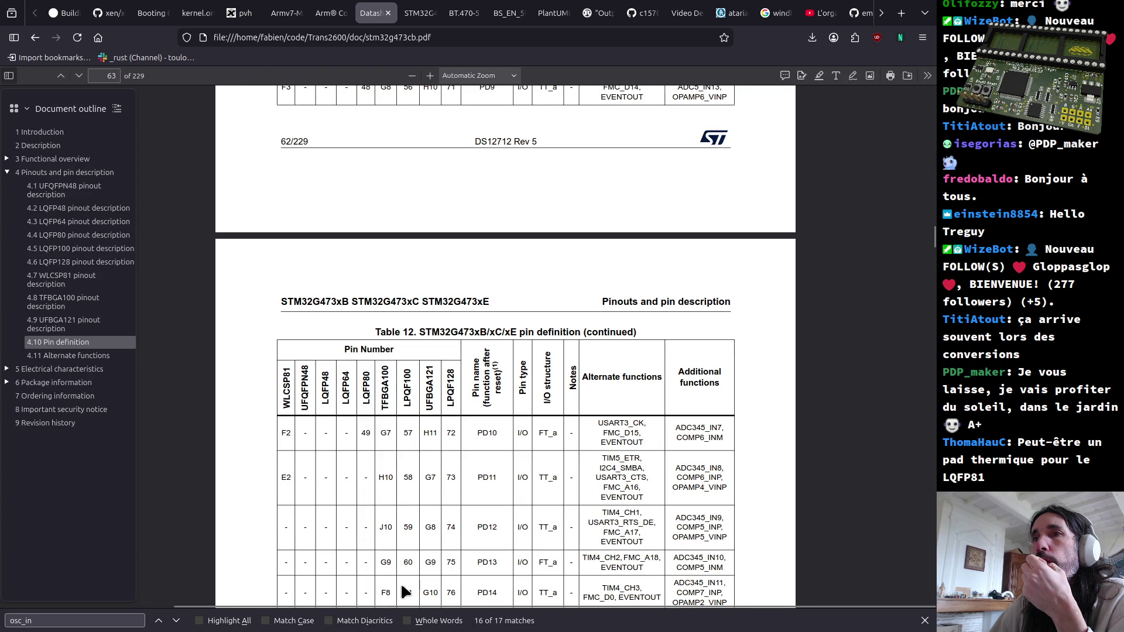
pyautogui.scroll(-1, 413, 570)
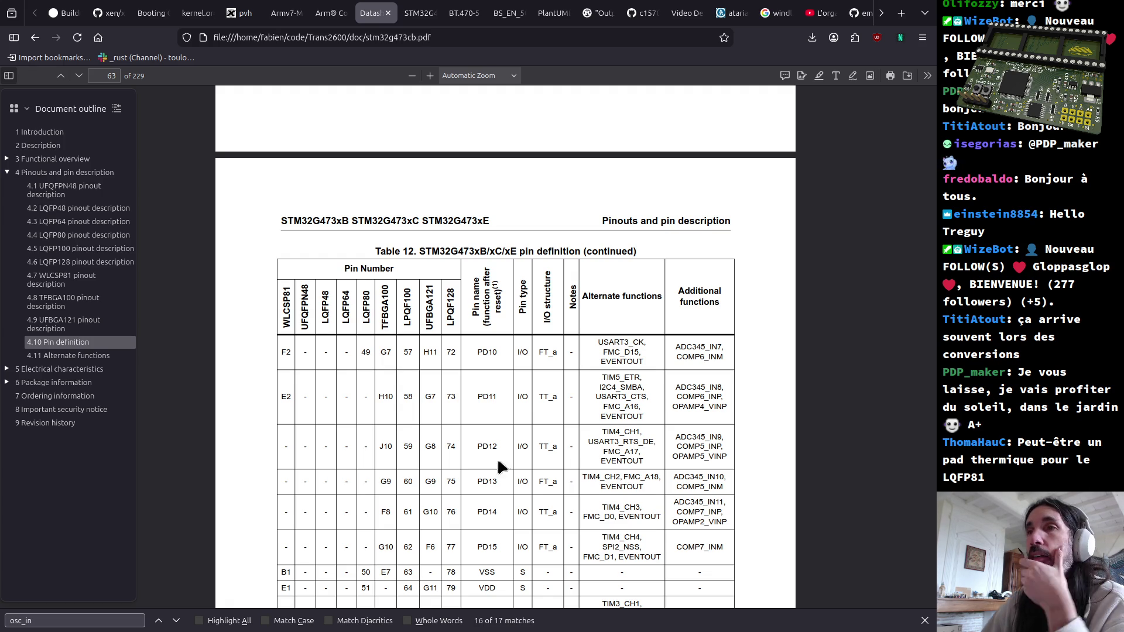
# Step: Pick out PD10 and PD12 in the page 63 pin rows, then bring up the window switcher
pyautogui.moveTo(476, 346); pyautogui.dragTo(492, 357)
pyautogui.click(481, 396)
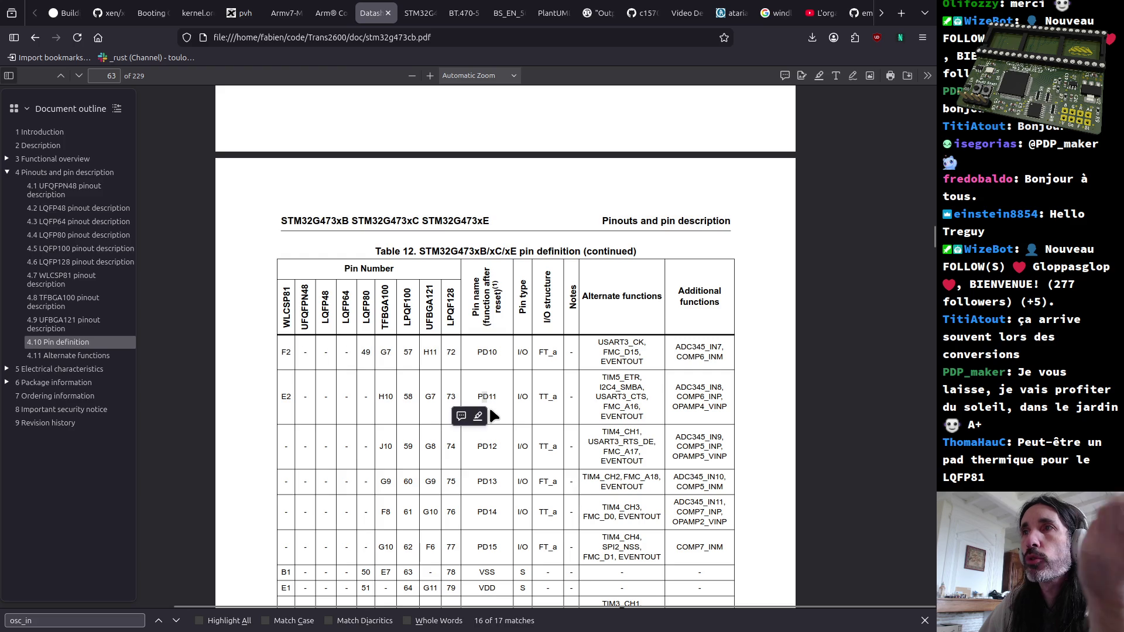
pyautogui.moveTo(478, 447); pyautogui.dragTo(496, 445)
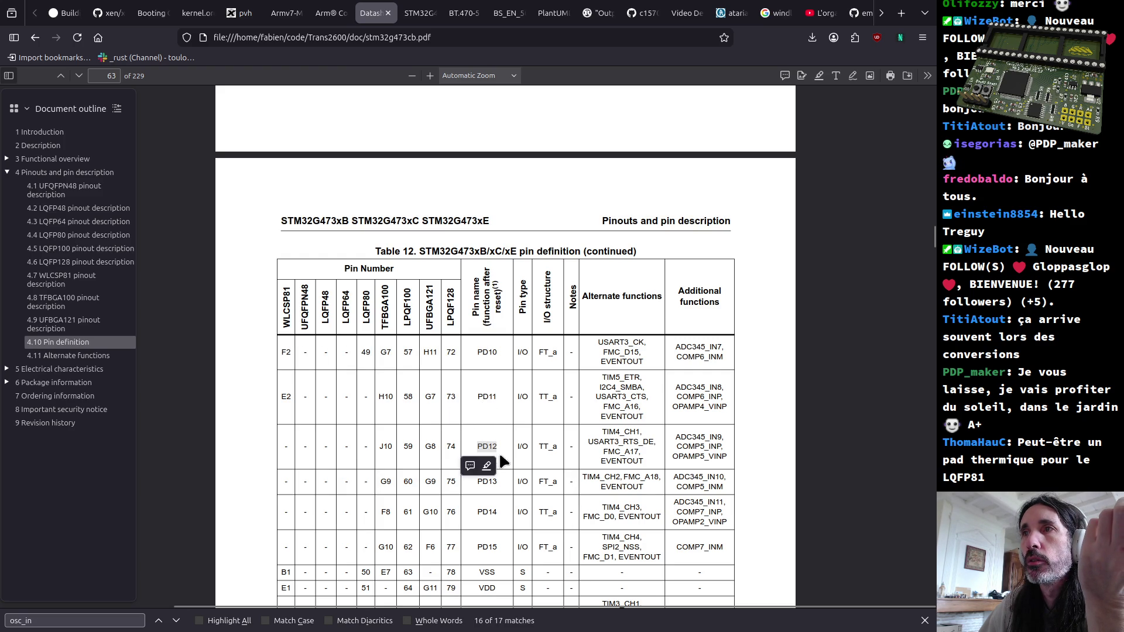
pyautogui.click(493, 508)
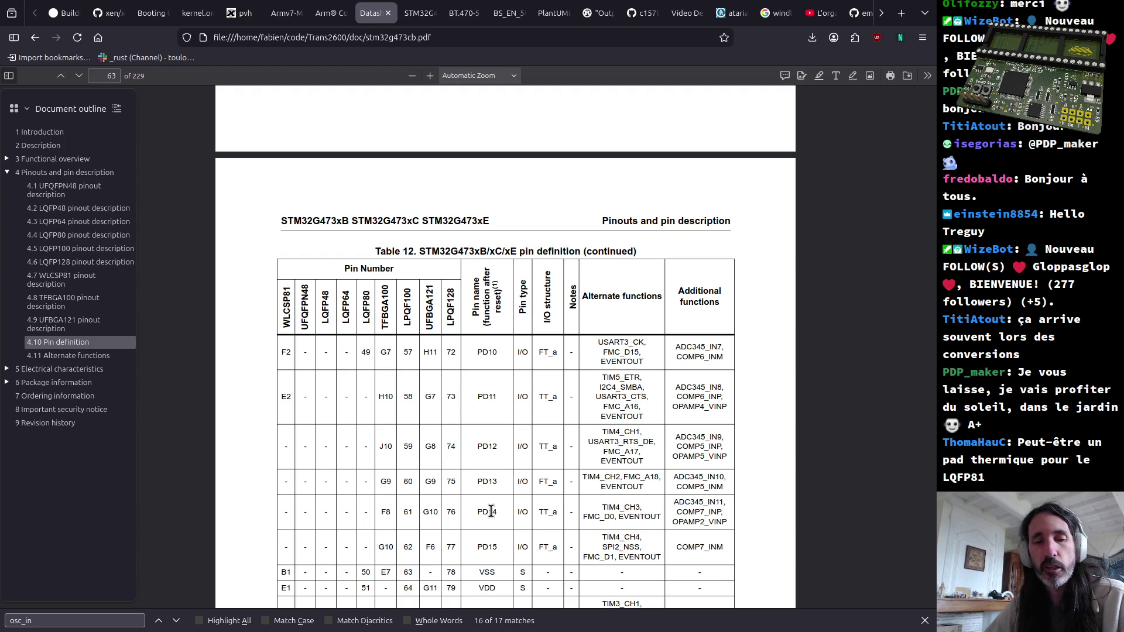
pyautogui.hotkey('alt', 'Tab')
pyautogui.hotkey('alt', 'Tab')
pyautogui.hotkey('alt', 'Tab')
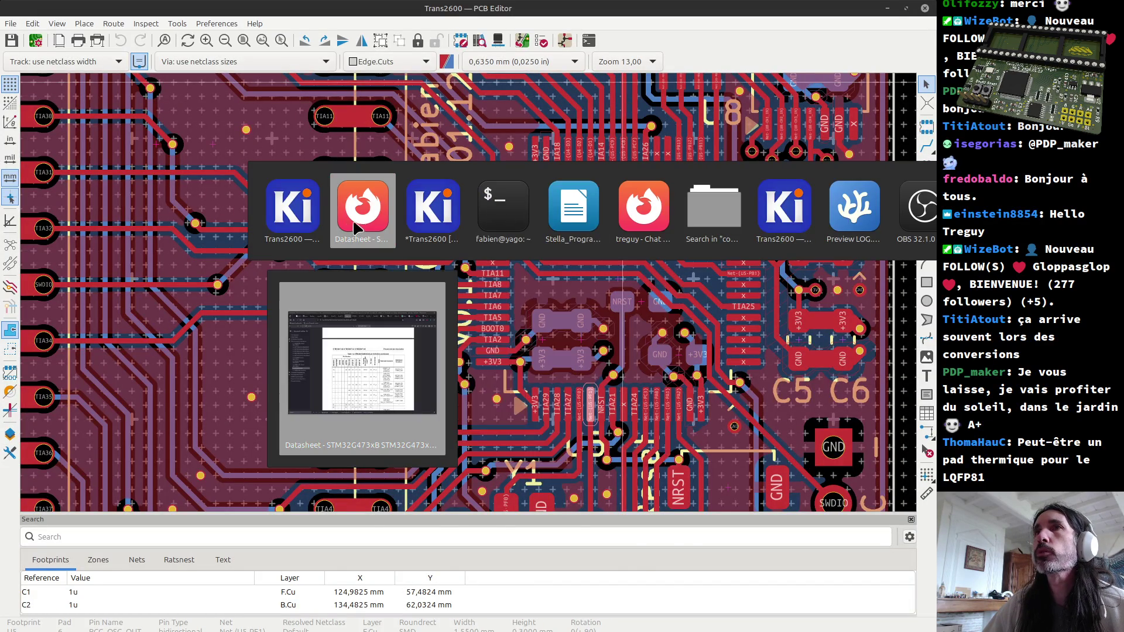
# Step: Load lcsc in a new Firefox tab and go to the account's My Orders page
pyautogui.click(358, 219)
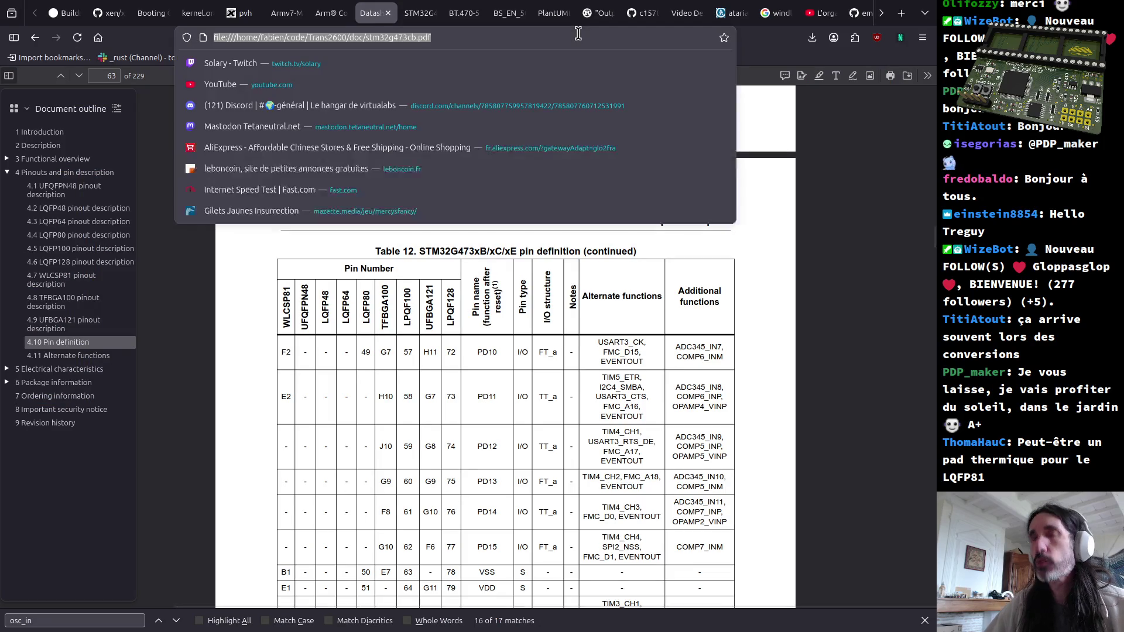
pyautogui.hotkey('ctrl', 't')
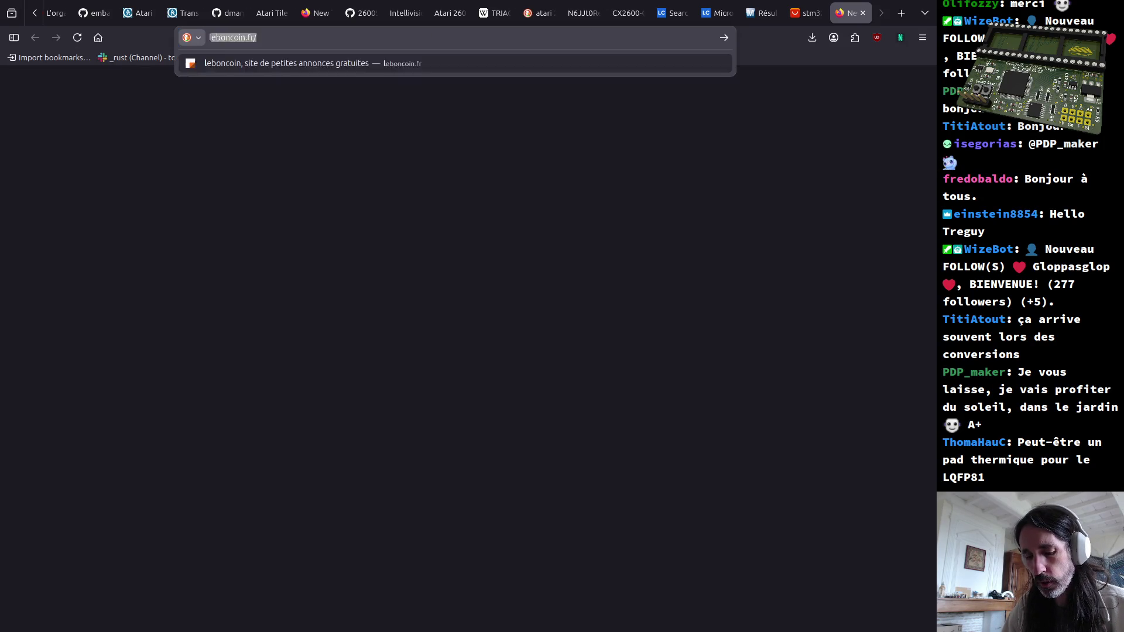
pyautogui.write('lcsc')
pyautogui.press('Return')
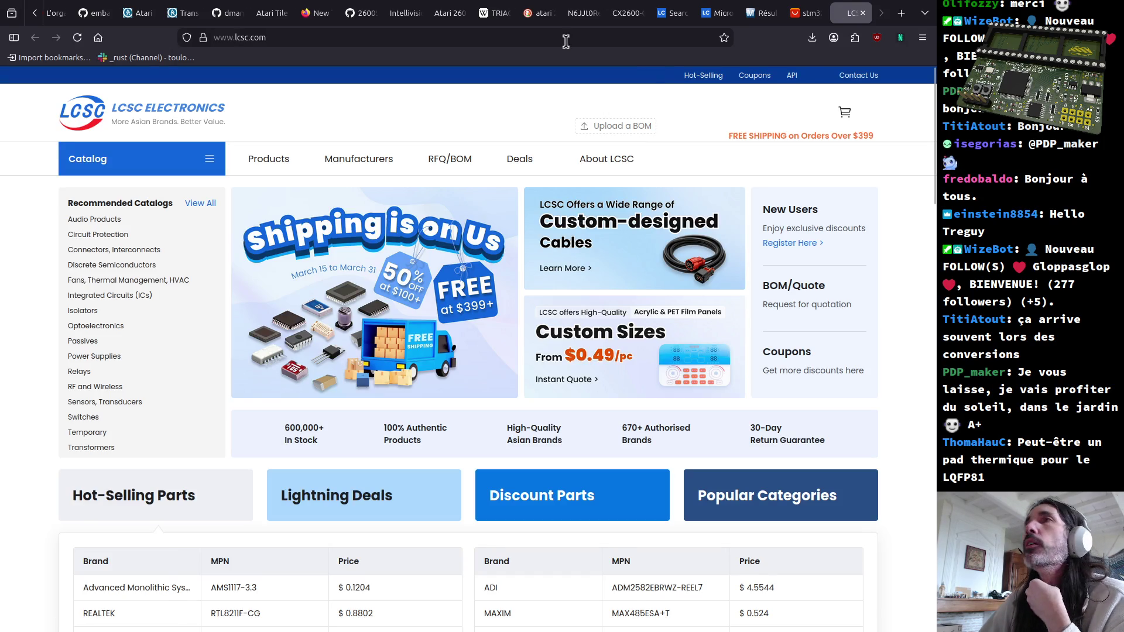
pyautogui.moveTo(741, 111)
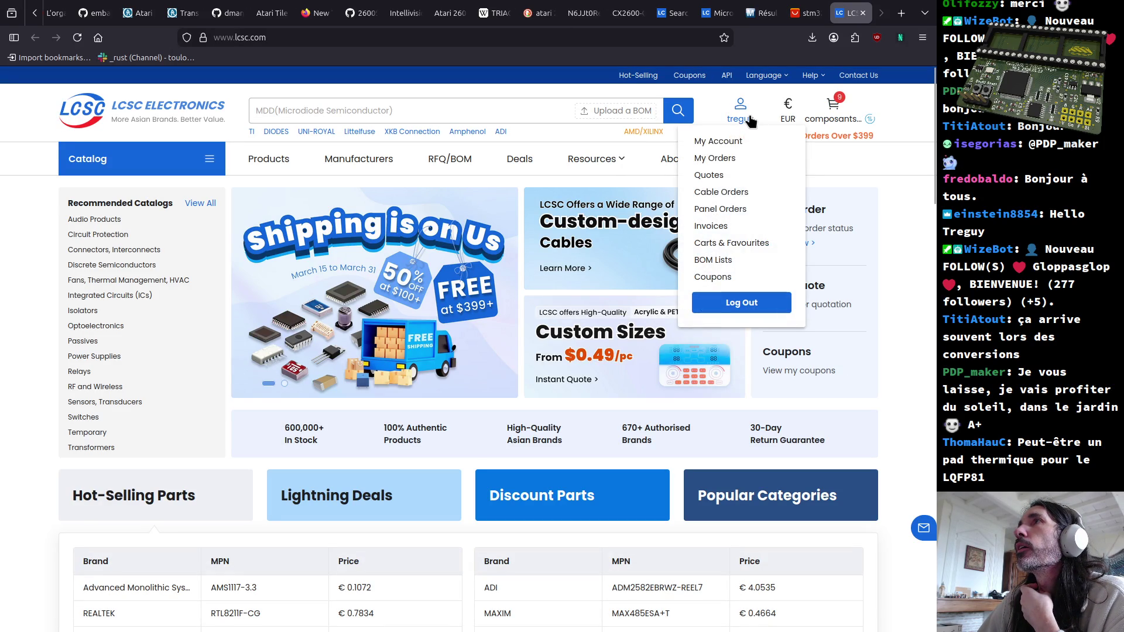
pyautogui.click(722, 156)
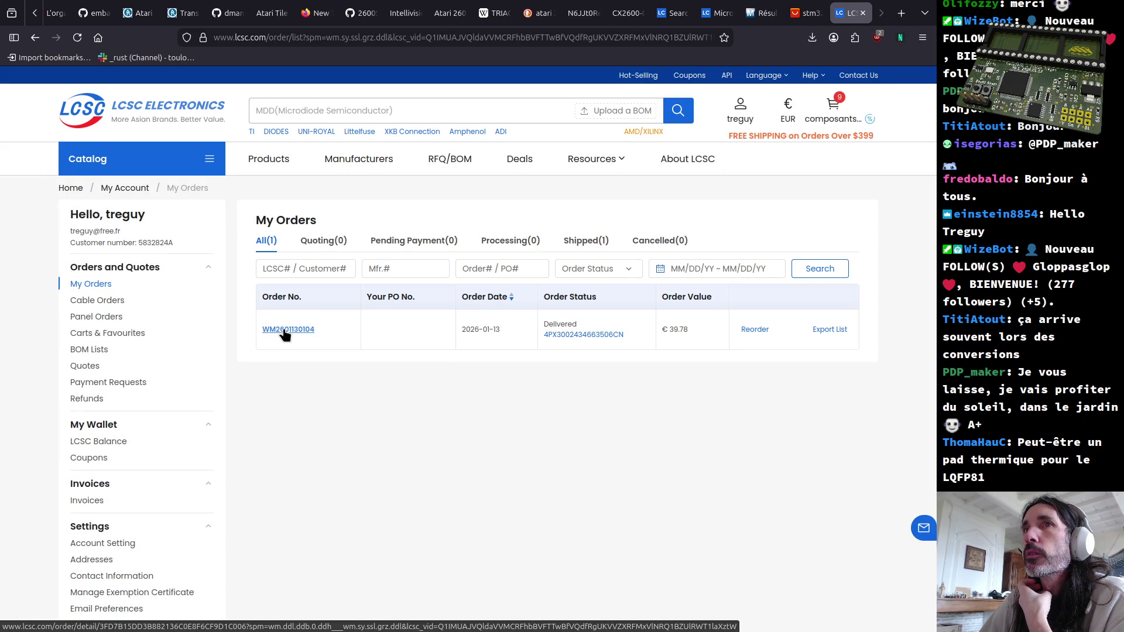
# Step: In the delivered order, find the STM32G474RET6 line (Ordered: 6) and follow its C521608 product link
pyautogui.click(283, 332)
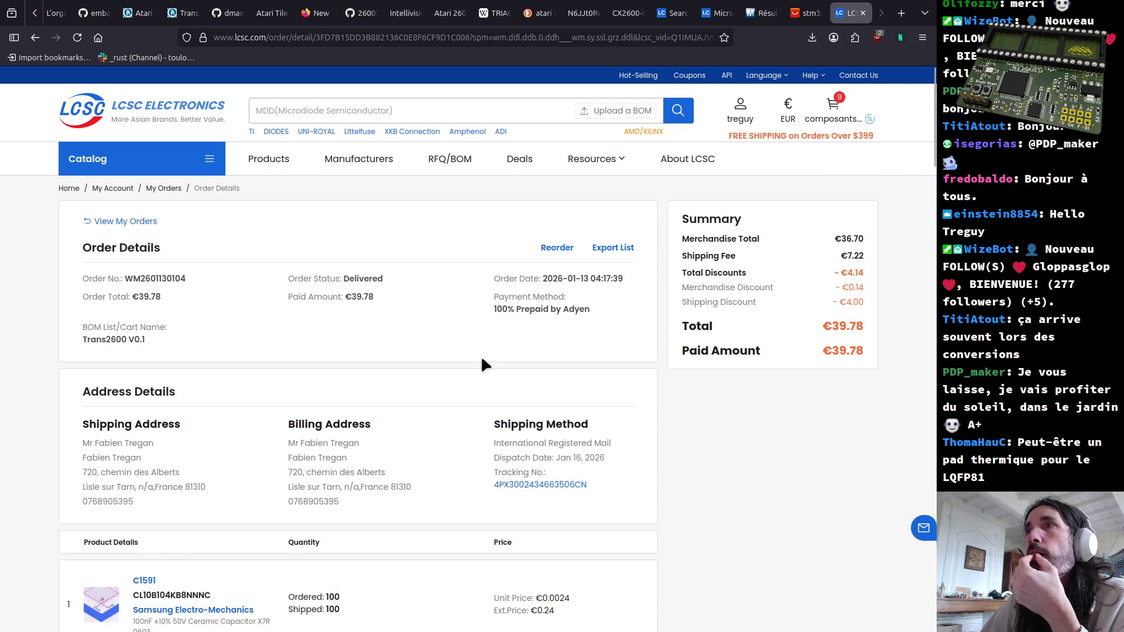
pyautogui.scroll(-5, 480, 355)
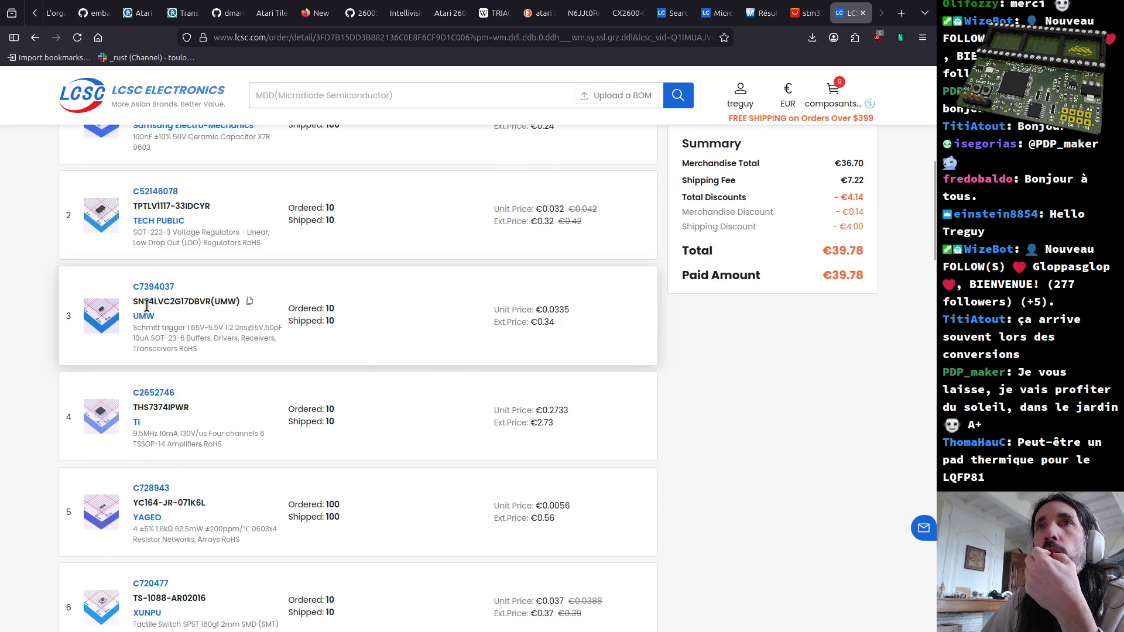
pyautogui.scroll(-4, 141, 302)
pyautogui.scroll(-5, 145, 312)
pyautogui.scroll(-5, 155, 329)
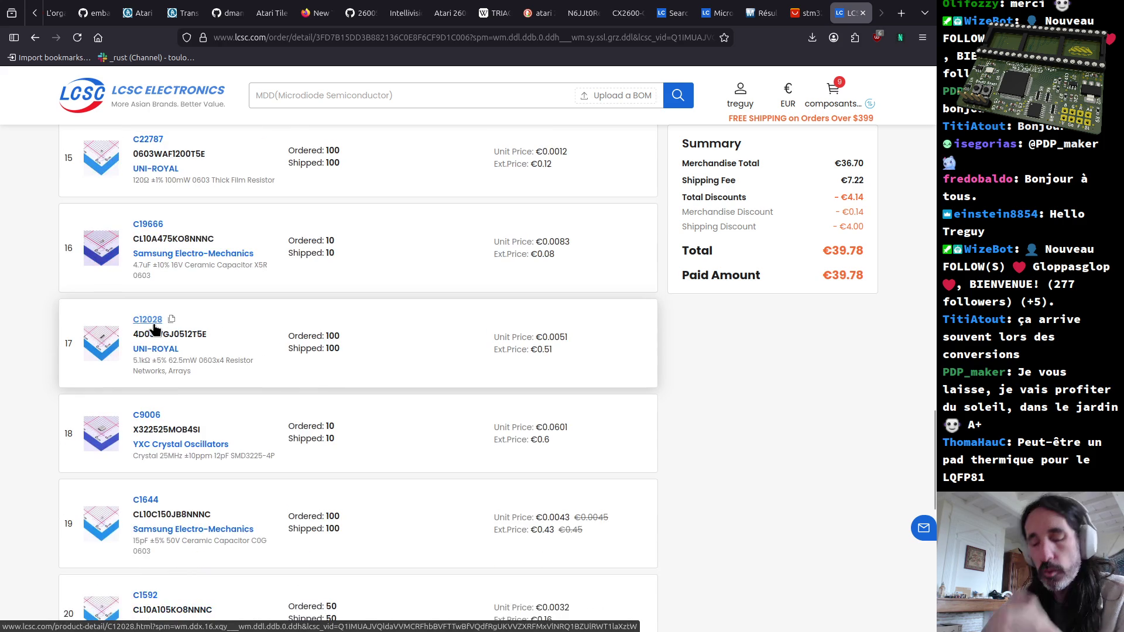
pyautogui.hotkey('ctrl', 'f')
pyautogui.write('stm')
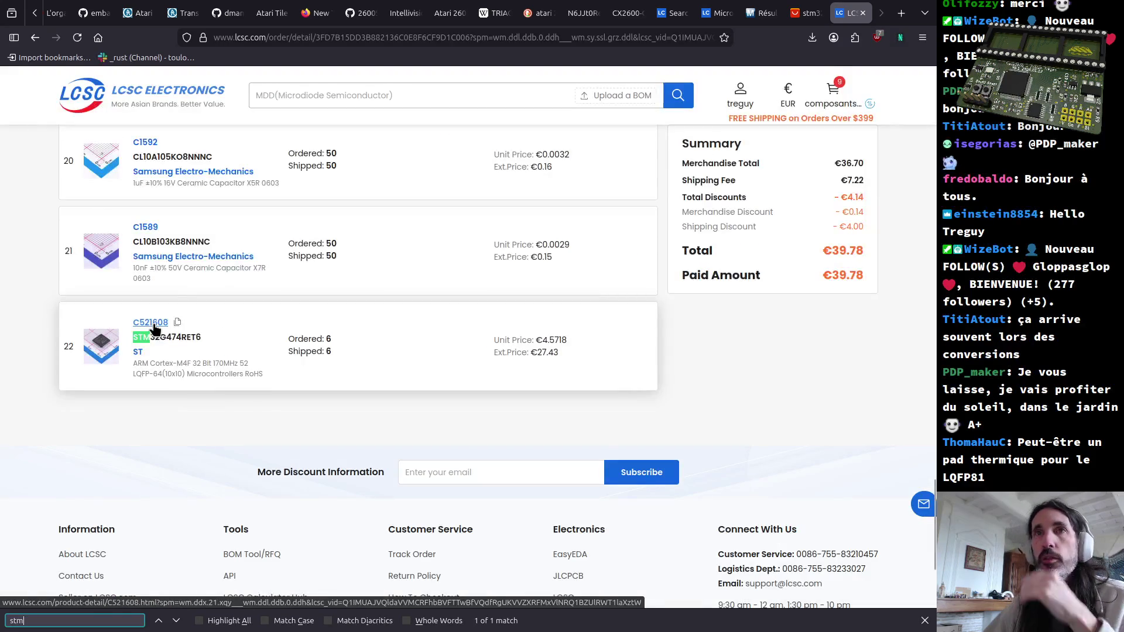
pyautogui.moveTo(334, 339); pyautogui.dragTo(290, 338)
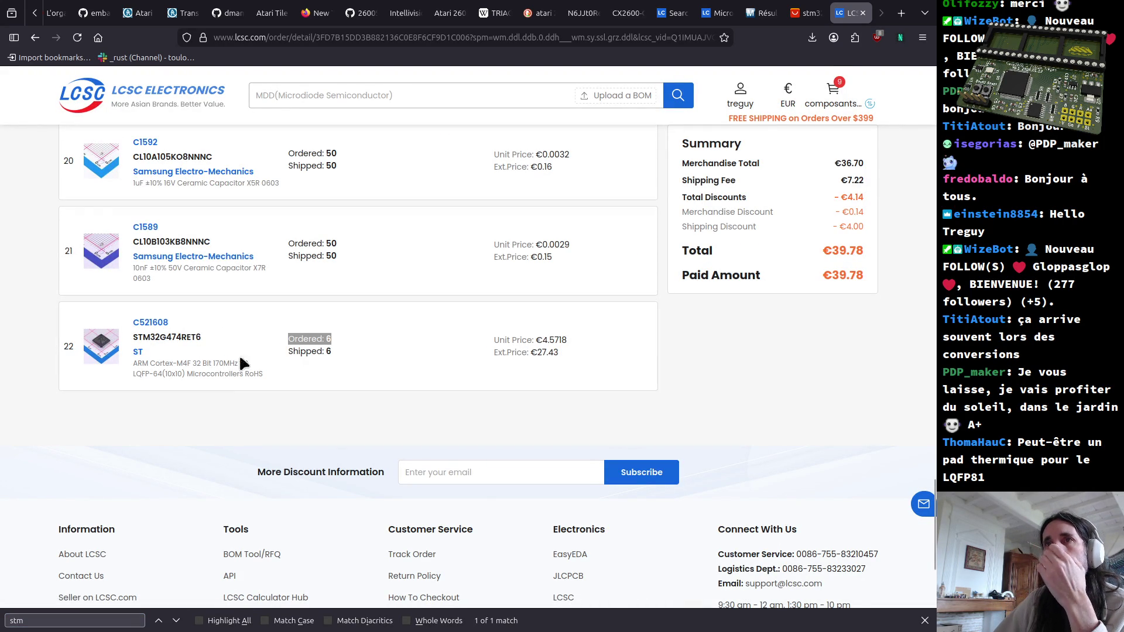
pyautogui.click(149, 324)
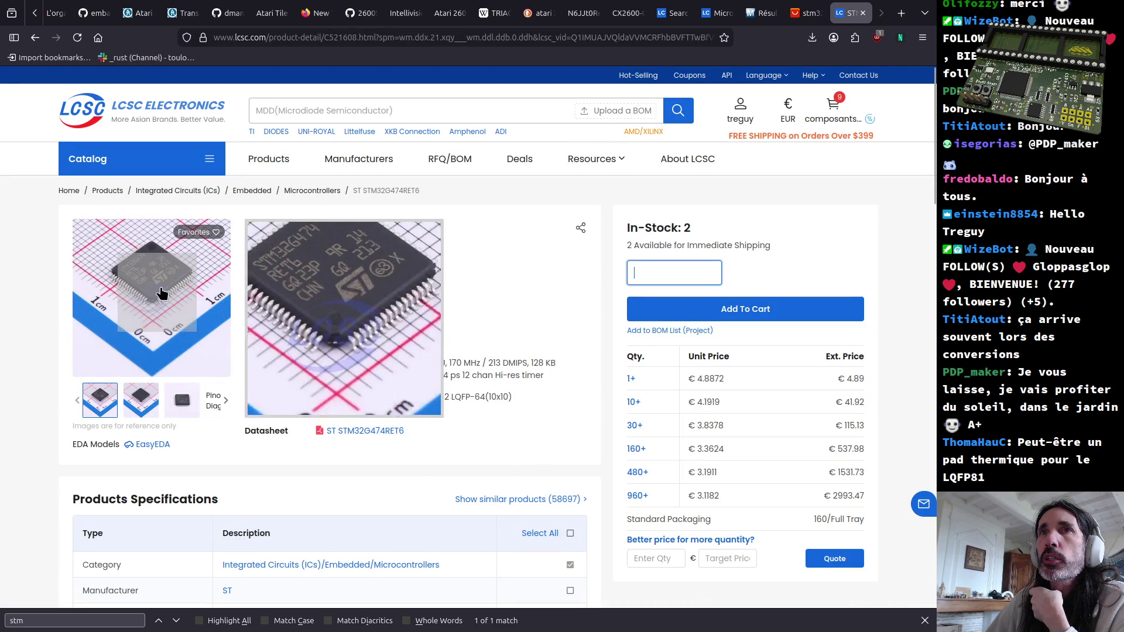
pyautogui.moveTo(151, 297)
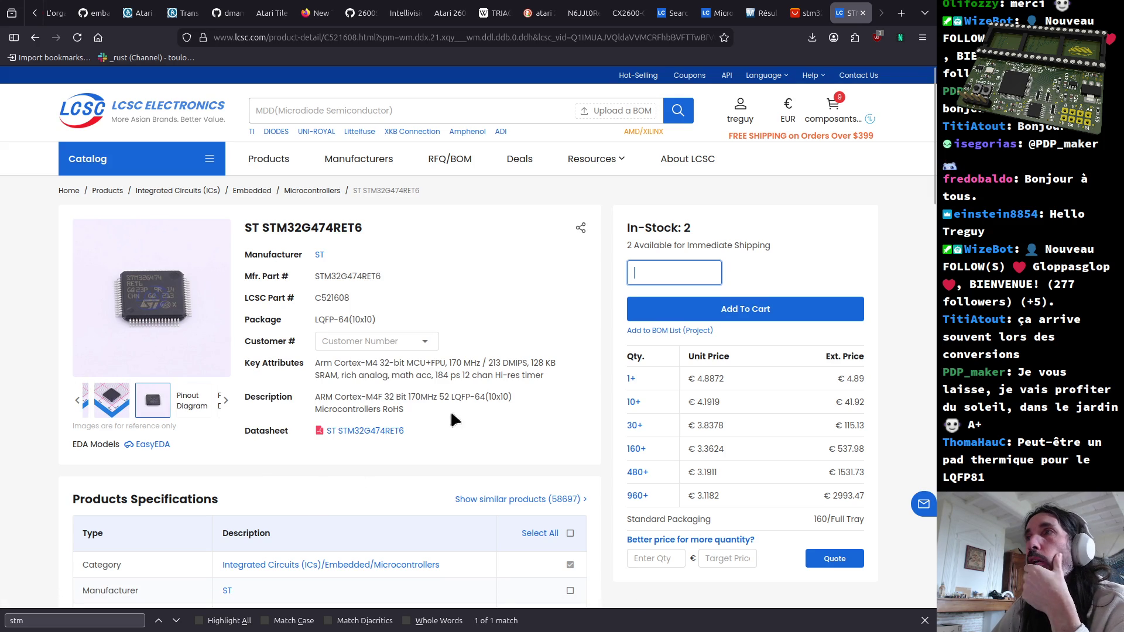
# Step: Price STM32G474RET6 at quantity 1 (€4.89), review its specifications, then switch to Kate
pyautogui.click(704, 380)
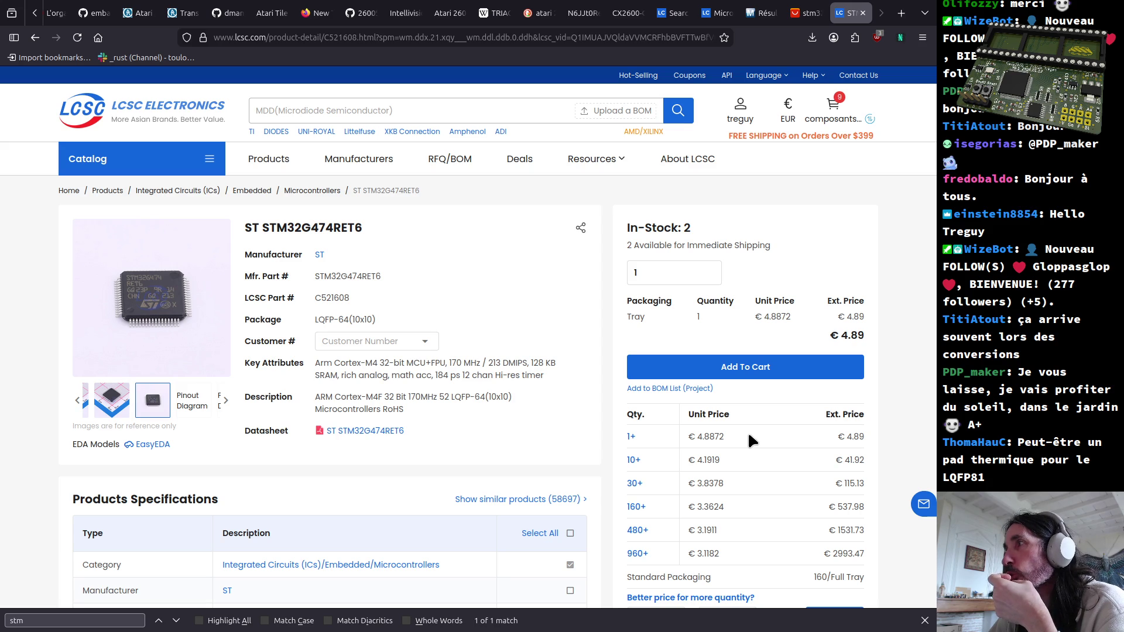
pyautogui.scroll(-5, 431, 427)
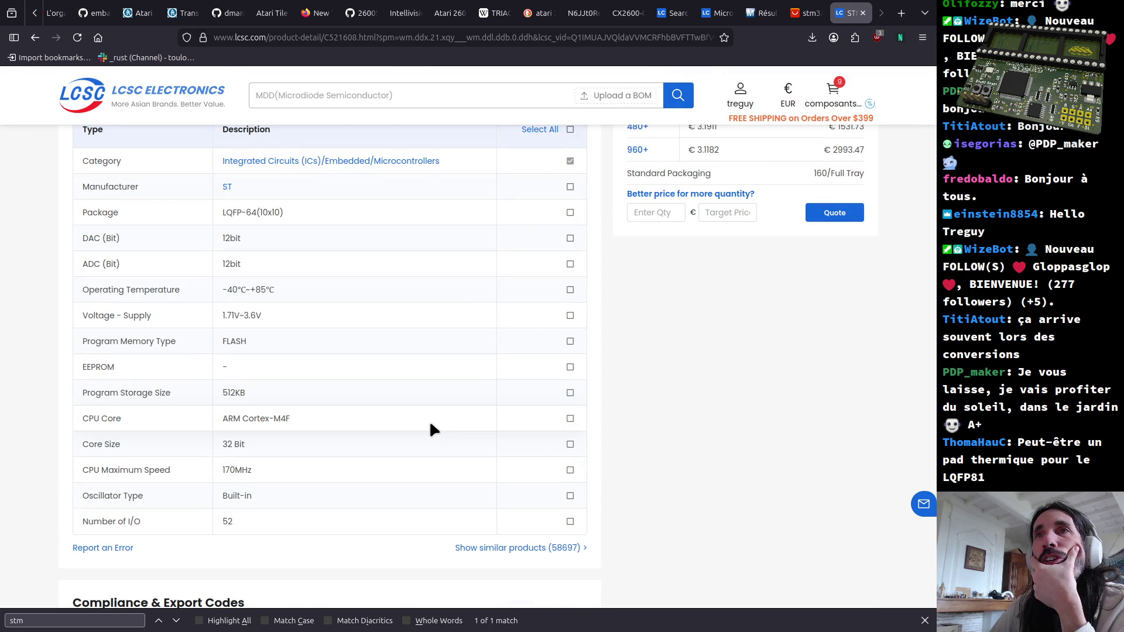
pyautogui.scroll(5, 429, 420)
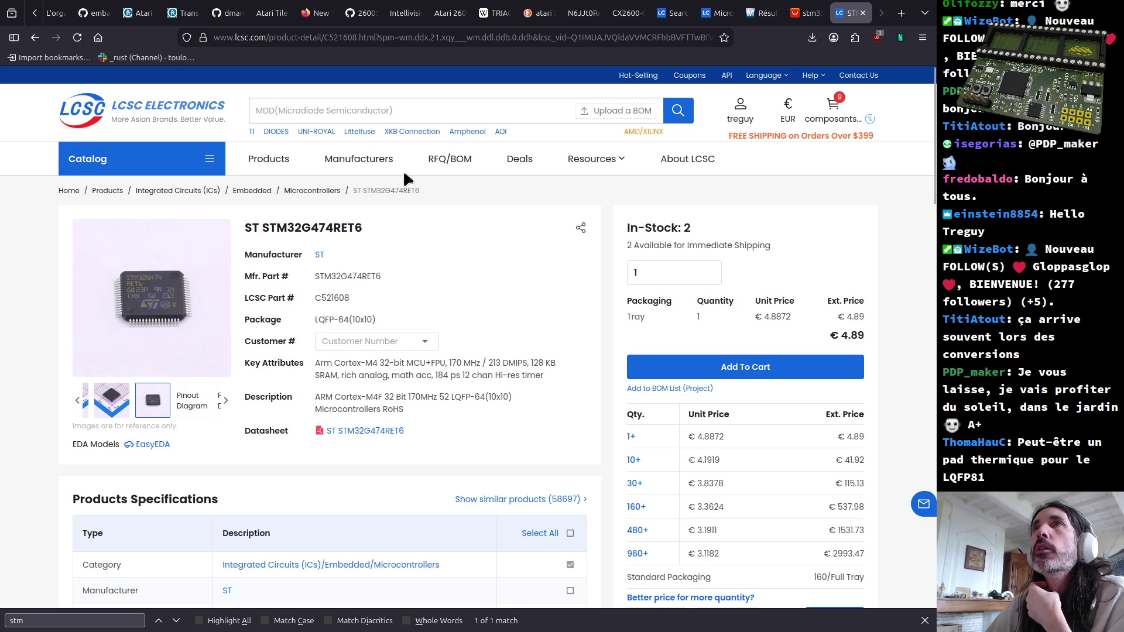
pyautogui.hotkey('alt', 'Tab')
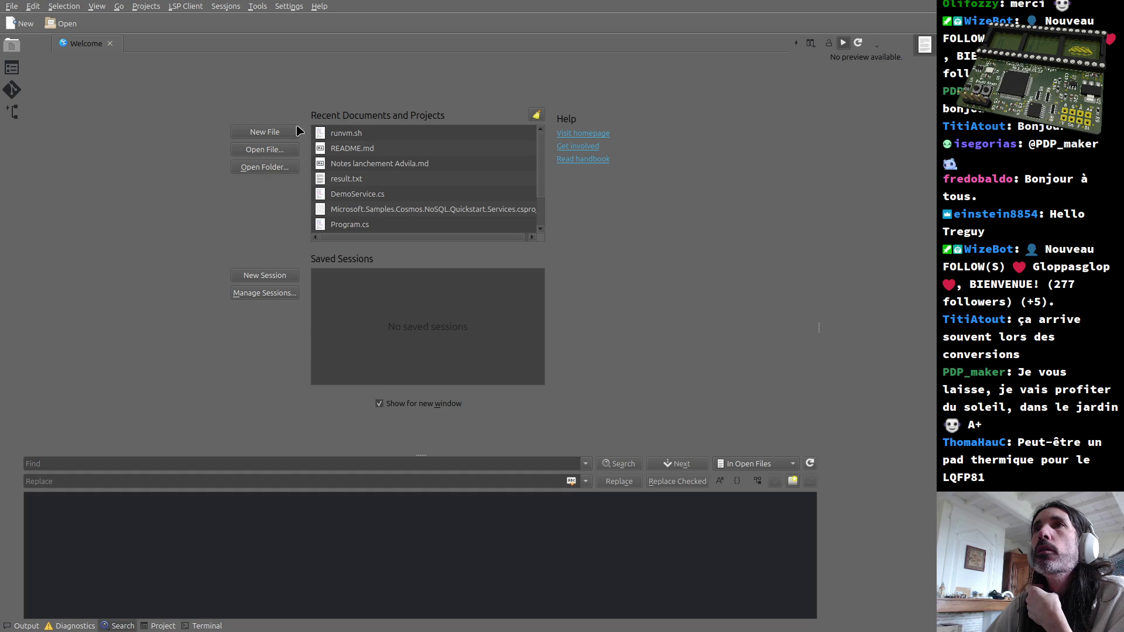
# Step: Start a new Kate document with the 'Possibilite 1' line about disconnecting traces to test the code
pyautogui.click(21, 27)
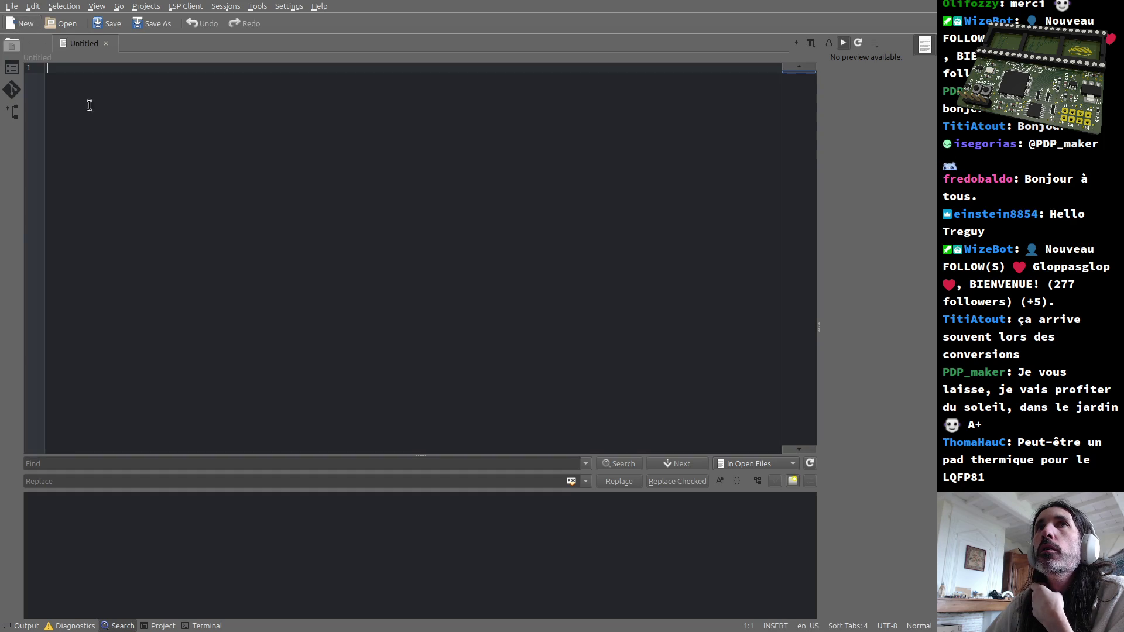
pyautogui.press('Return')
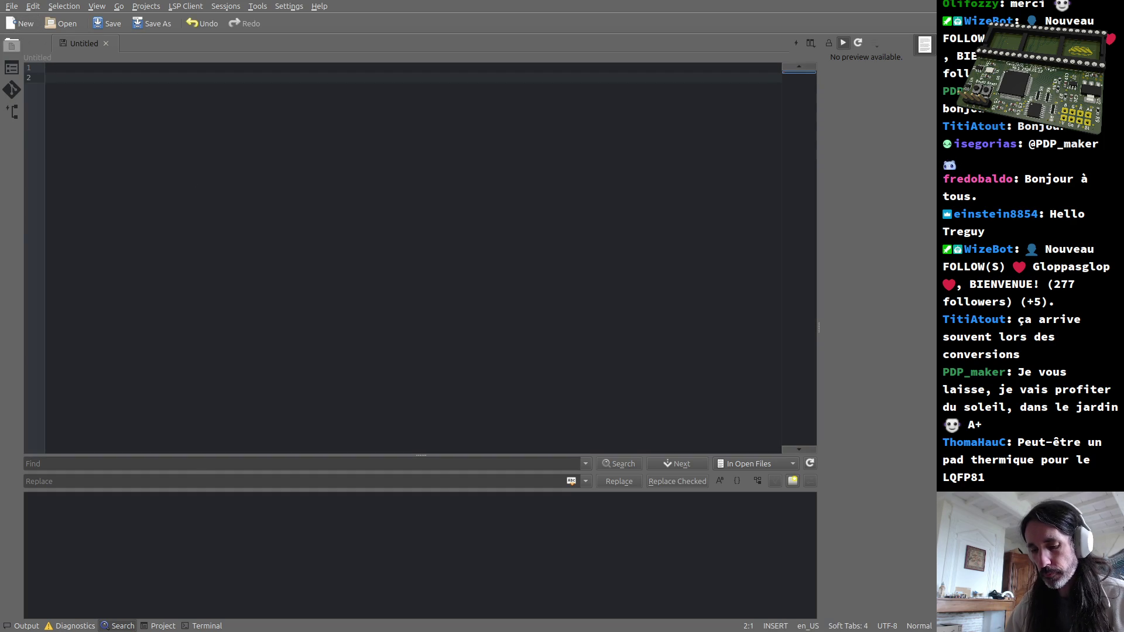
pyautogui.write('Possibilit')
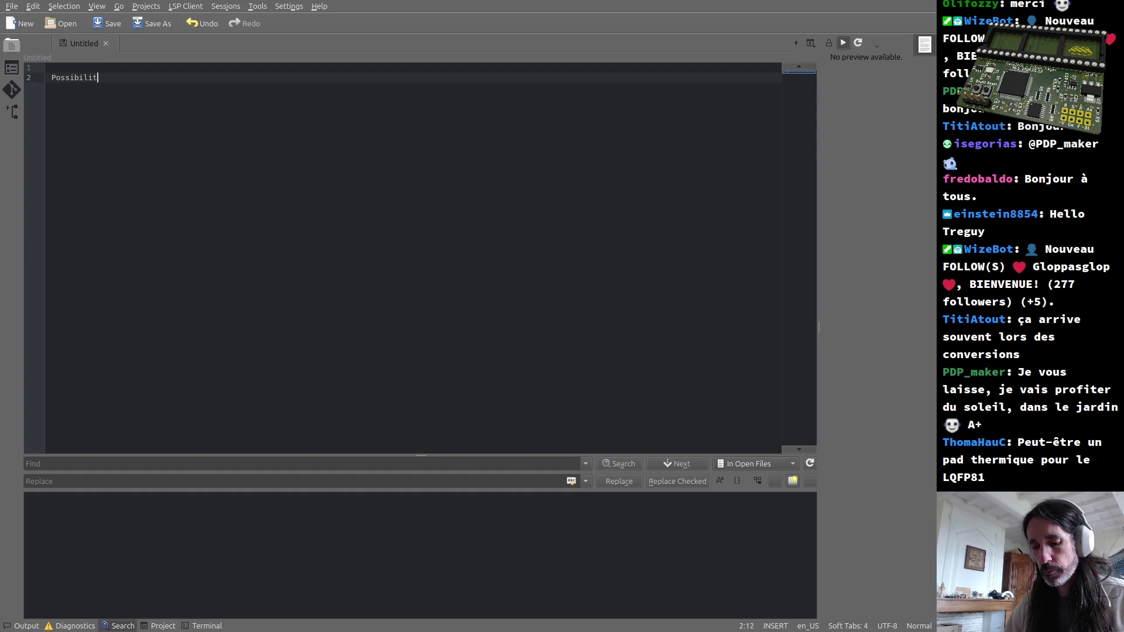
pyautogui.write('te 1 : on deconnecte plein de piste, on ecrit du code qui marchea peu pret avec ces pistes deconnectees, pour voir si ca crame')
pyautogui.press('Return')
pyautogui.write('+ ')
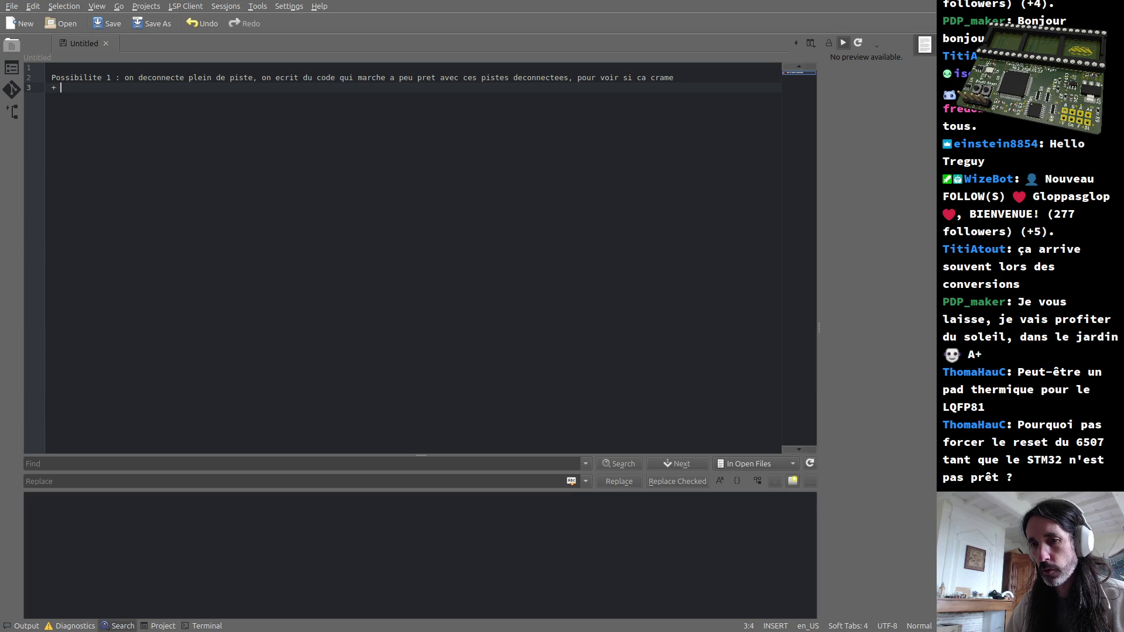
pyautogui.write("moins risque, valide l'hypothese du court ")
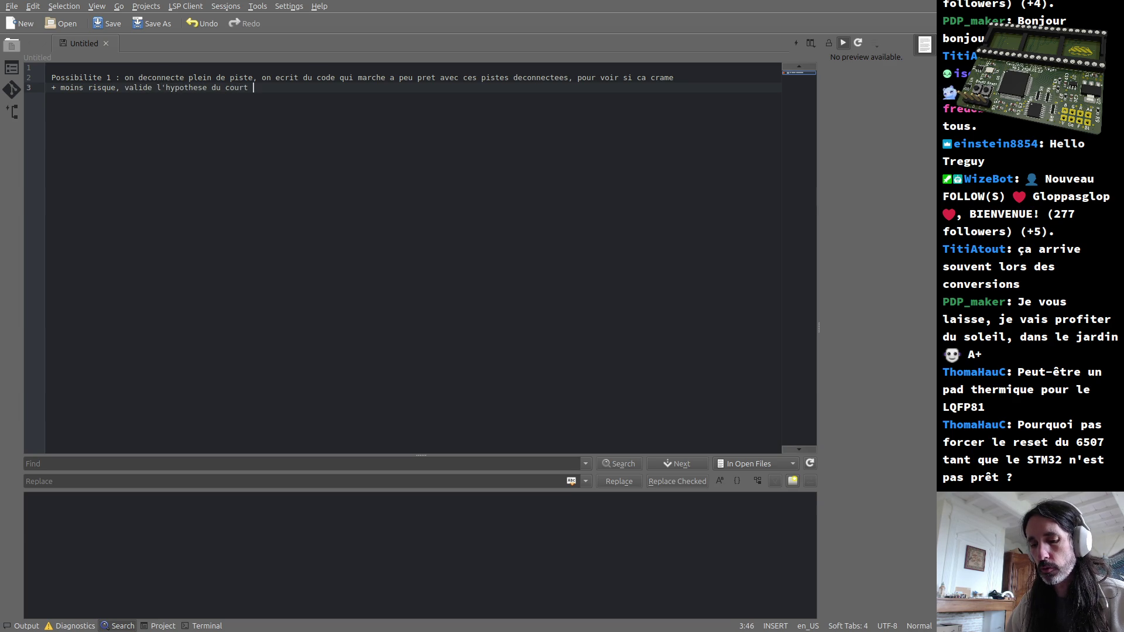
pyautogui.write('circuit,')
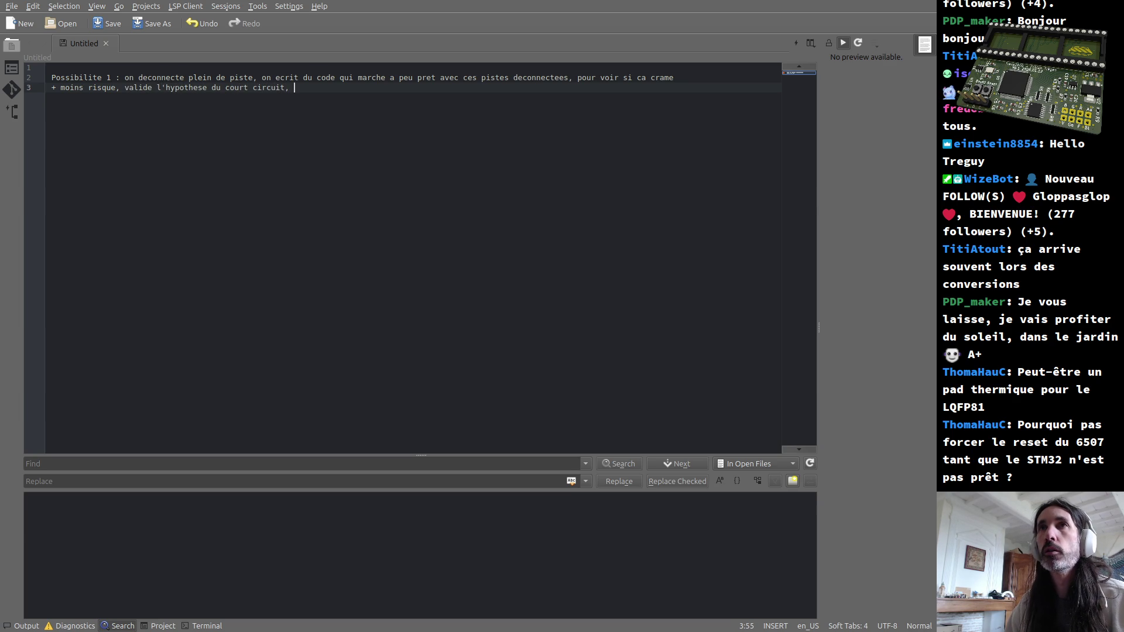
# Step: Write the '+' advantages line, amending 'valide' to 'valide/invalide'
pyautogui.hotkey('ctrl', 'Left')
pyautogui.hotkey('ctrl', 'Left')
pyautogui.hotkey('ctrl', 'Left')
pyautogui.hotkey('ctrl', 'Left')
pyautogui.hotkey('ctrl', 'Left')
pyautogui.hotkey('ctrl', 'Left')
pyautogui.press('Left')
pyautogui.write('/invalide')
pyautogui.press('Right')
pyautogui.press('Right')
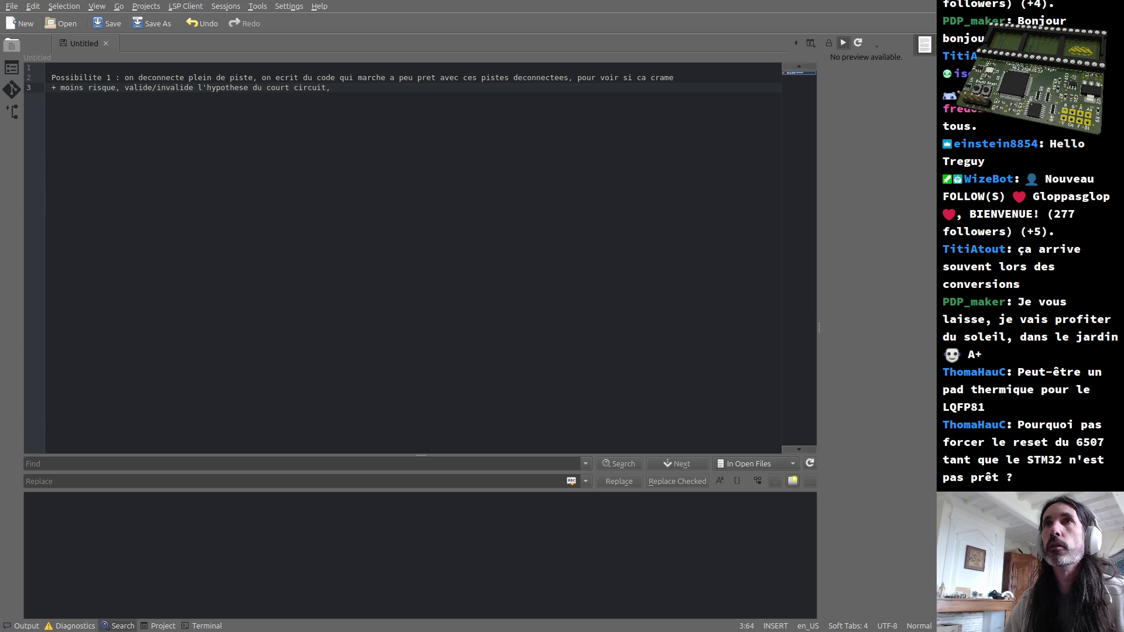
pyautogui.write('pas beaucoup de modification du code')
pyautogui.press('Return')
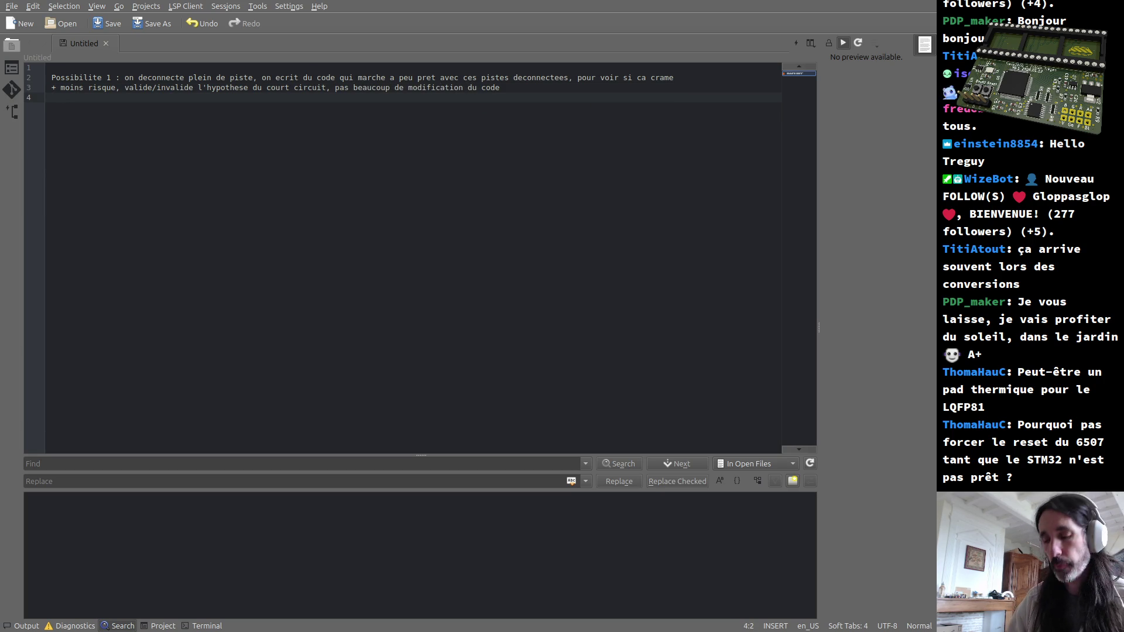
pyautogui.write('- ')
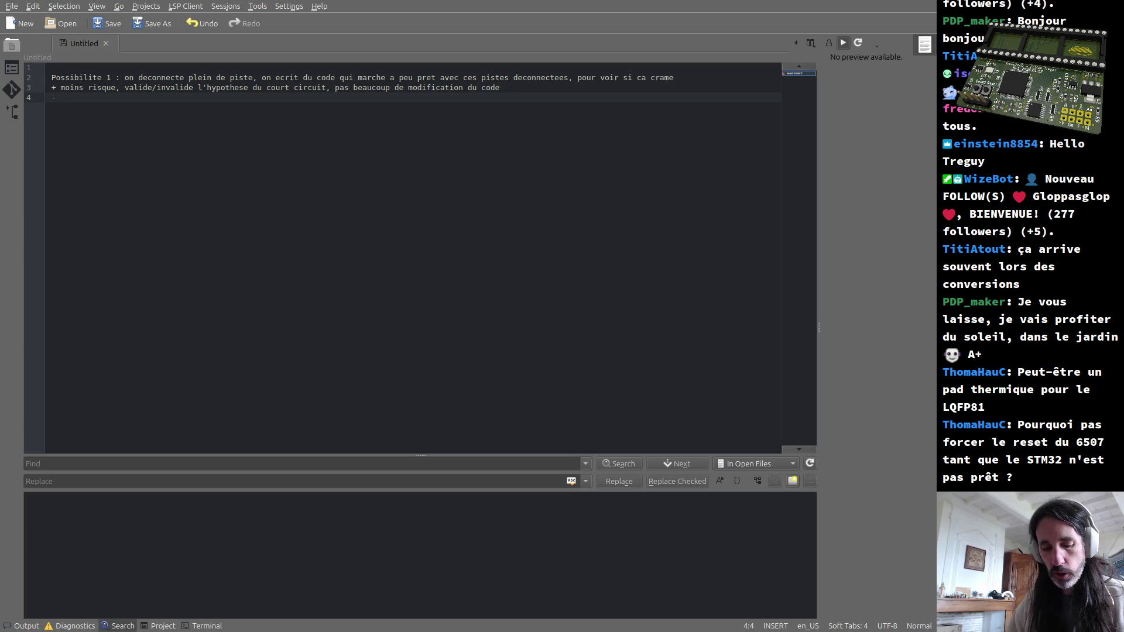
pyautogui.write('intervenir physiquement sur la bord,')
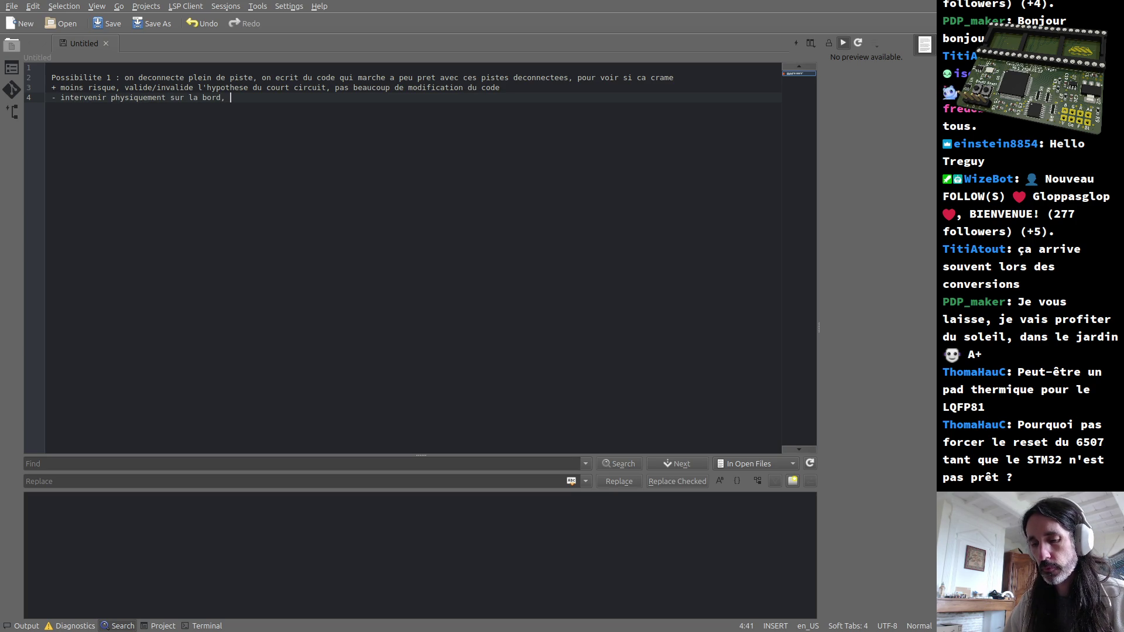
# Step: Write the '-' drawback line about board rework, correcting 'bord' to 'carte'
pyautogui.press('Left')
pyautogui.press('Left')
pyautogui.press('Left')
pyautogui.write('a')
pyautogui.press('Left')
pyautogui.press('Left')
pyautogui.press('Left')
pyautogui.press('Delete')
pyautogui.press('Delete')
pyautogui.press('Delete')
pyautogui.write('crte')
pyautogui.press('Left')
pyautogui.press('Left')
pyautogui.write('a')
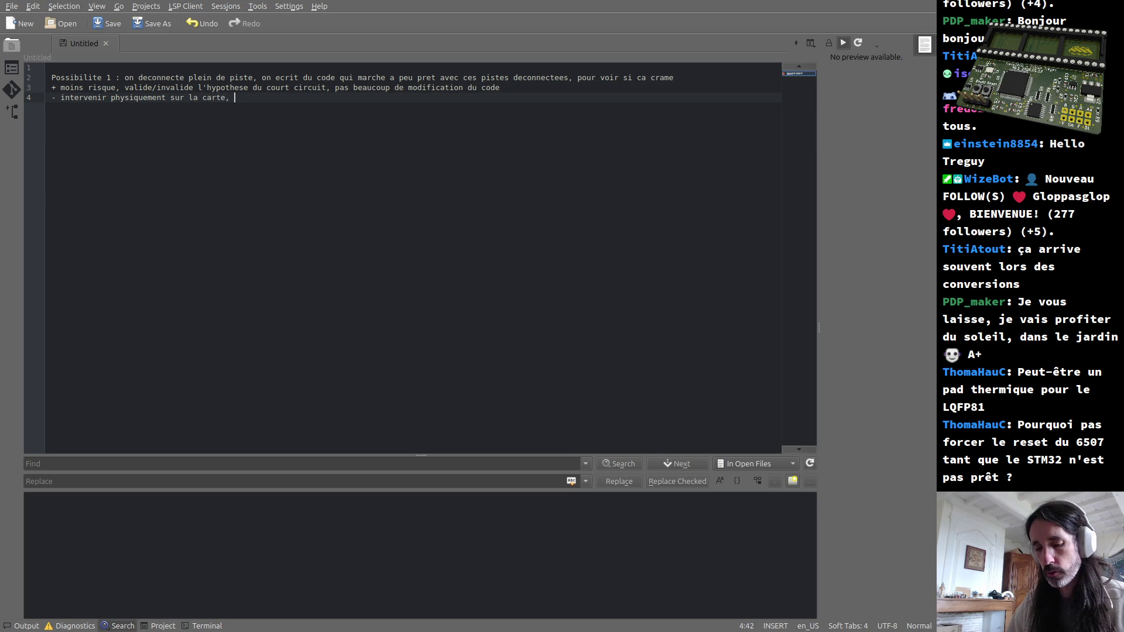
pyautogui.write("rte, ressouder des fils en l'air")
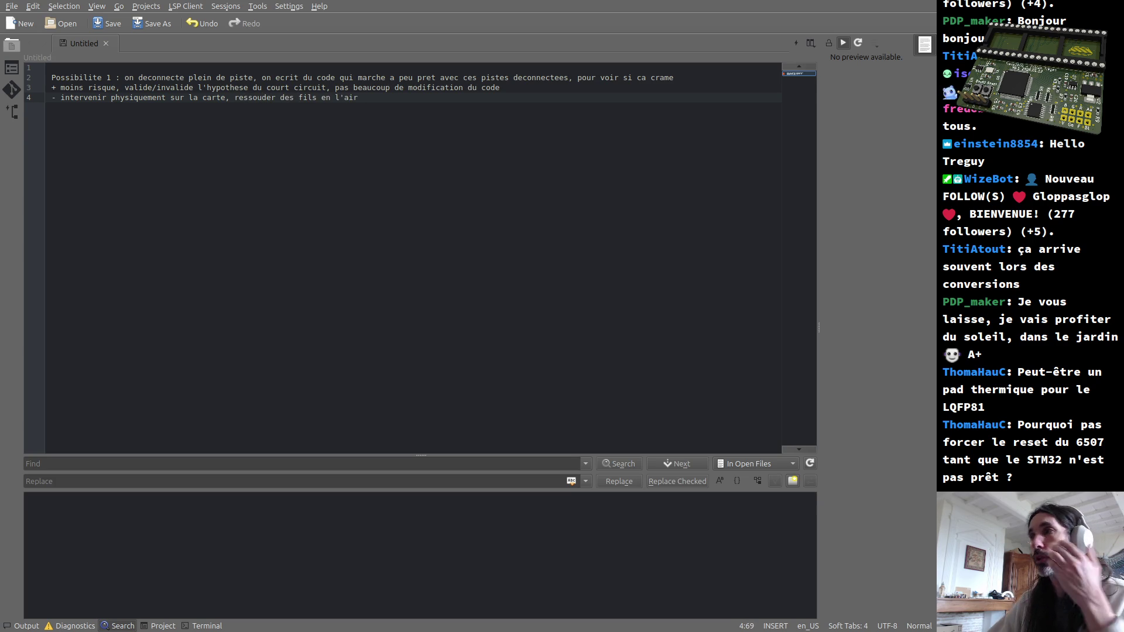
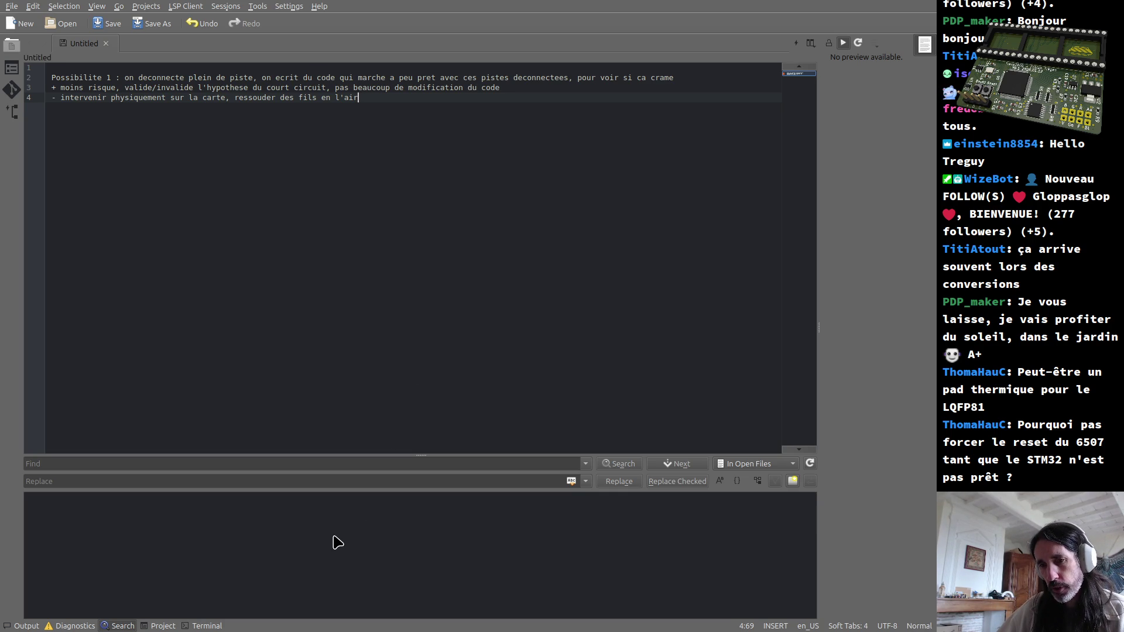
# Step: Return to the KiCad schematic window and clear the selected wires under the TIA socket
pyautogui.hotkey('alt', 'Tab')
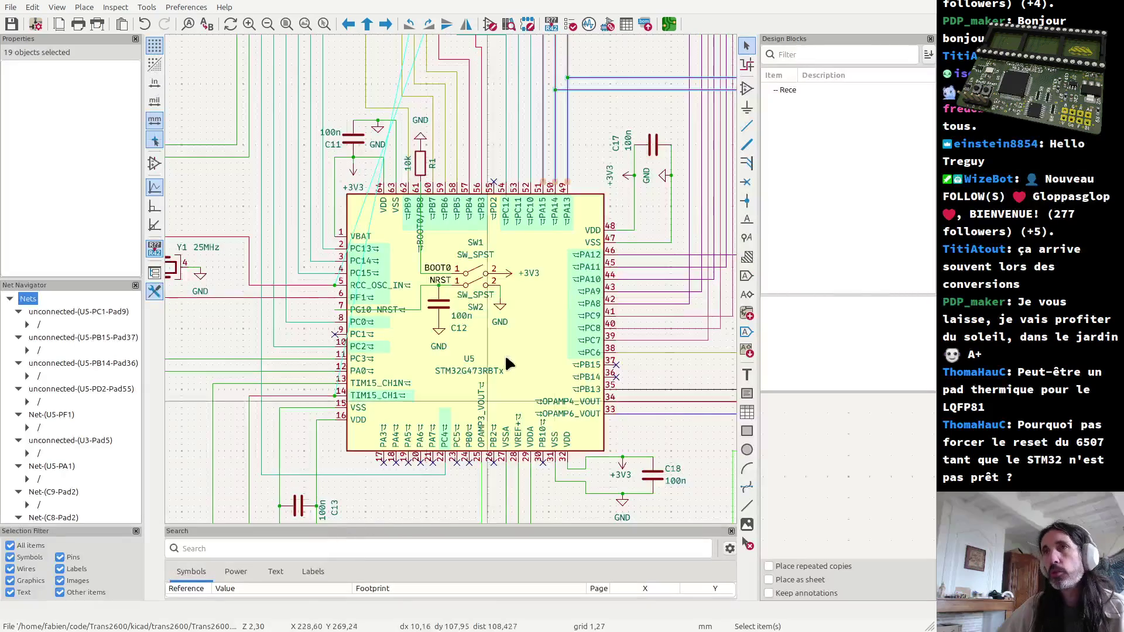
pyautogui.scroll(4, 456, 283)
pyautogui.scroll(-3, 456, 283)
pyautogui.scroll(-2, 454, 279)
pyautogui.scroll(2, 453, 279)
pyautogui.scroll(-3, 454, 281)
pyautogui.scroll(3, 453, 281)
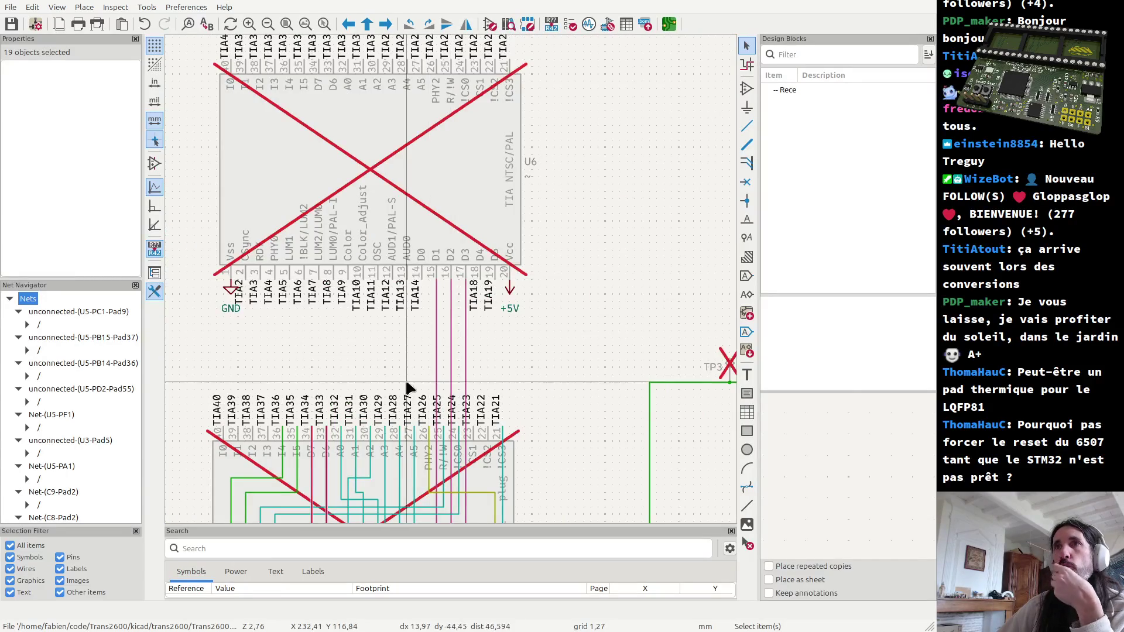
pyautogui.scroll(-1, 453, 281)
pyautogui.scroll(2, 453, 282)
pyautogui.scroll(-1, 452, 284)
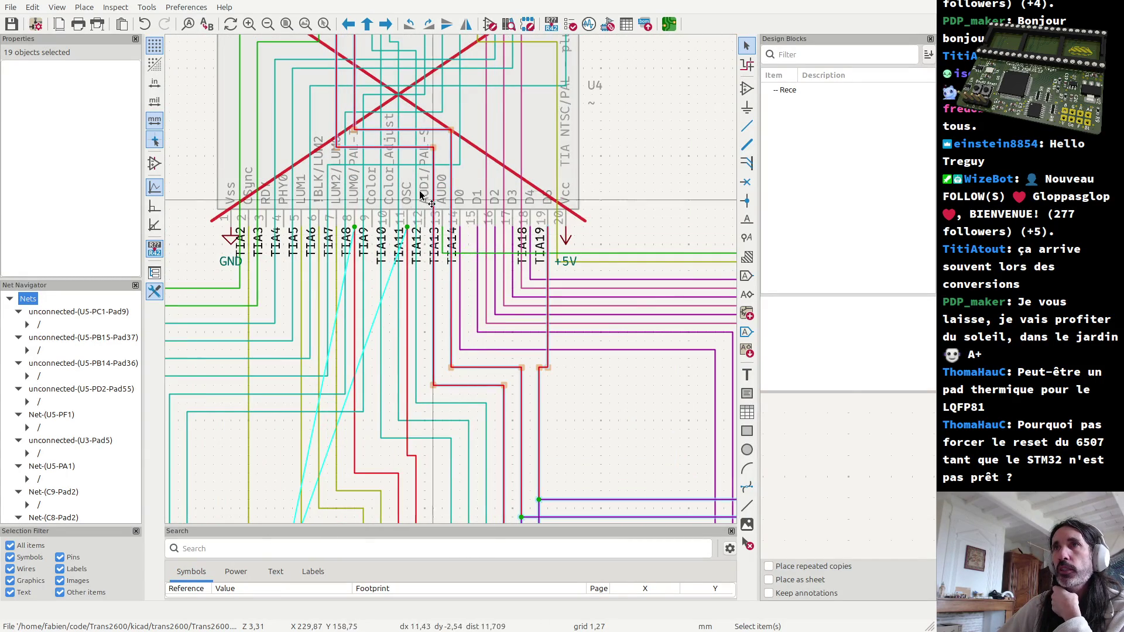
pyautogui.scroll(1, 425, 292)
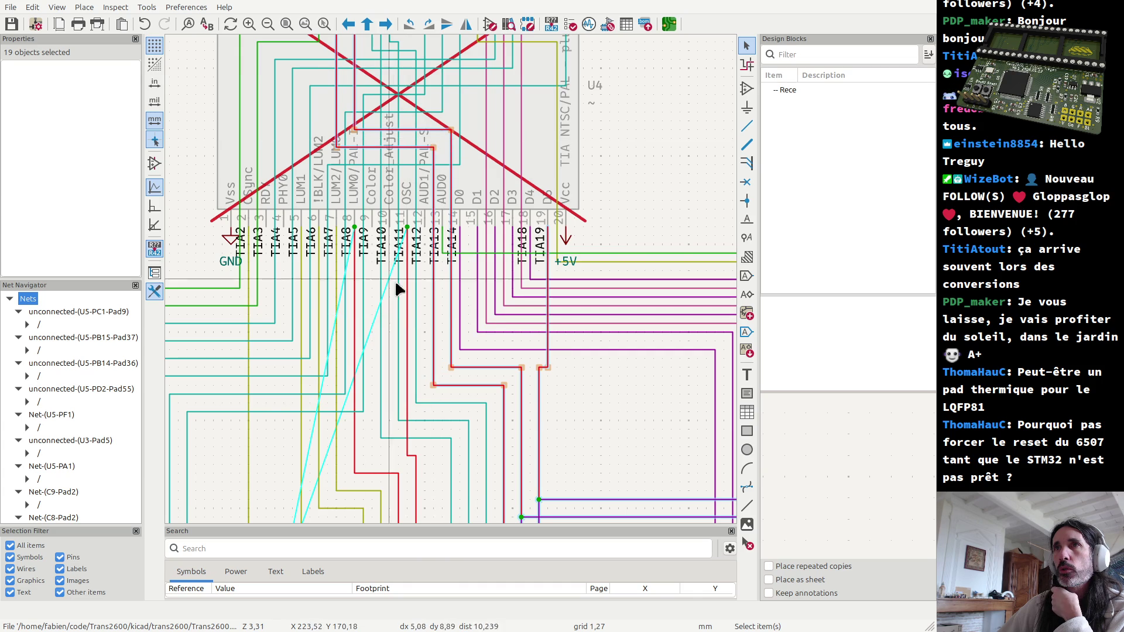
pyautogui.press('Escape')
# Step: Select the wire on the TIA11 pin to confirm it belongs to net /TIA11
pyautogui.click(408, 311)
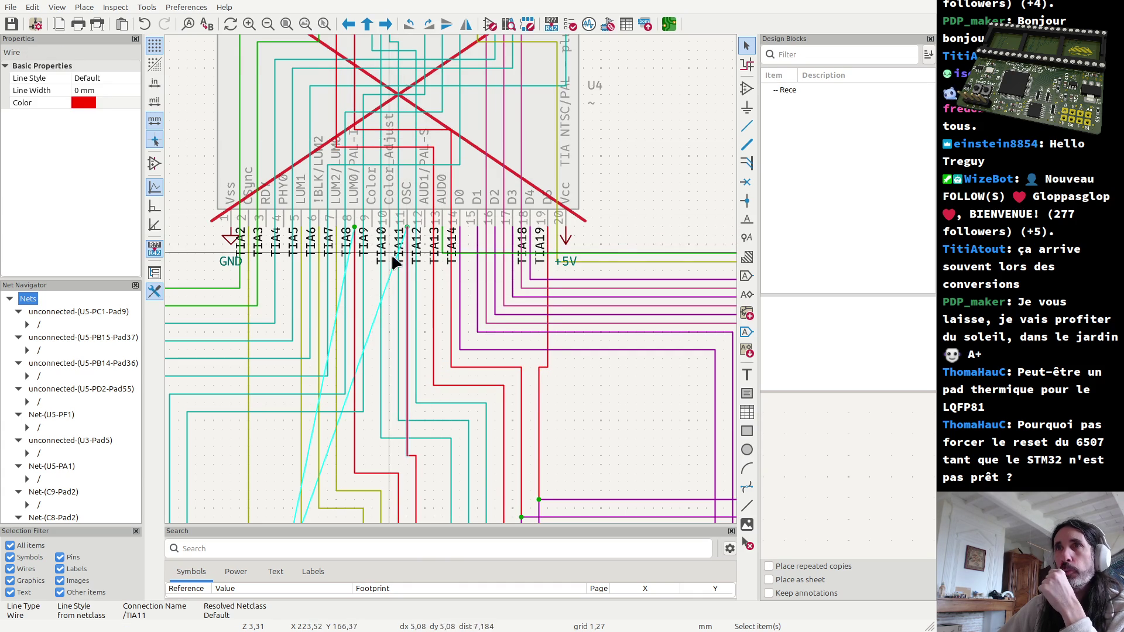
pyautogui.scroll(-2, 409, 219)
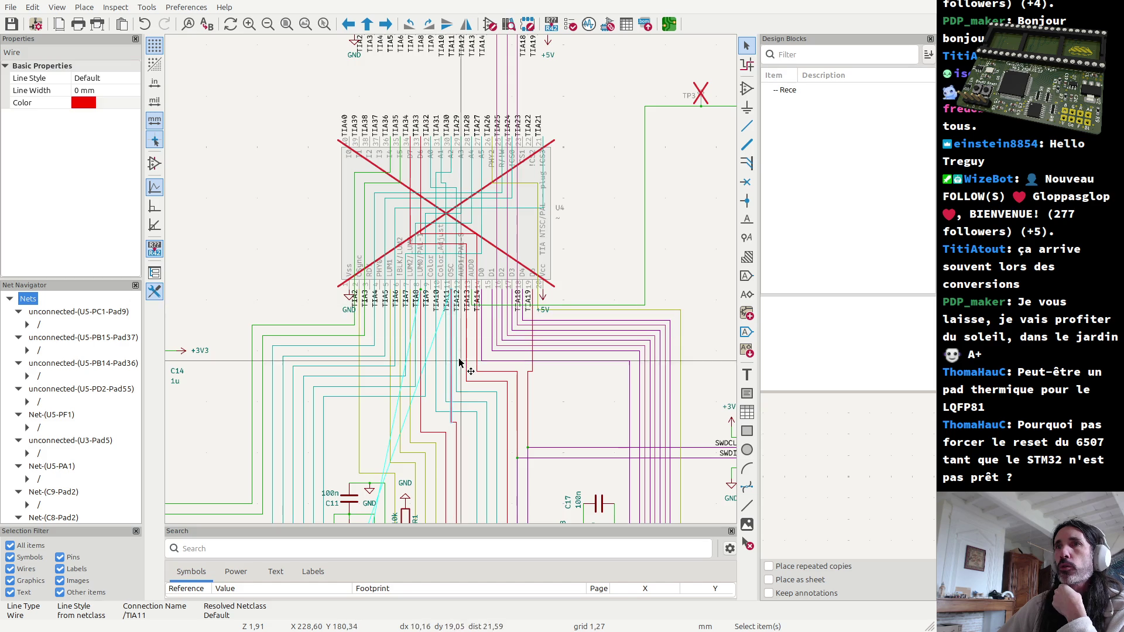
pyautogui.scroll(-2, 433, 466)
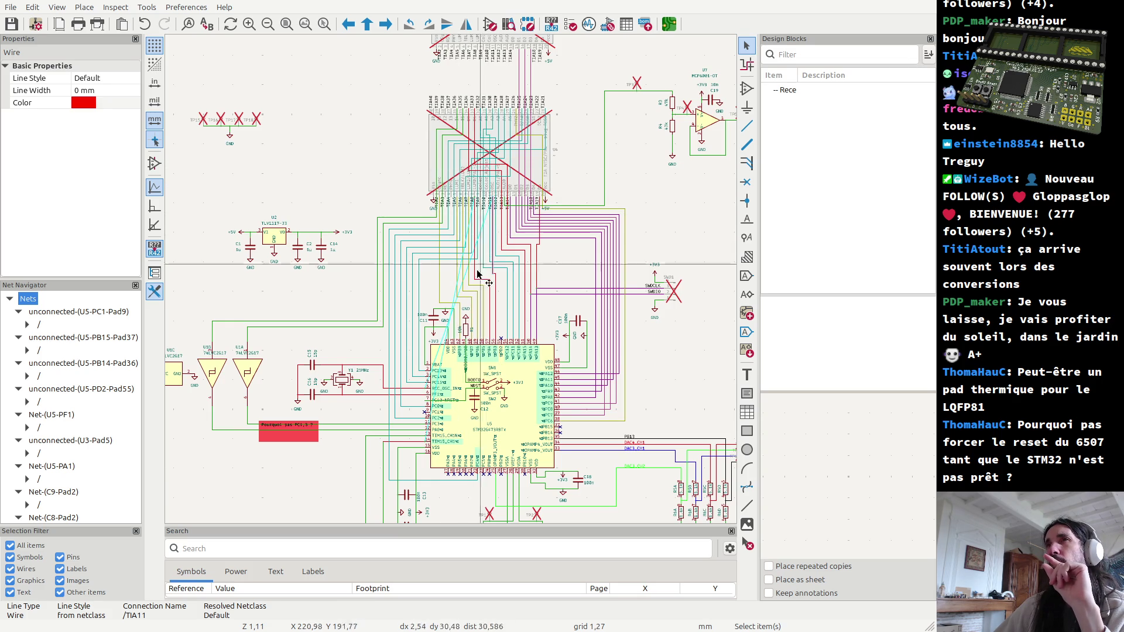
pyautogui.scroll(2, 486, 114)
pyautogui.scroll(2, 455, 286)
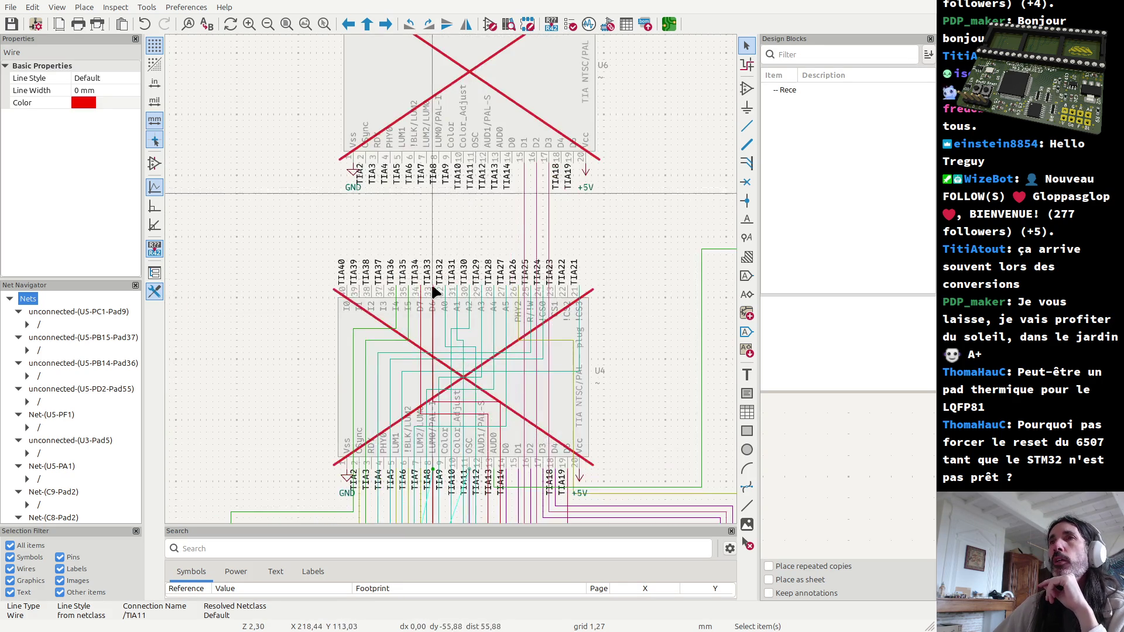
pyautogui.scroll(-3, 436, 216)
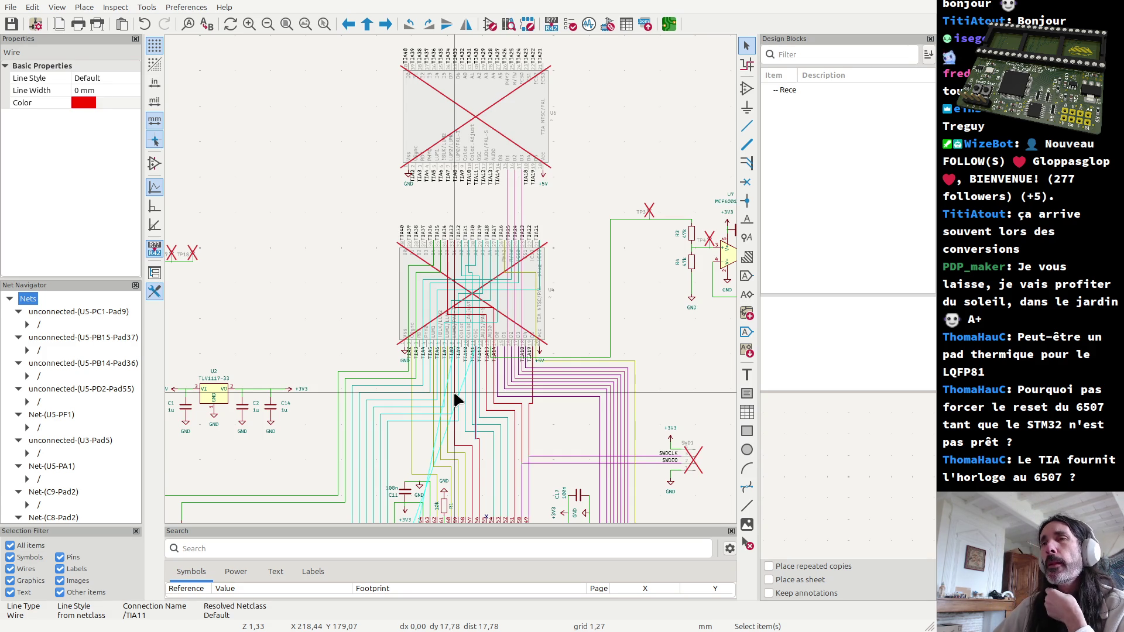
# Step: Switch to Firefox, view the 2600A motherboard schematic image tab, then close it
pyautogui.hotkey('alt', 'Tab')
pyautogui.hotkey('alt', 'Tab')
pyautogui.hotkey('alt', 'Tab')
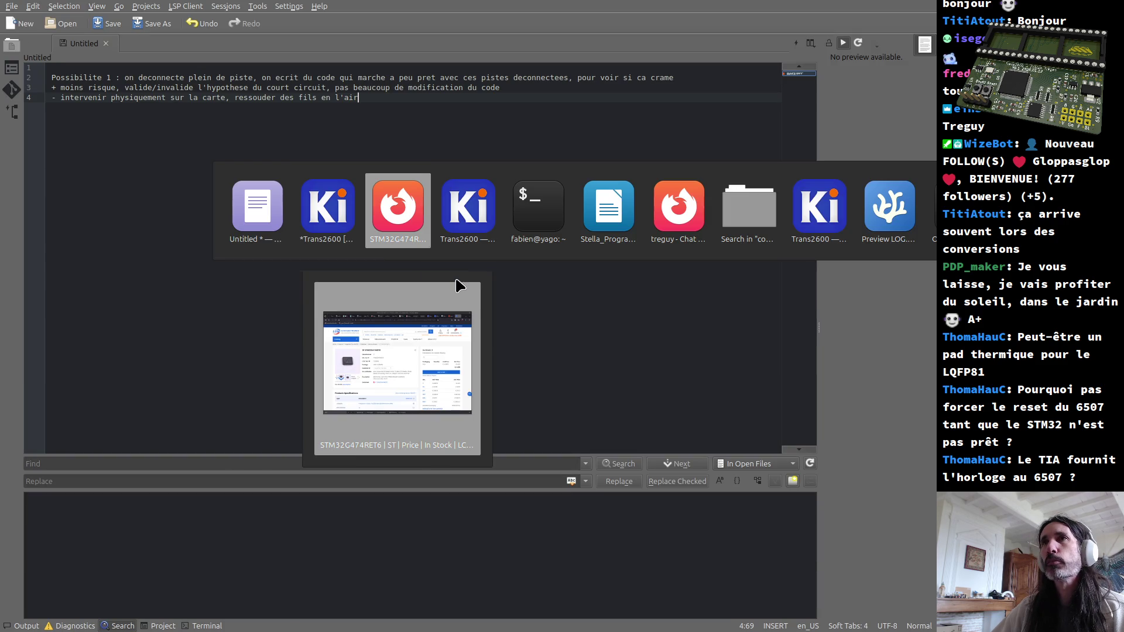
pyautogui.click(409, 219)
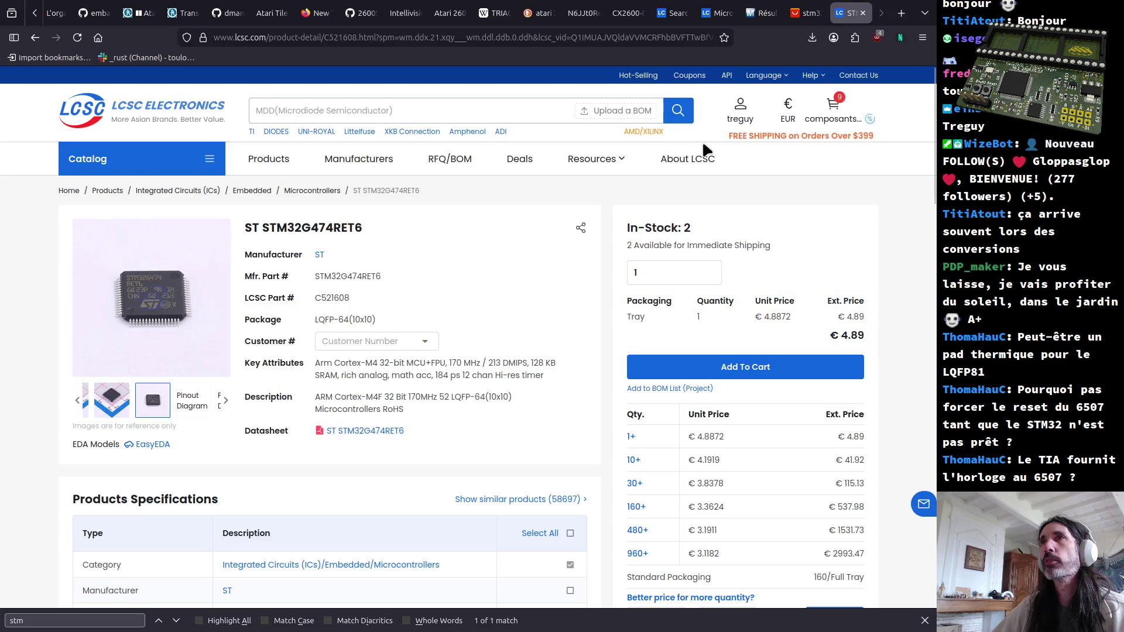
pyautogui.hotkey('ctrl', 'Tab')
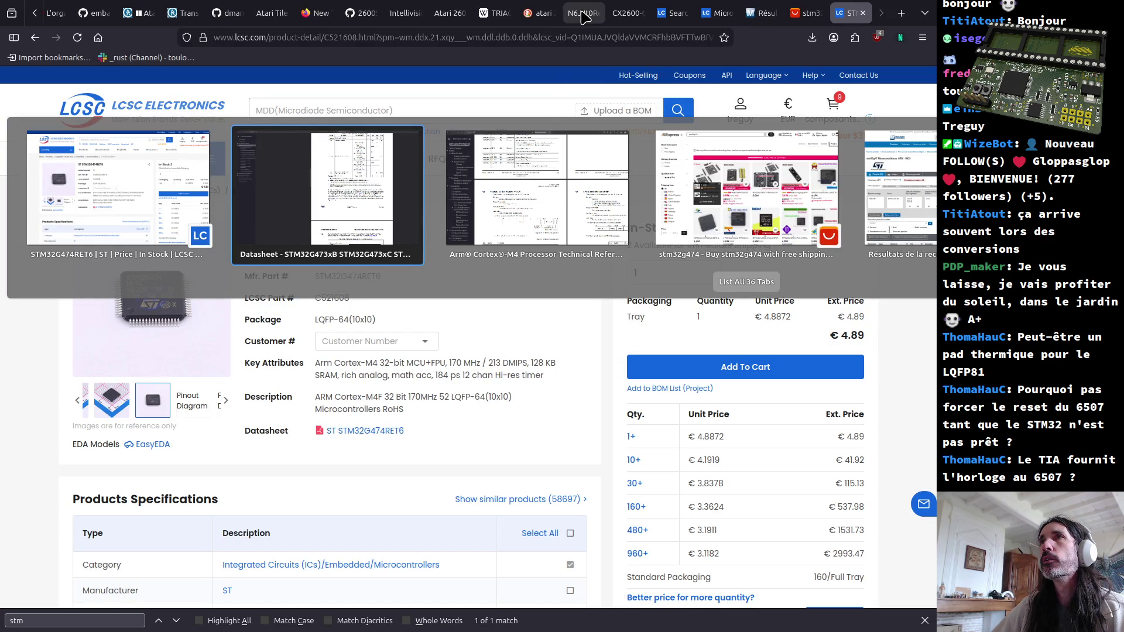
pyautogui.click(585, 17)
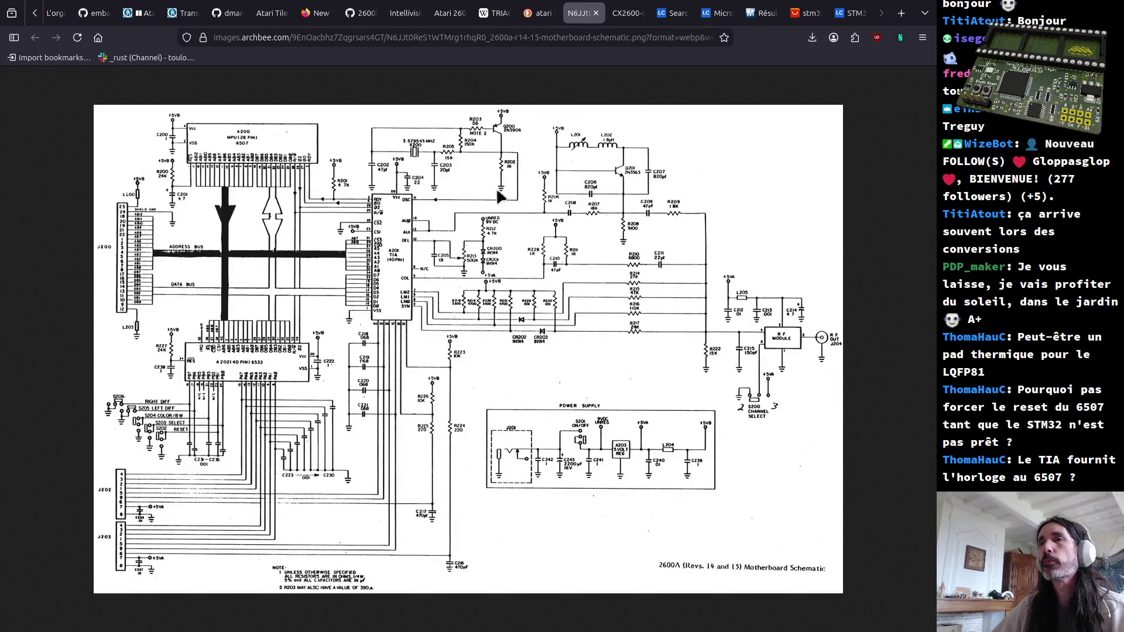
pyautogui.keyDown('ctrl'); pyautogui.scroll(2, 551, 182); pyautogui.keyUp('ctrl')
pyautogui.keyDown('ctrl'); pyautogui.scroll(1, 551, 182); pyautogui.keyUp('ctrl')
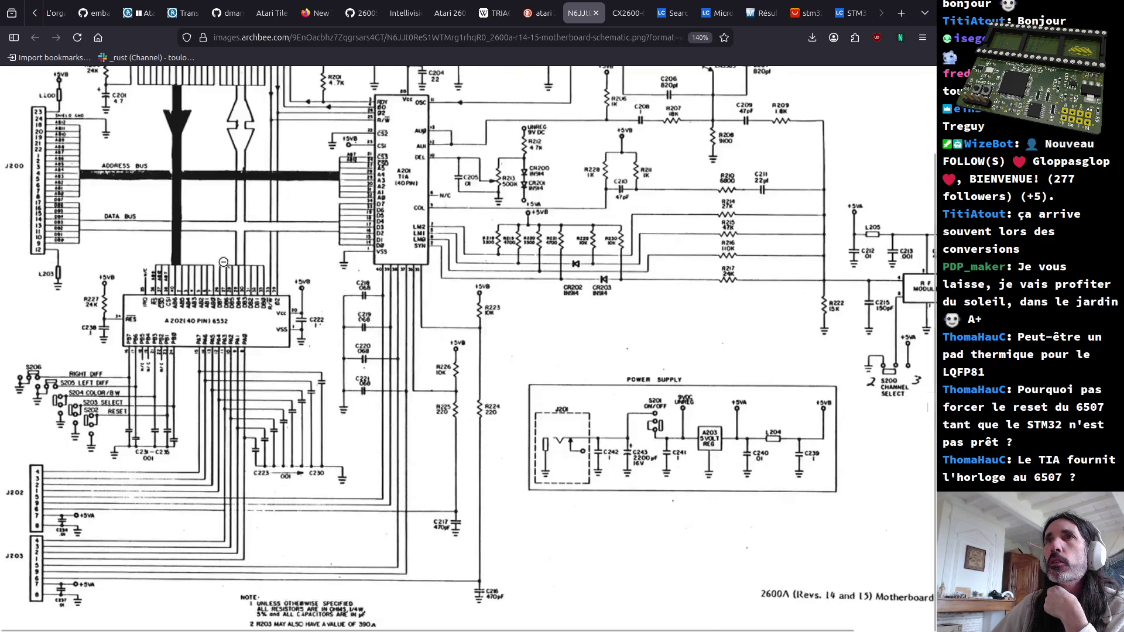
pyautogui.click(596, 13)
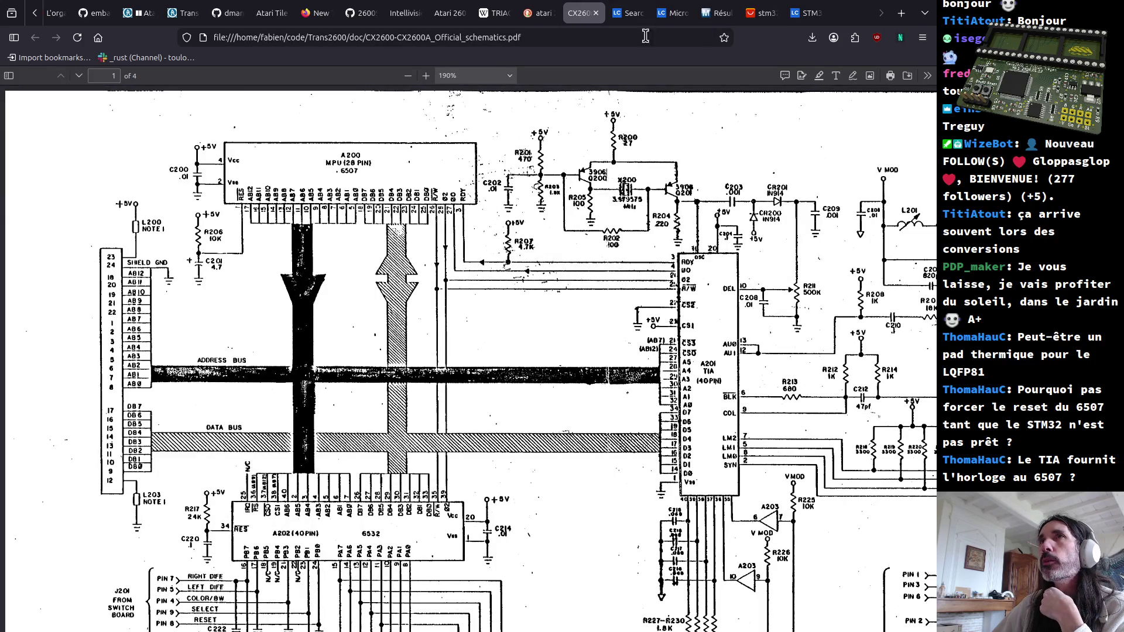
# Step: From the file search results, reopen CX2600-CX2600A_Official_schematics.pdf in Firefox
pyautogui.hotkey('alt', 'Tab')
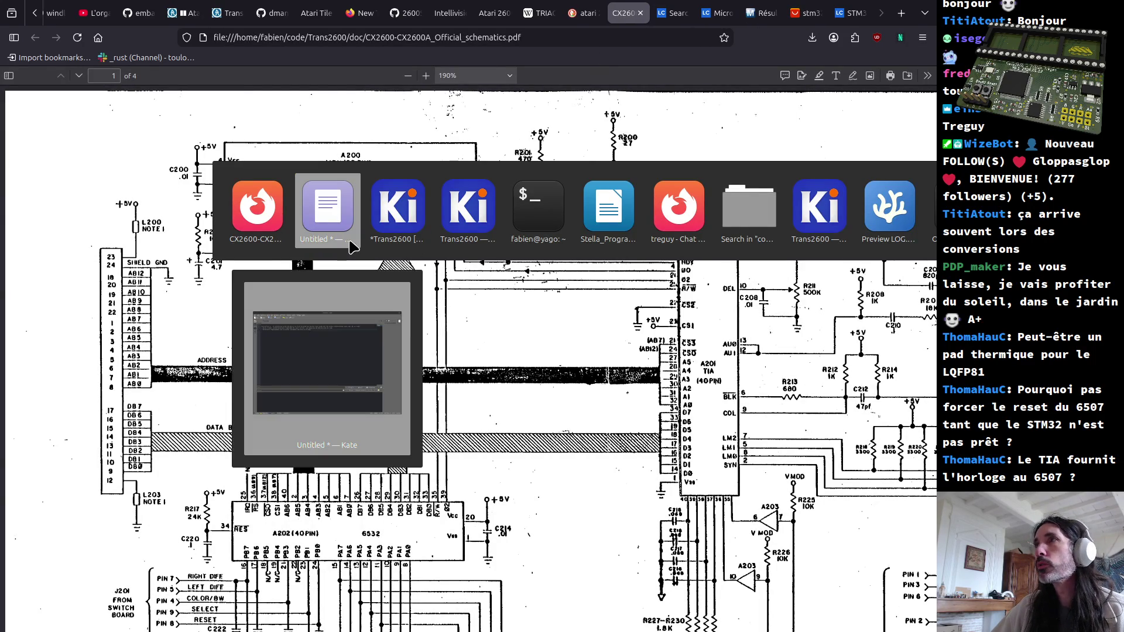
pyautogui.click(755, 223)
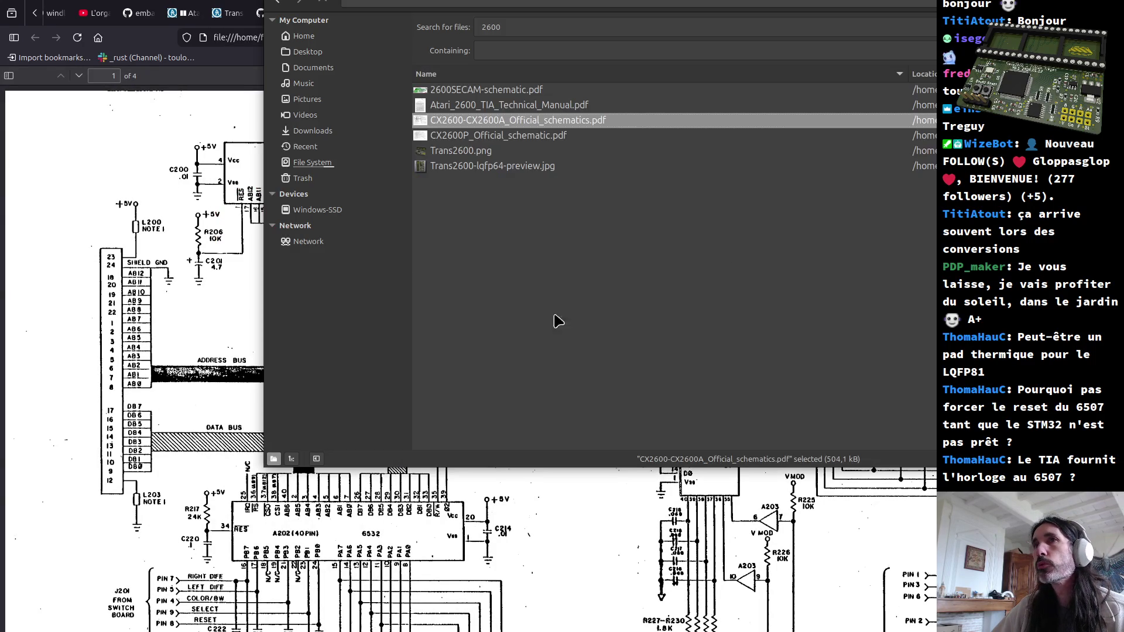
pyautogui.doubleClick(472, 122)
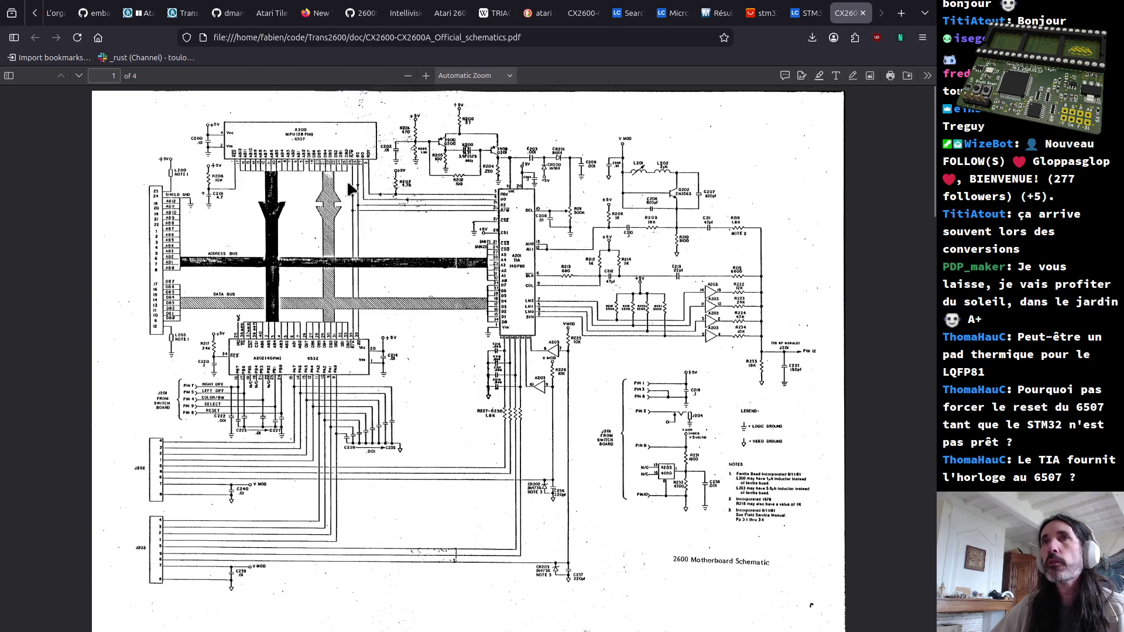
pyautogui.keyDown('ctrl'); pyautogui.scroll(5, 349, 189); pyautogui.keyUp('ctrl')
pyautogui.keyDown('ctrl'); pyautogui.scroll(3, 350, 188); pyautogui.keyUp('ctrl')
pyautogui.scroll(-5, 746, 493)
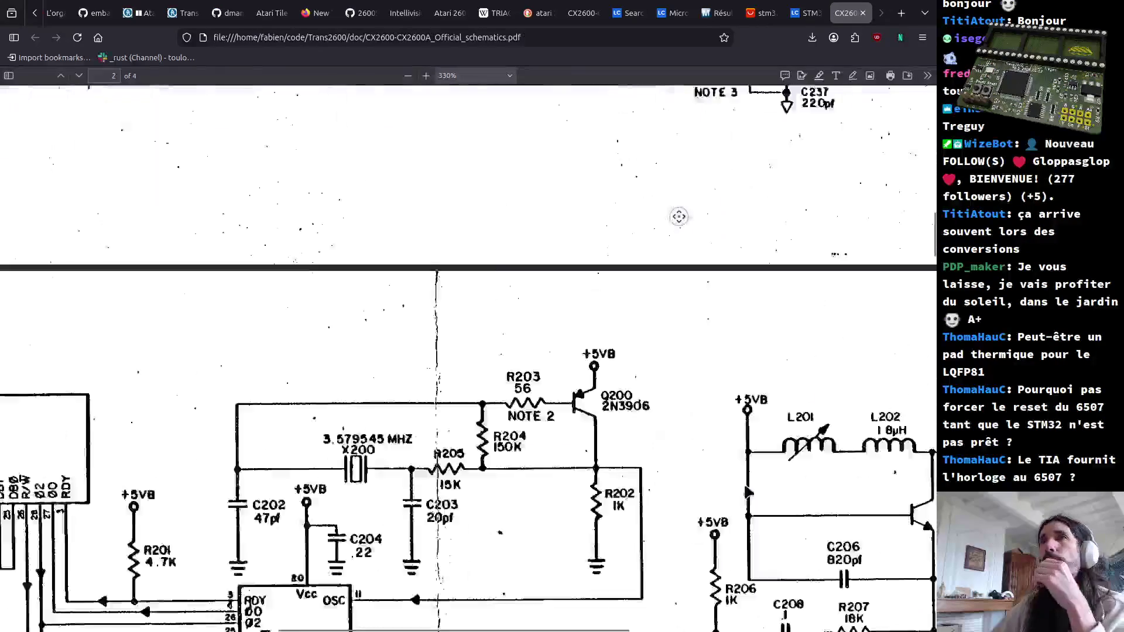
# Step: View the crystal oscillator circuit on page 2, then switch over to the Krita drawing canvas
pyautogui.moveTo(747, 493); pyautogui.dragTo(307, 456, button='middle')
pyautogui.hscroll(-5, 308, 456)
pyautogui.scroll(-5, 264, 263)
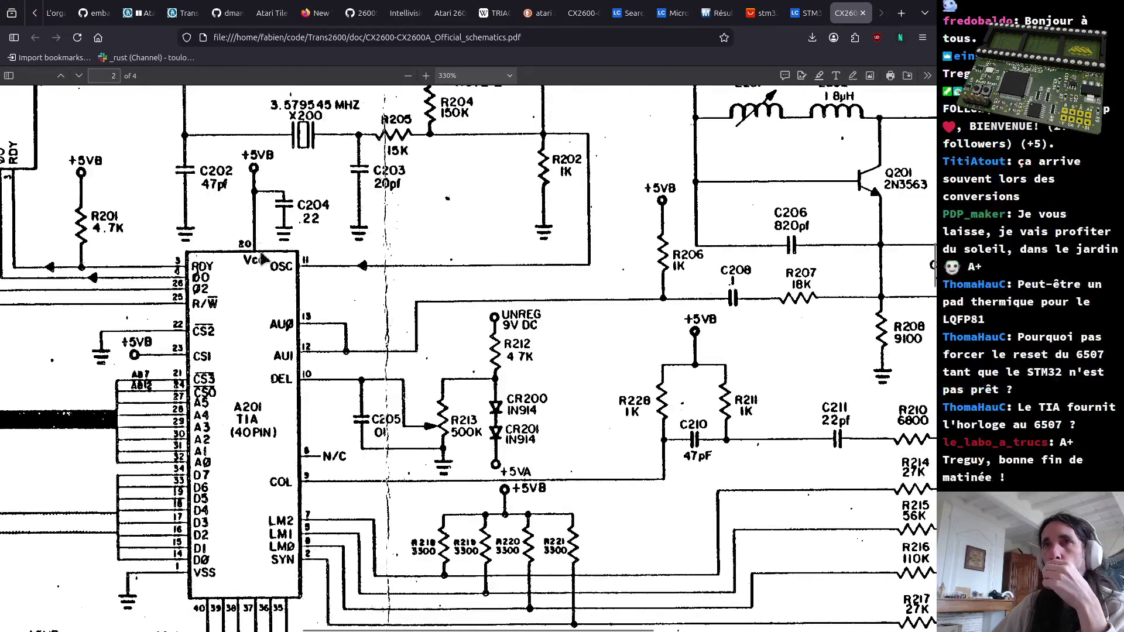
pyautogui.scroll(2, 262, 253)
pyautogui.scroll(1, 280, 177)
pyautogui.hscroll(-3, 281, 177)
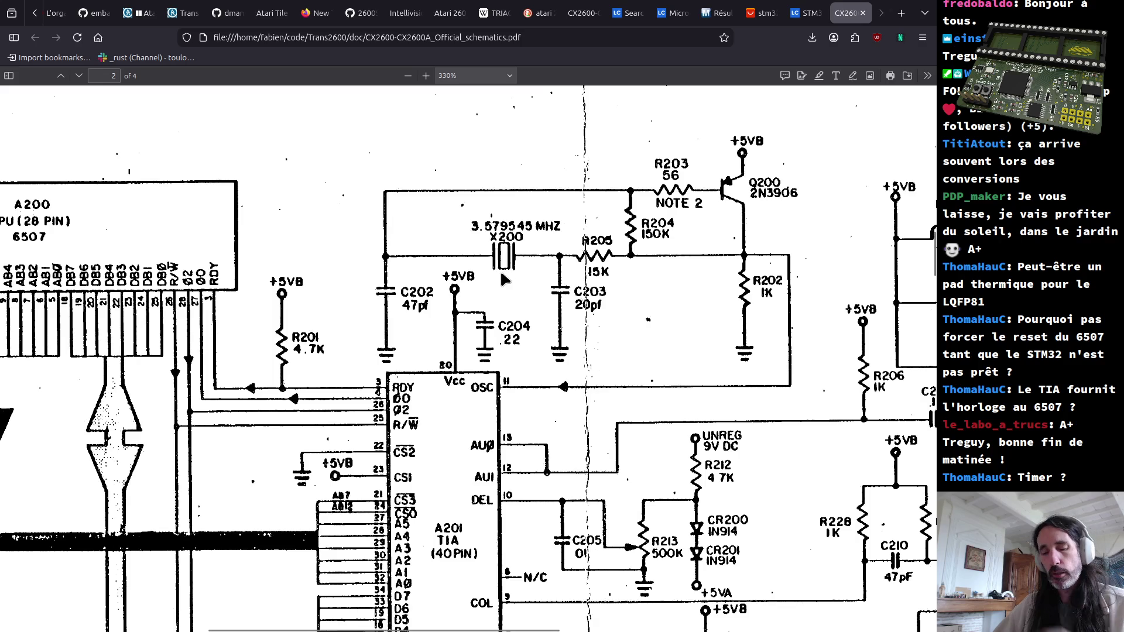
pyautogui.hotkey('alt', 'Tab')
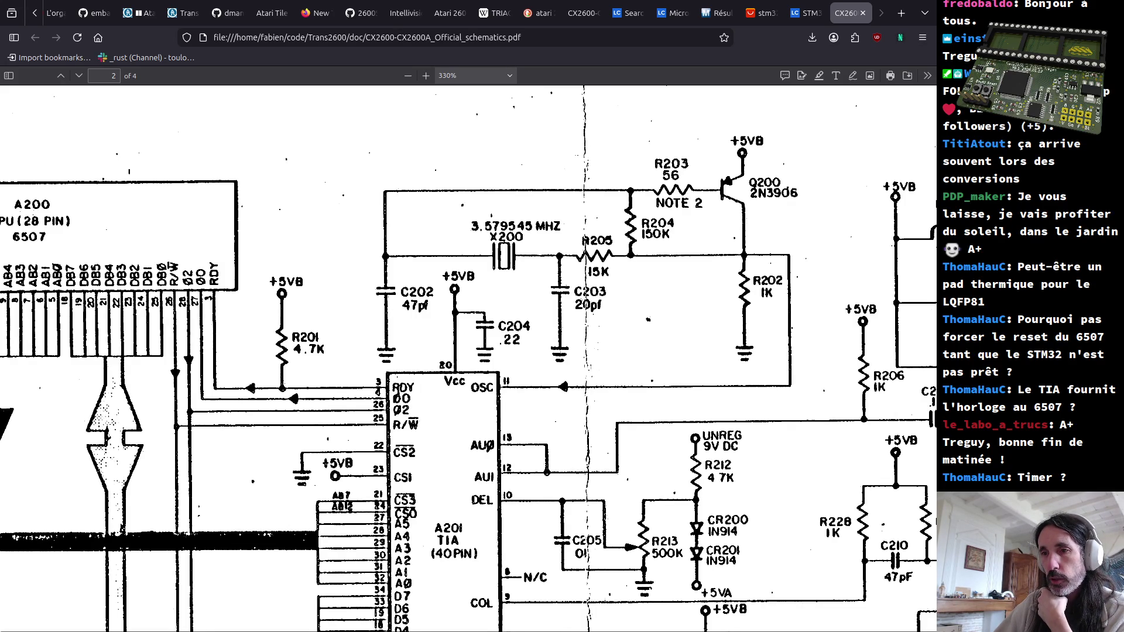
pyautogui.hotkey('alt', 'Tab')
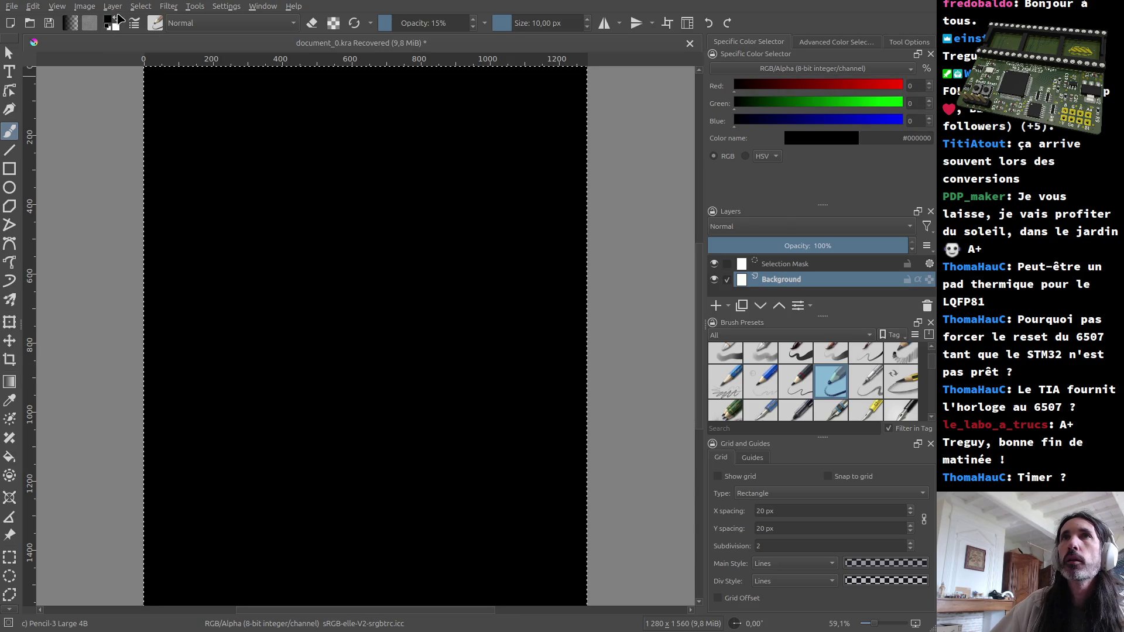
# Step: Make white the paint colour, discard a trial rectangle, and pick the freehand brush
pyautogui.click(117, 20)
pyautogui.click(10, 169)
pyautogui.moveTo(236, 128); pyautogui.dragTo(260, 166)
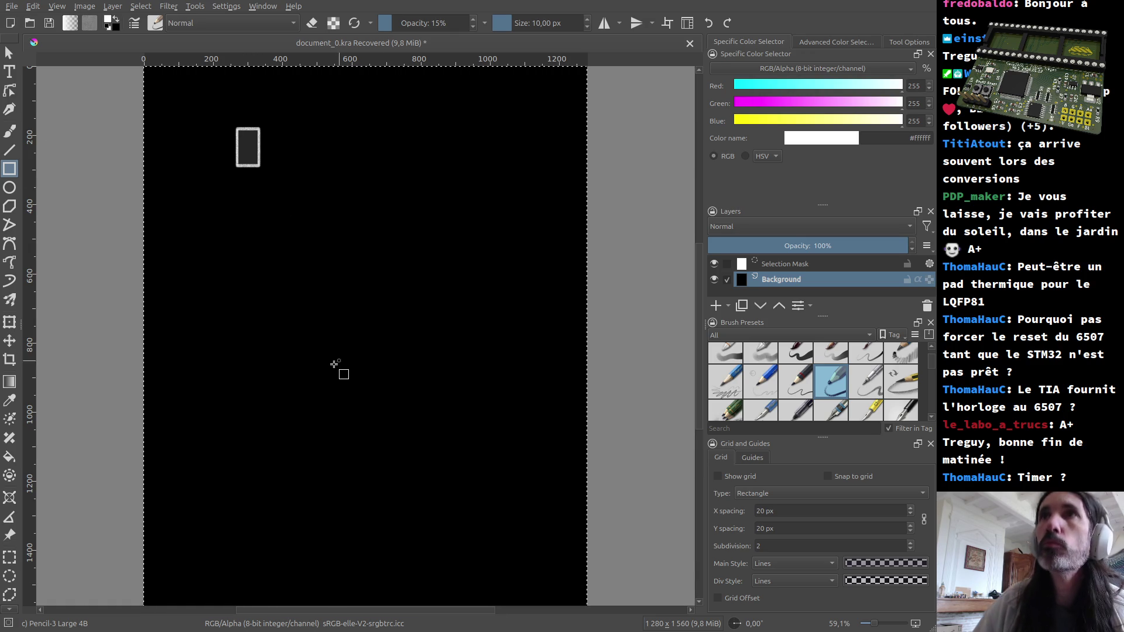
pyautogui.hotkey('ctrl', 'z')
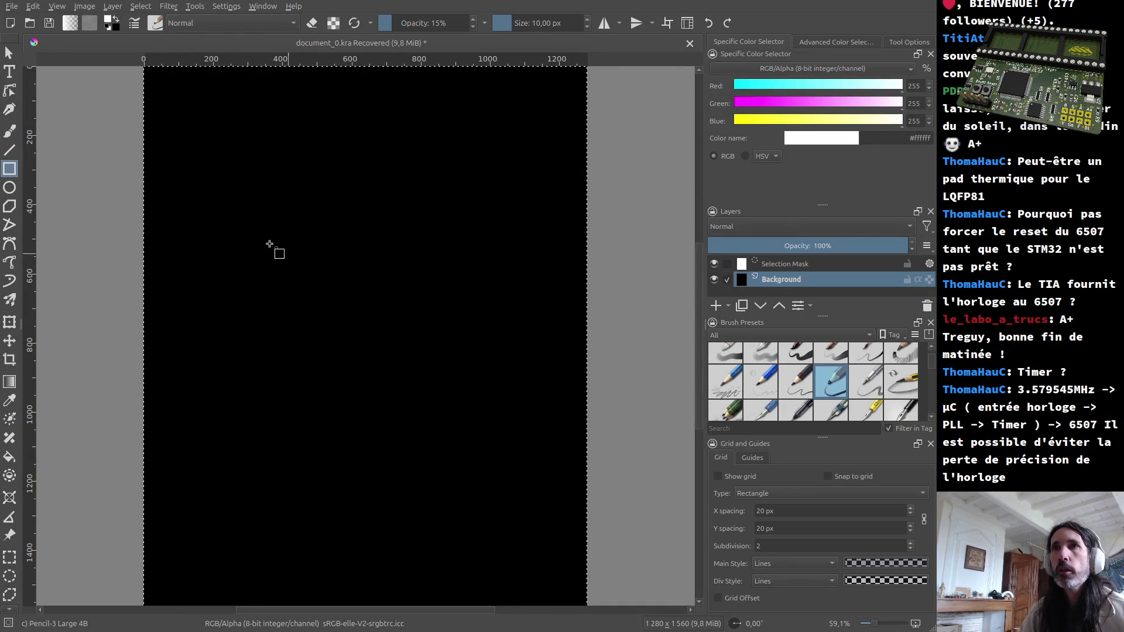
pyautogui.press('b')
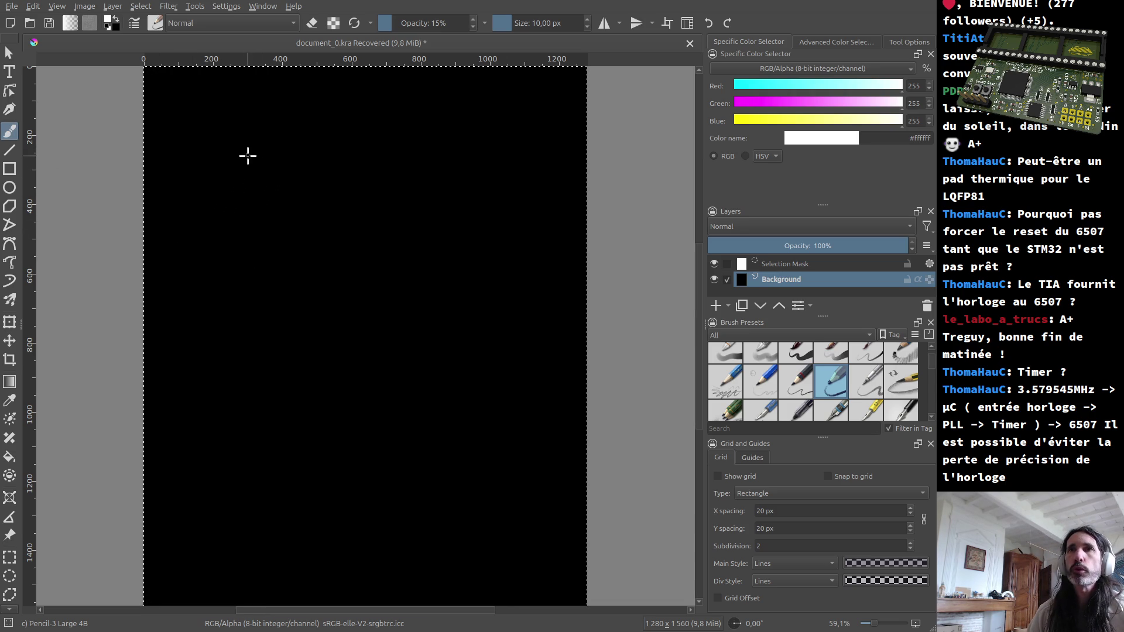
# Step: Sketch a crystal symbol wired down into a large box enclosing a small box
pyautogui.moveTo(245, 147)
pyautogui.mouseDown()
pyautogui.moveTo(256, 184)
pyautogui.moveTo(253, 146)
pyautogui.moveTo(244, 146)
pyautogui.moveTo(231, 158)
pyautogui.moveTo(237, 195)
pyautogui.moveTo(271, 189)
pyautogui.moveTo(215, 169)
pyautogui.moveTo(406, 178)
pyautogui.moveTo(419, 269)
pyautogui.mouseUp()
pyautogui.moveTo(370, 300)
pyautogui.mouseDown()
pyautogui.moveTo(439, 312)
pyautogui.moveTo(378, 332)
pyautogui.moveTo(365, 306)
pyautogui.mouseUp()
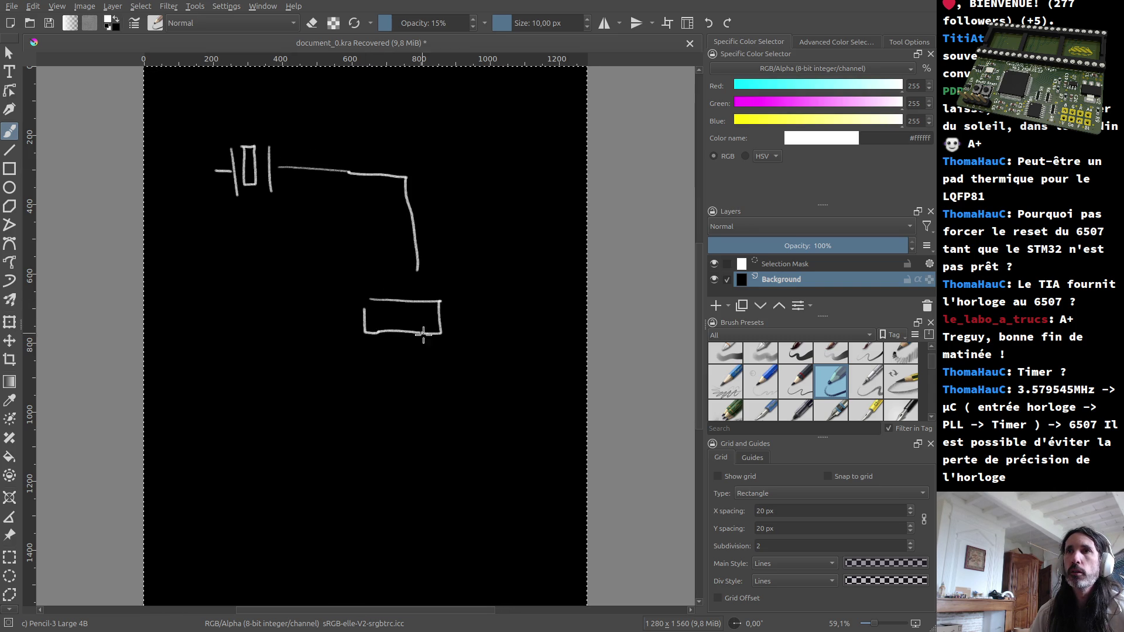
pyautogui.moveTo(442, 364)
pyautogui.mouseDown()
pyautogui.moveTo(456, 396)
pyautogui.moveTo(481, 397)
pyautogui.moveTo(448, 367)
pyautogui.mouseUp()
pyautogui.moveTo(418, 270)
pyautogui.mouseDown()
pyautogui.moveTo(360, 273)
pyautogui.moveTo(347, 394)
pyautogui.moveTo(522, 410)
pyautogui.moveTo(521, 291)
pyautogui.moveTo(423, 267)
pyautogui.mouseUp()
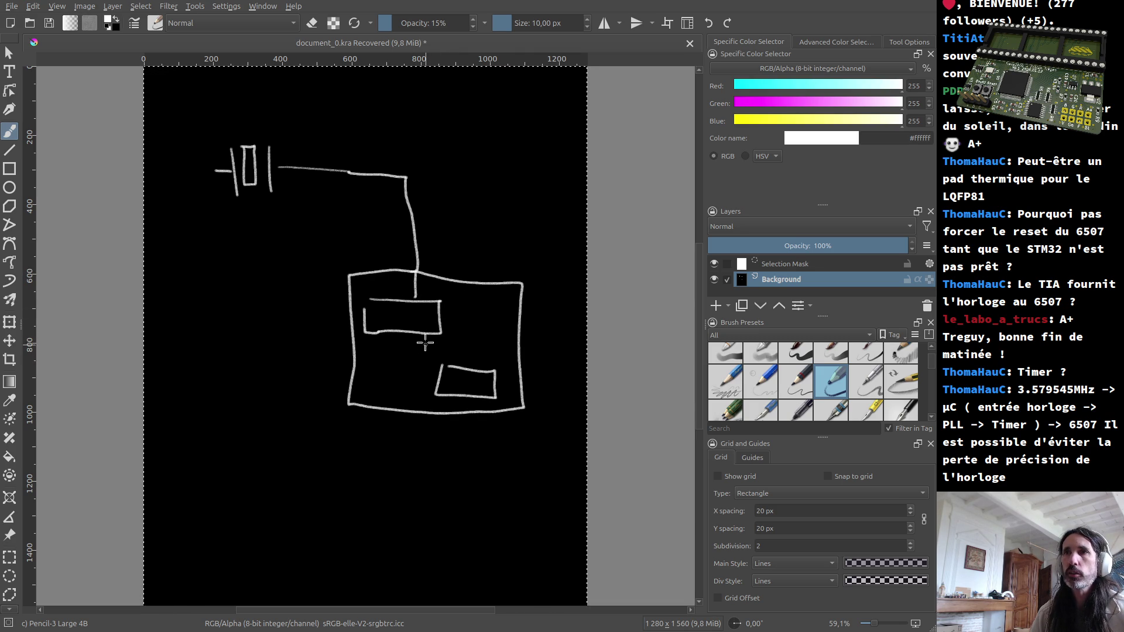
# Step: Draw a crossed curved link into the lower small box and label it TIA
pyautogui.moveTo(417, 297)
pyautogui.mouseDown()
pyautogui.moveTo(456, 295)
pyautogui.moveTo(479, 355)
pyautogui.mouseUp()
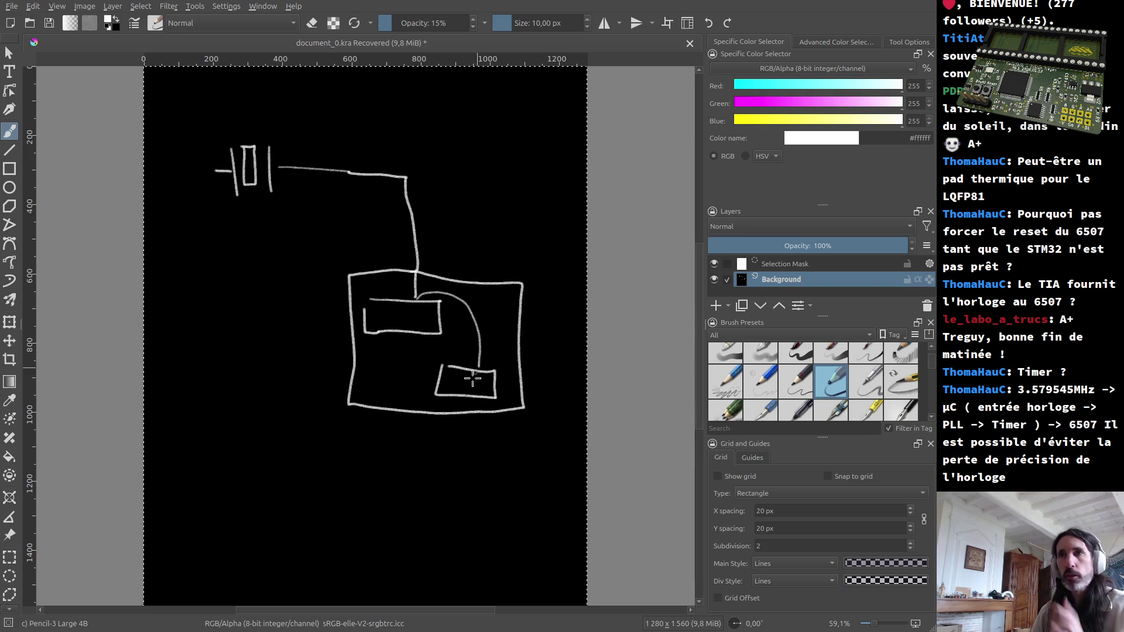
pyautogui.moveTo(473, 376); pyautogui.dragTo(470, 387)
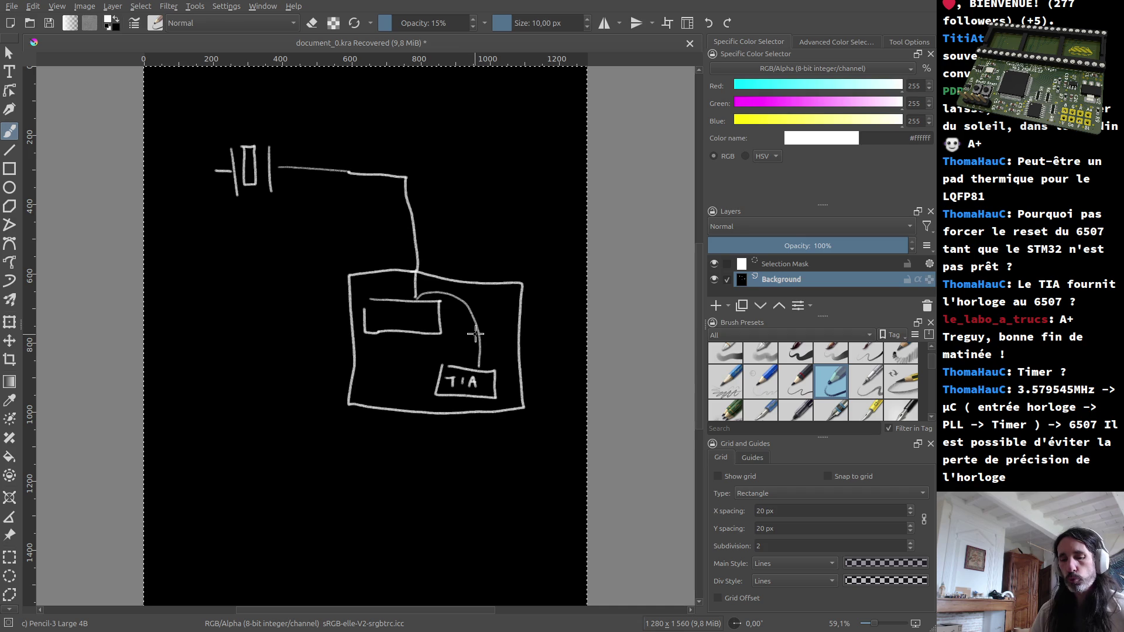
pyautogui.moveTo(483, 309)
pyautogui.mouseDown()
pyautogui.moveTo(473, 329)
pyautogui.moveTo(489, 328)
pyautogui.mouseUp()
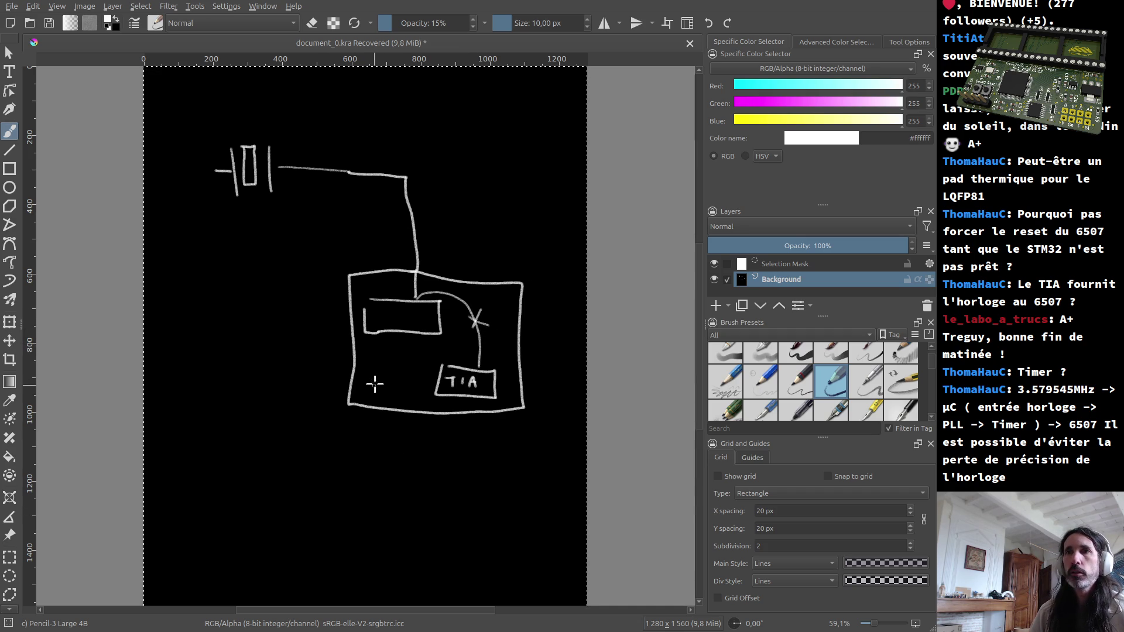
# Step: Add a small block inside the board outline and route a wire from the junction down to it
pyautogui.moveTo(372, 366); pyautogui.dragTo(372, 391)
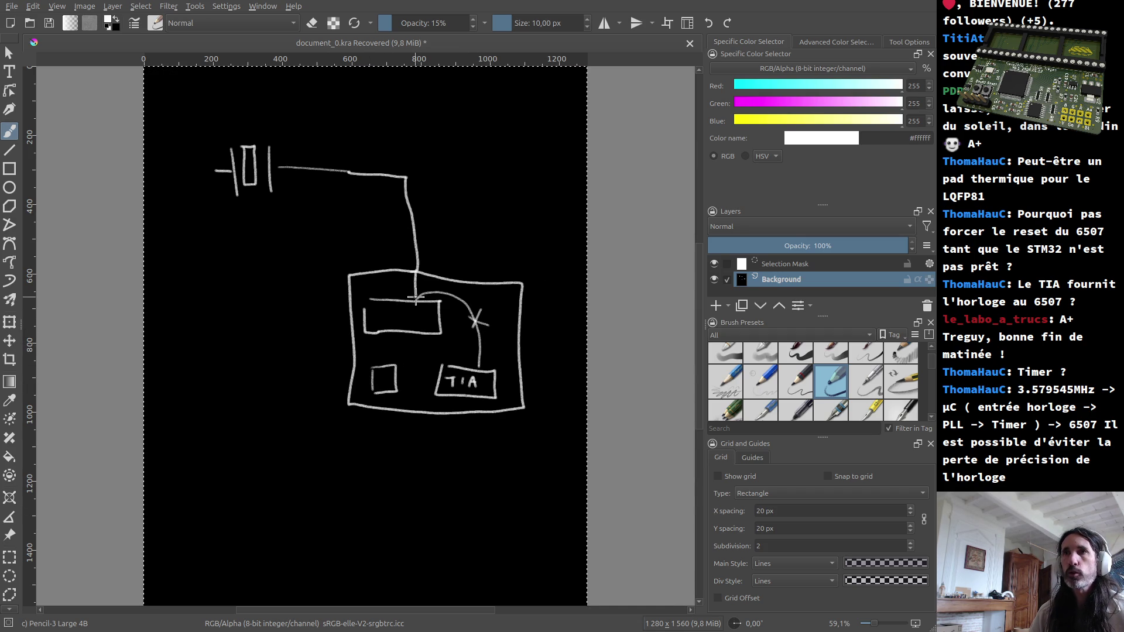
pyautogui.moveTo(412, 292); pyautogui.dragTo(392, 286)
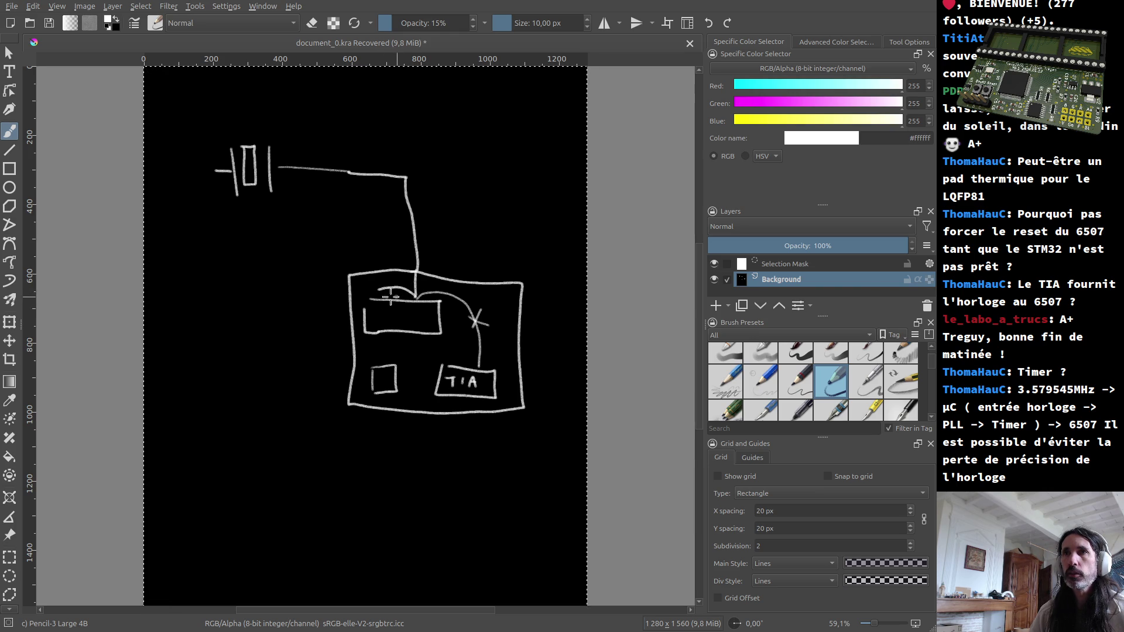
pyautogui.moveTo(376, 292)
pyautogui.mouseDown()
pyautogui.moveTo(358, 331)
pyautogui.moveTo(361, 374)
pyautogui.mouseUp()
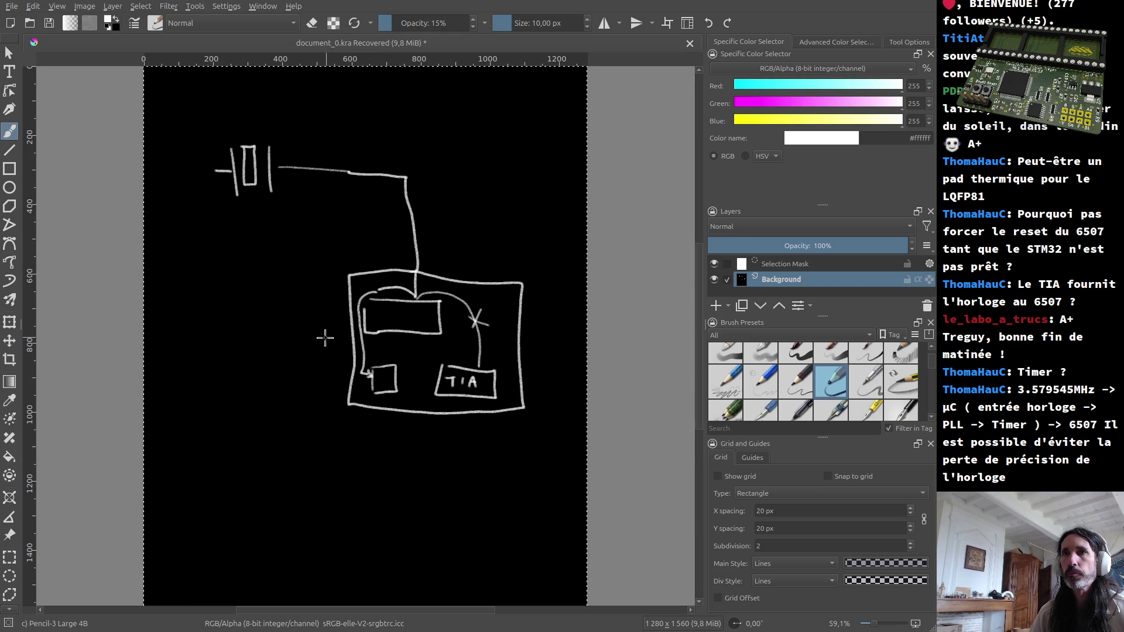
# Step: Label the small block's input CLK and OSC_IN and wire the block across toward TIA
pyautogui.moveTo(274, 348)
pyautogui.mouseDown()
pyautogui.moveTo(286, 360)
pyautogui.moveTo(341, 357)
pyautogui.mouseUp()
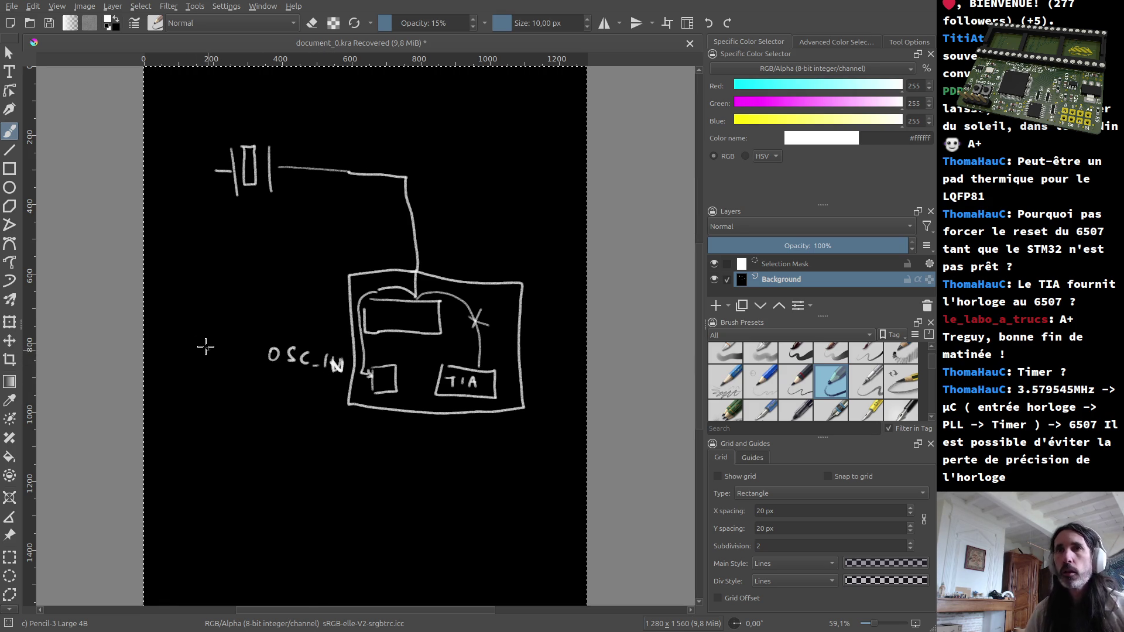
pyautogui.moveTo(207, 344); pyautogui.dragTo(229, 360)
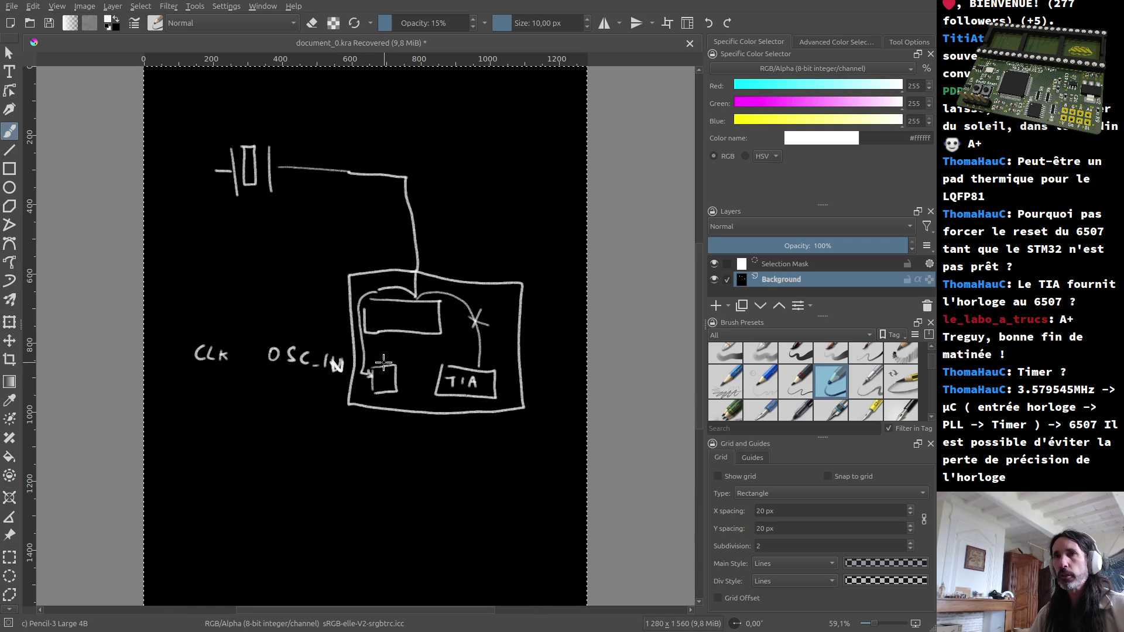
pyautogui.moveTo(401, 348); pyautogui.dragTo(478, 351)
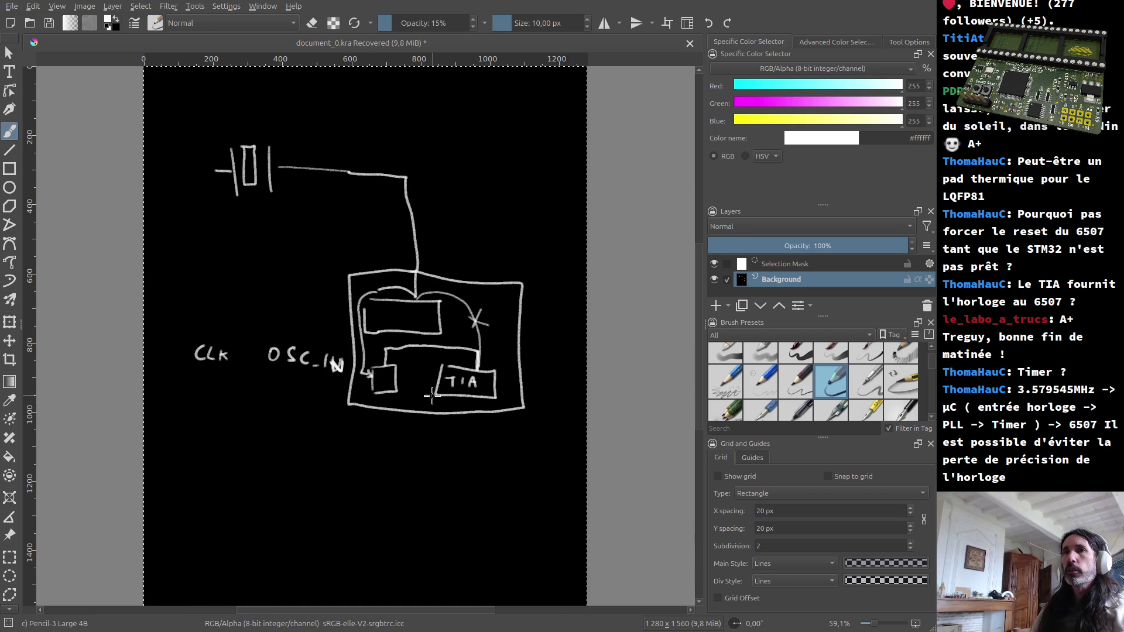
# Step: Handwrite a '+ PAUSE / Start Debug' note below the circuit, undo a stray wire, and start another '+' item
pyautogui.moveTo(201, 471); pyautogui.dragTo(214, 471)
pyautogui.moveTo(207, 463)
pyautogui.mouseDown()
pyautogui.moveTo(207, 480)
pyautogui.moveTo(237, 461)
pyautogui.moveTo(272, 473)
pyautogui.moveTo(293, 451)
pyautogui.moveTo(299, 471)
pyautogui.moveTo(405, 474)
pyautogui.mouseUp()
pyautogui.moveTo(398, 460)
pyautogui.mouseDown()
pyautogui.moveTo(417, 458)
pyautogui.moveTo(420, 476)
pyautogui.moveTo(518, 481)
pyautogui.moveTo(503, 509)
pyautogui.mouseUp()
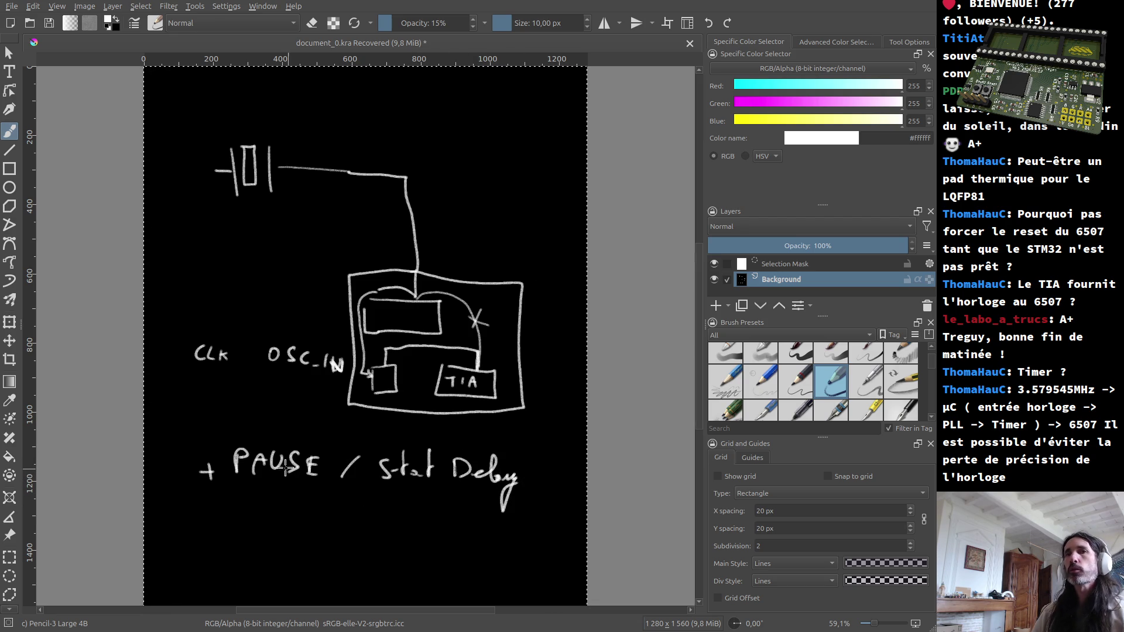
pyautogui.moveTo(356, 393)
pyautogui.mouseDown()
pyautogui.moveTo(183, 508)
pyautogui.moveTo(203, 558)
pyautogui.moveTo(225, 558)
pyautogui.moveTo(261, 532)
pyautogui.mouseUp()
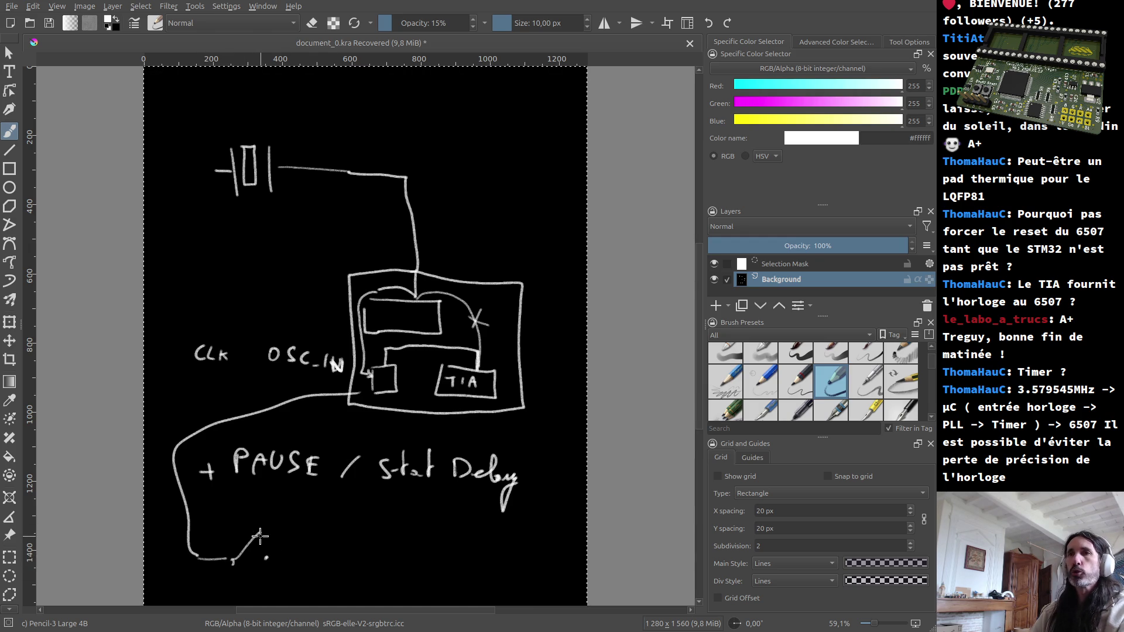
pyautogui.hotkey('ctrl', 'z')
pyautogui.hotkey('ctrl', 'z')
pyautogui.hotkey('ctrl', 'z')
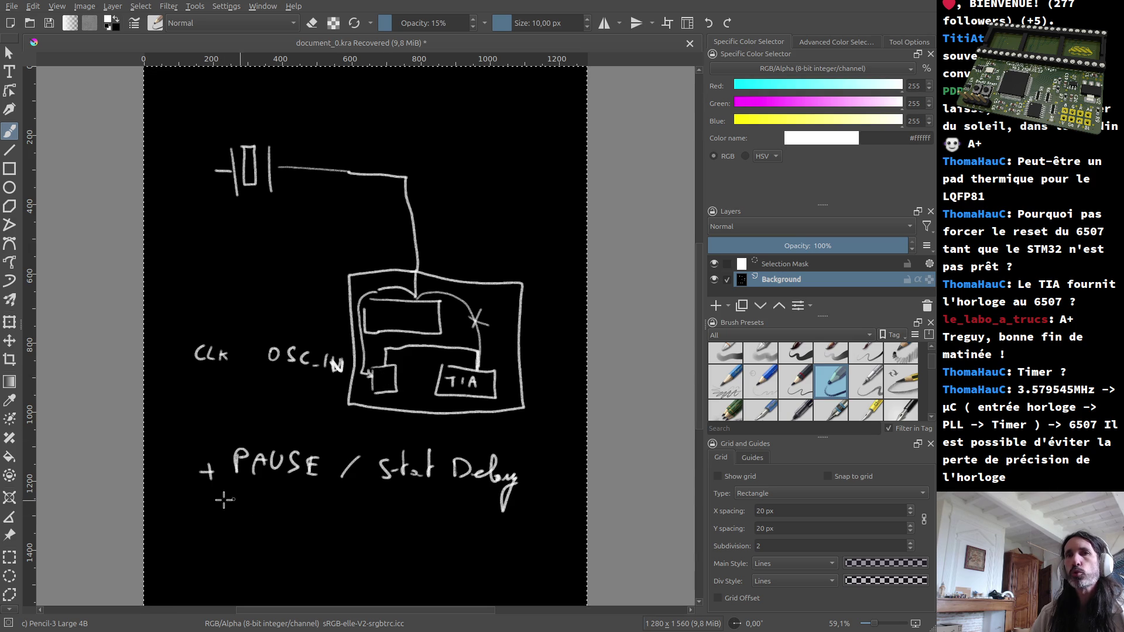
pyautogui.moveTo(200, 523)
pyautogui.mouseDown()
pyautogui.moveTo(223, 523)
pyautogui.moveTo(211, 534)
pyautogui.mouseUp()
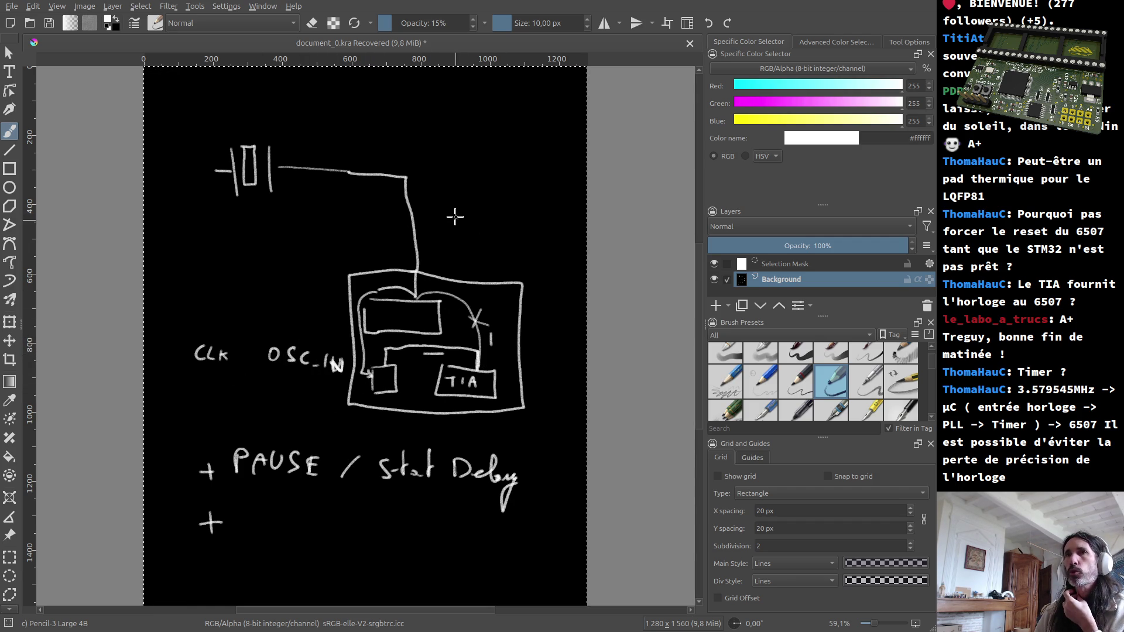
# Step: Sketch a square-wave clock signal above the wire with a Pc label and loop marker
pyautogui.moveTo(309, 148); pyautogui.dragTo(414, 122)
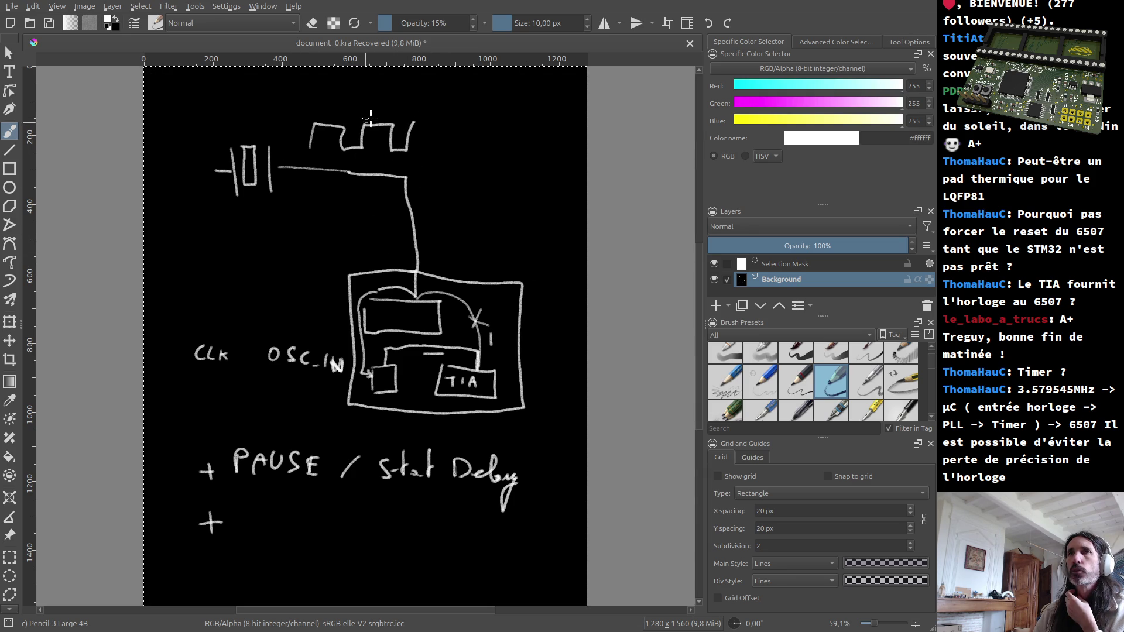
pyautogui.moveTo(346, 99); pyautogui.dragTo(354, 102)
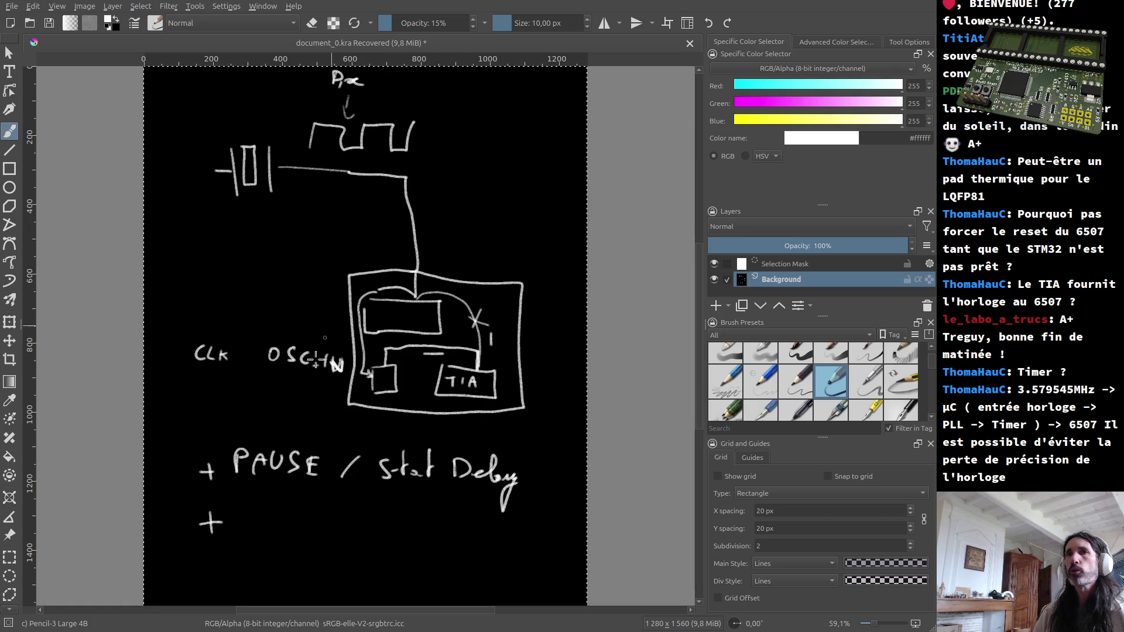
pyautogui.moveTo(419, 100); pyautogui.dragTo(422, 91)
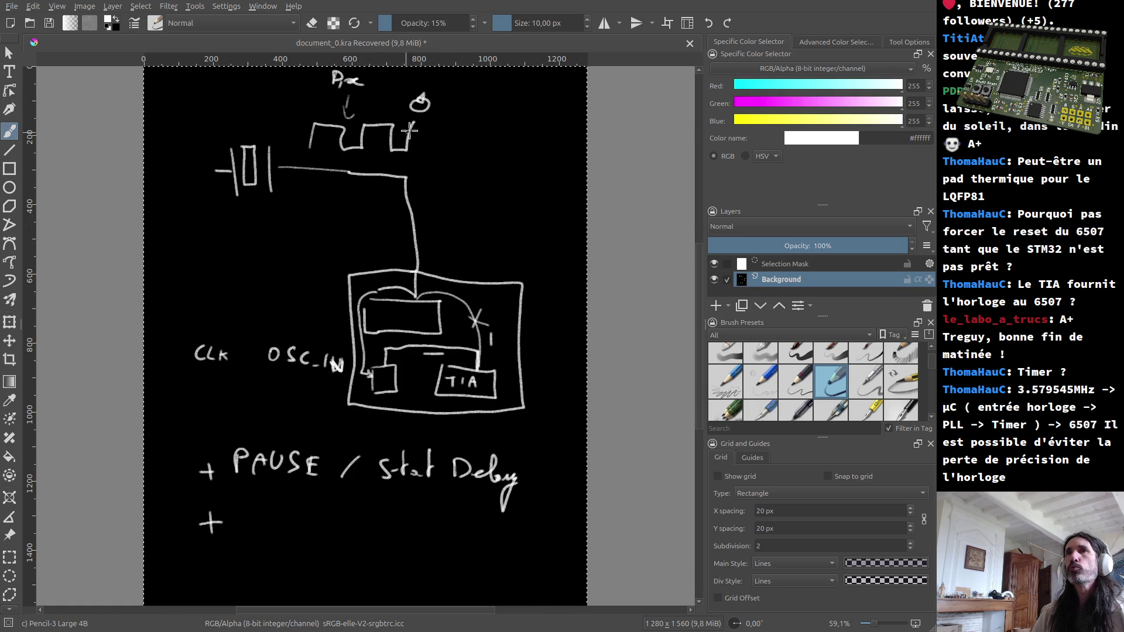
pyautogui.moveTo(413, 123); pyautogui.dragTo(413, 150)
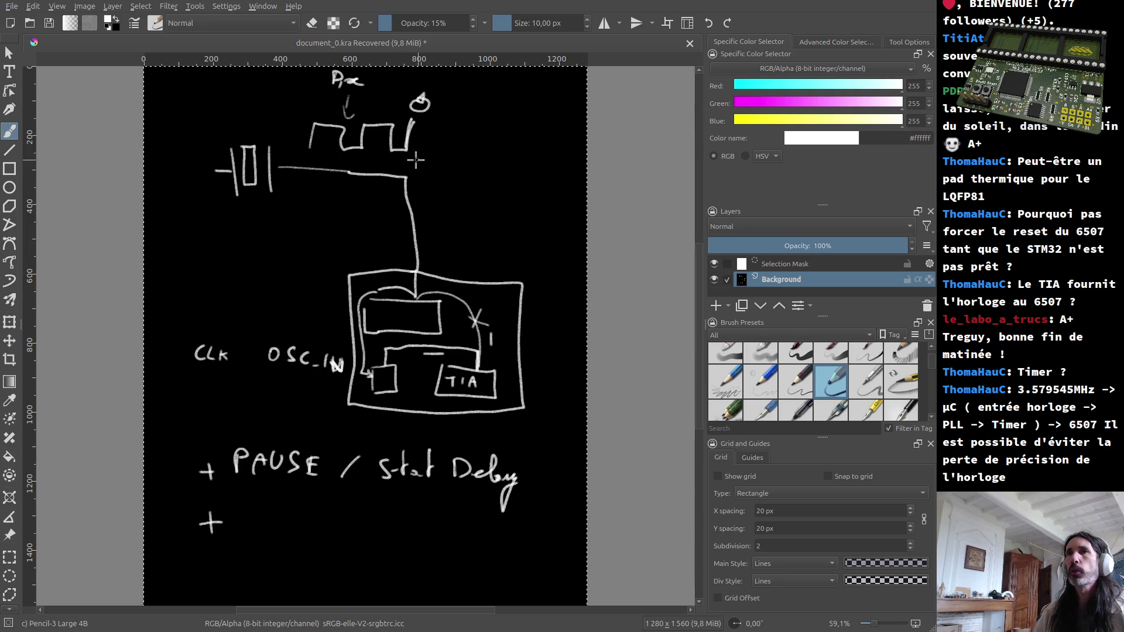
pyautogui.moveTo(400, 155); pyautogui.dragTo(412, 155)
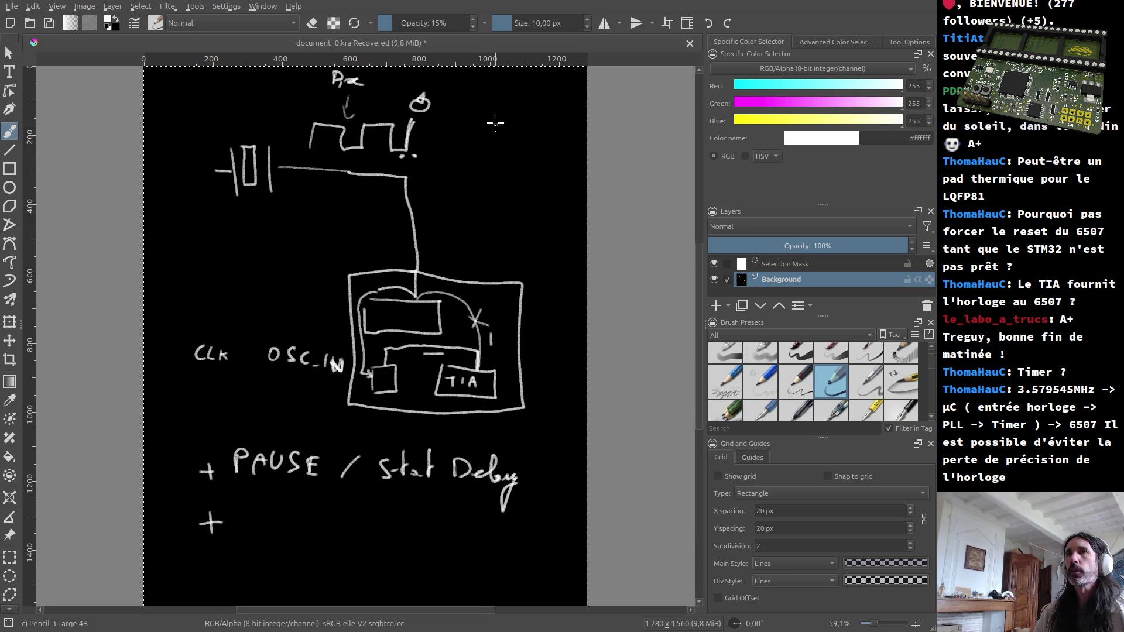
pyautogui.moveTo(317, 117)
pyautogui.mouseDown()
pyautogui.moveTo(348, 105)
pyautogui.moveTo(361, 118)
pyautogui.mouseUp()
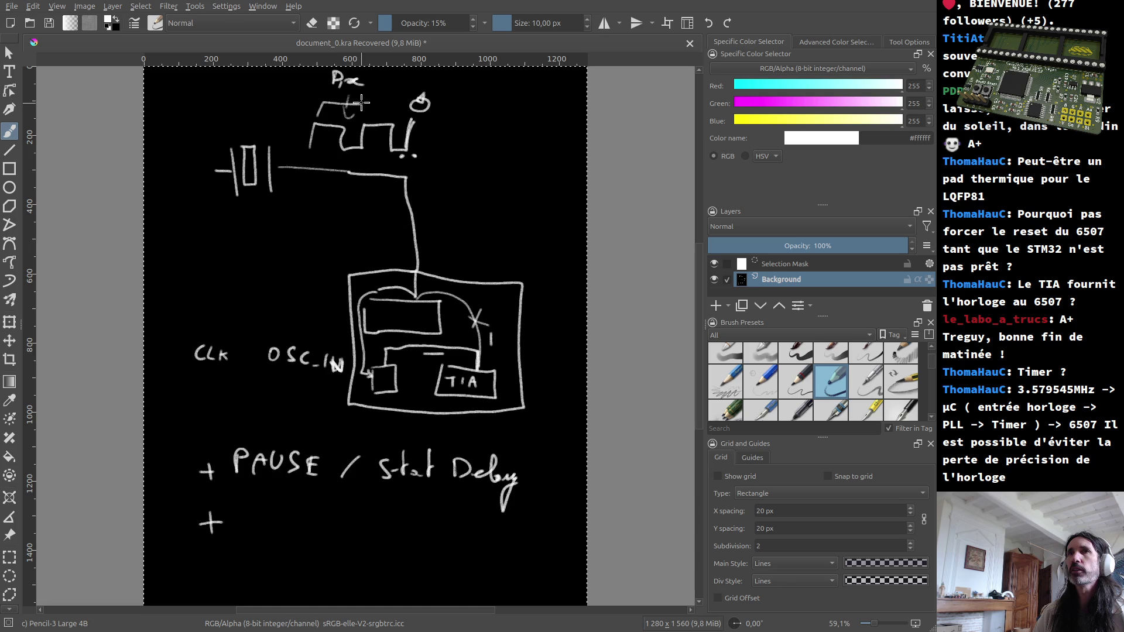
# Step: Write 74 under OSC_IN and undo the stray touch-up stroke
pyautogui.moveTo(267, 386)
pyautogui.mouseDown()
pyautogui.moveTo(273, 400)
pyautogui.moveTo(296, 397)
pyautogui.mouseUp()
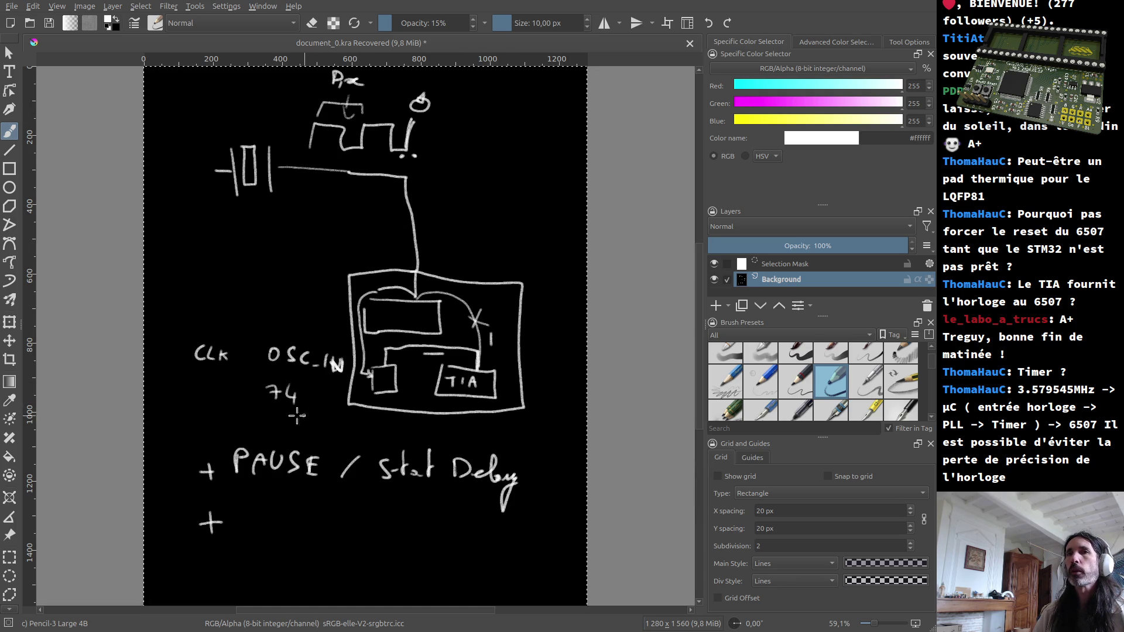
pyautogui.moveTo(278, 386); pyautogui.dragTo(292, 401)
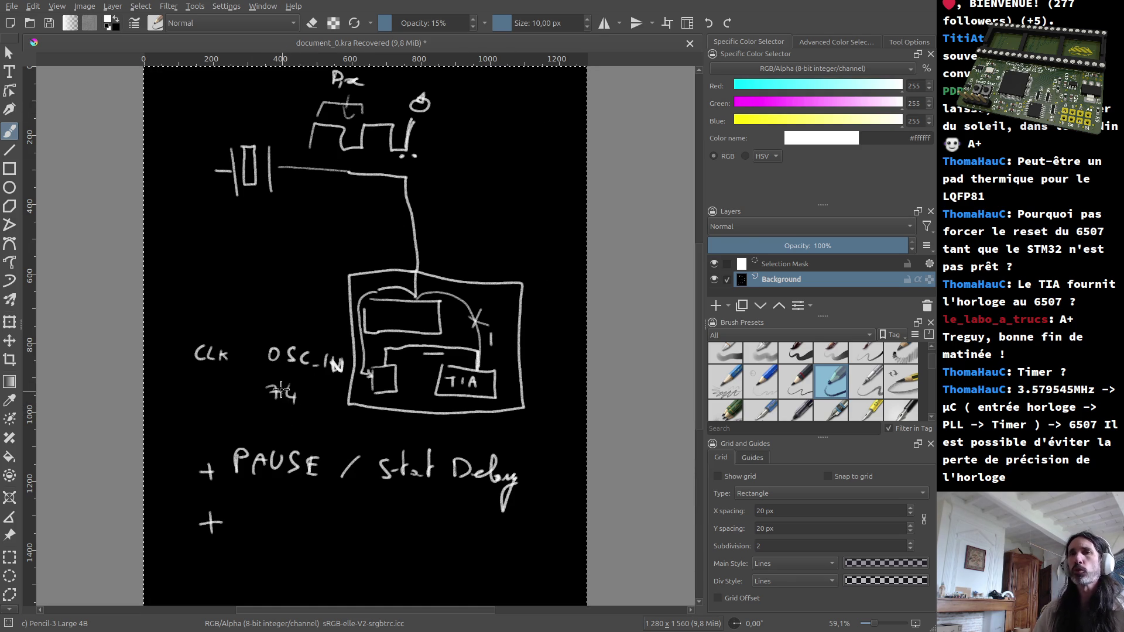
pyautogui.hotkey('ctrl', 'z')
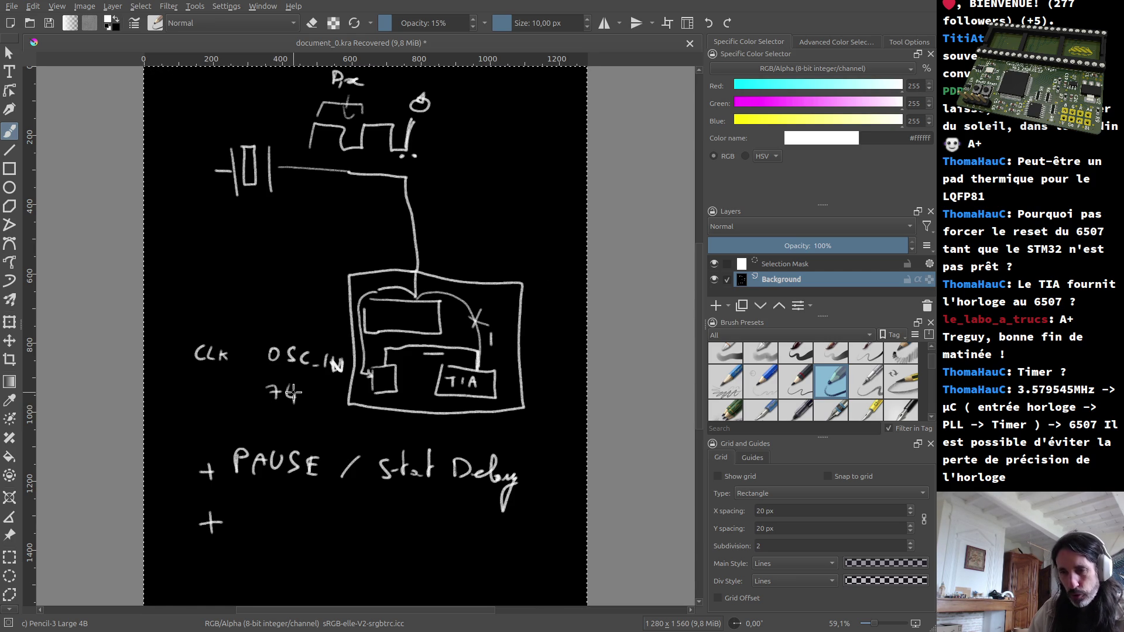
pyautogui.hotkey('alt', 'Tab')
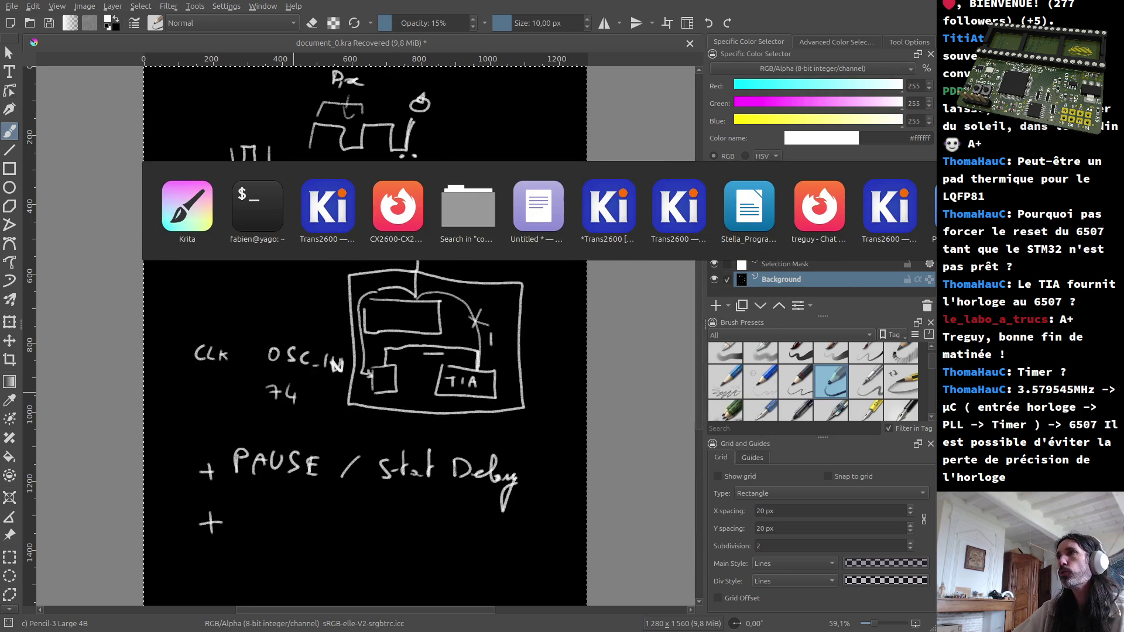
# Step: In Calculator, replace the previous result and evaluate 1000÷160 = 6,25
pyautogui.press('Escape')
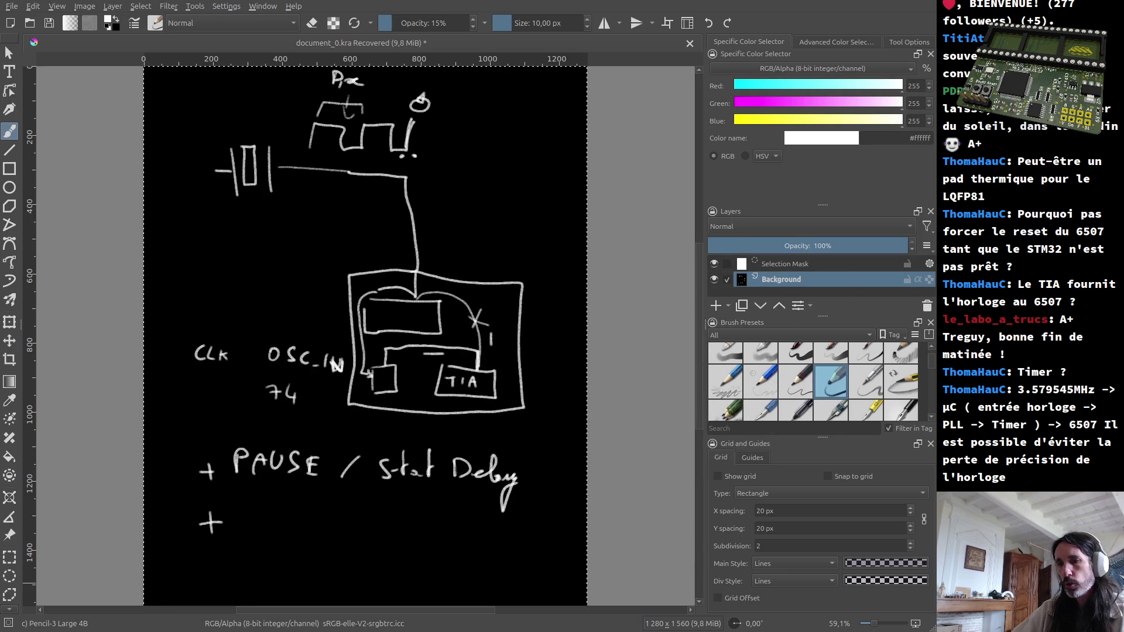
pyautogui.hotkey('alt', 'Tab')
pyautogui.doubleClick(272, 199)
pyautogui.write('1000÷160')
pyautogui.press('Return')
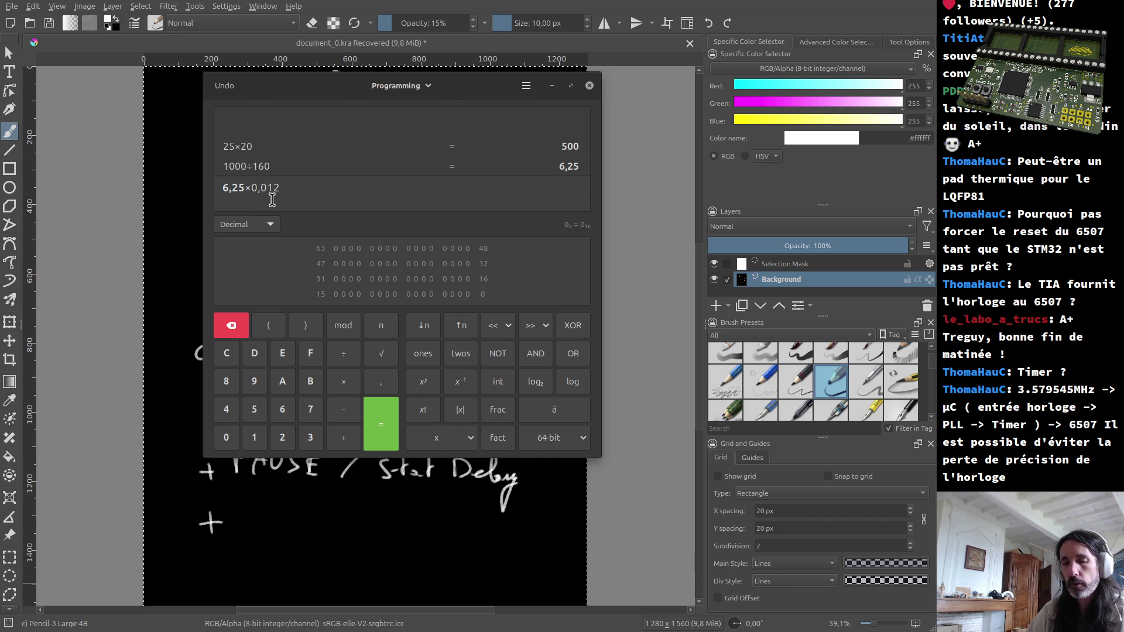
pyautogui.write('5')
# Step: Evaluate 6,25×0,0125 = 0,078125, select the result, and hide the calculator
pyautogui.press('Return')
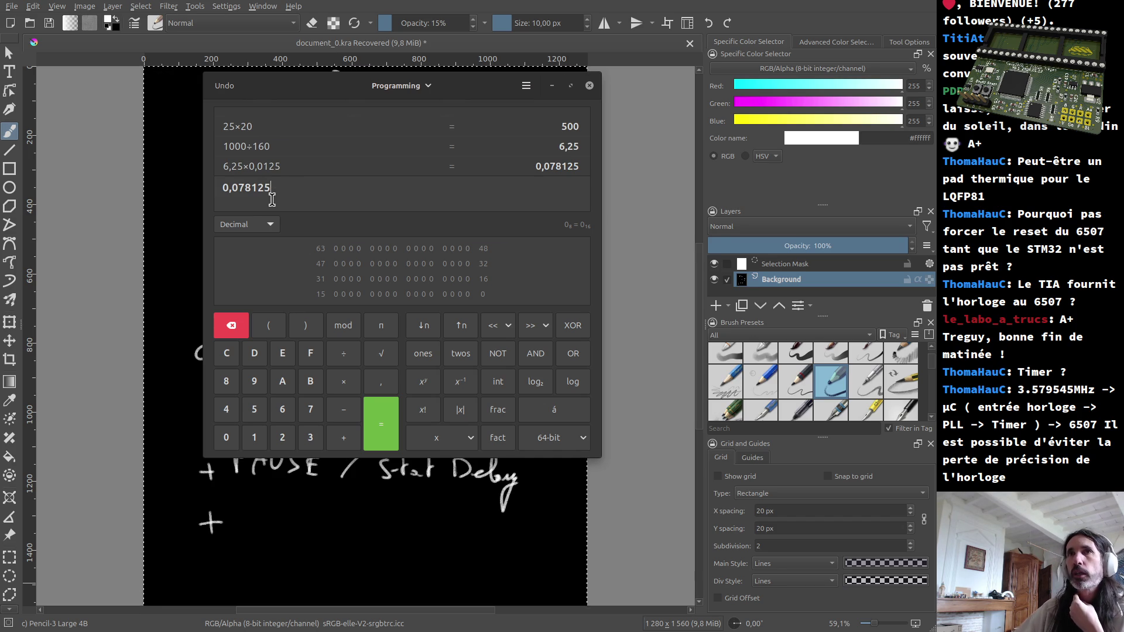
pyautogui.moveTo(224, 189); pyautogui.dragTo(289, 184)
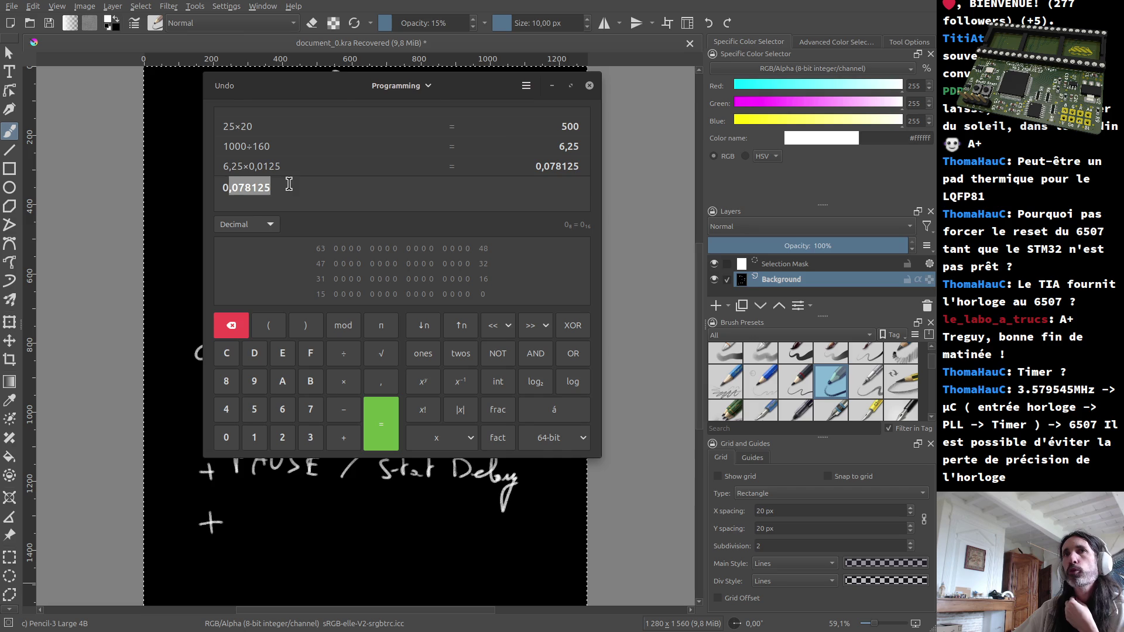
pyautogui.click(551, 86)
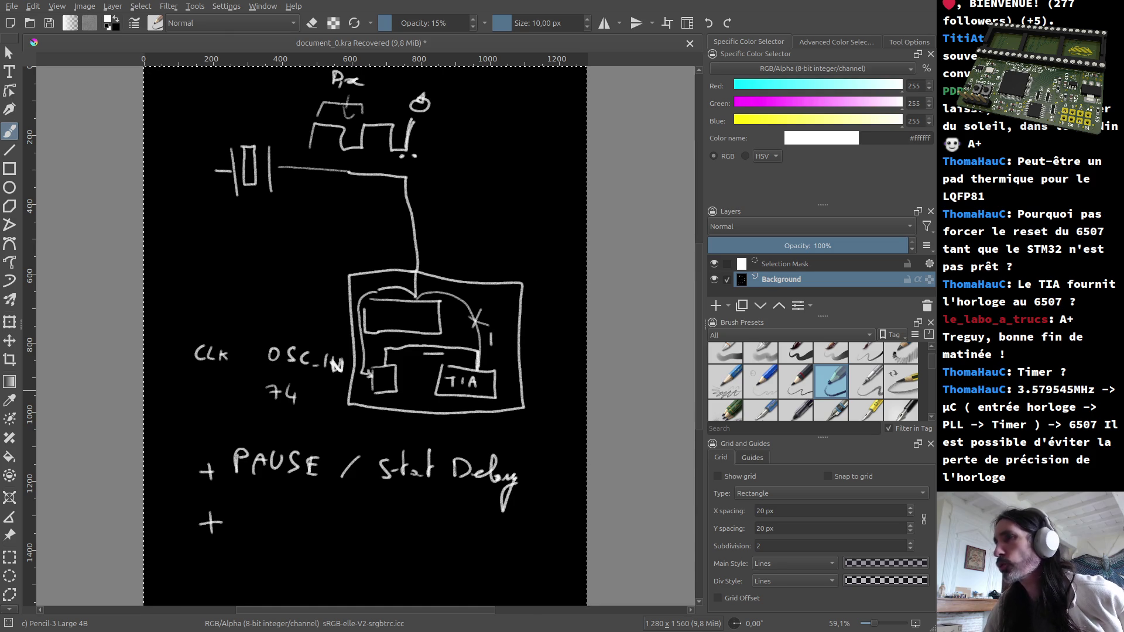
pyautogui.hotkey('alt', 'Tab')
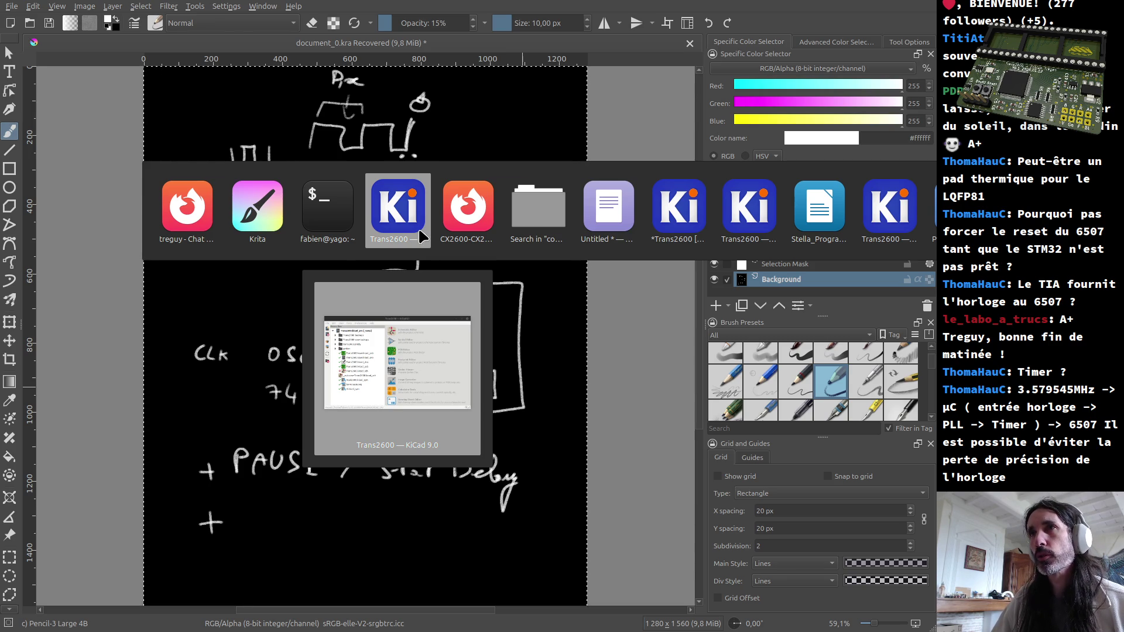
# Step: Switch to the RM0440 reference manual in Firefox and jump to its 7.2 Clocks section
pyautogui.click(453, 222)
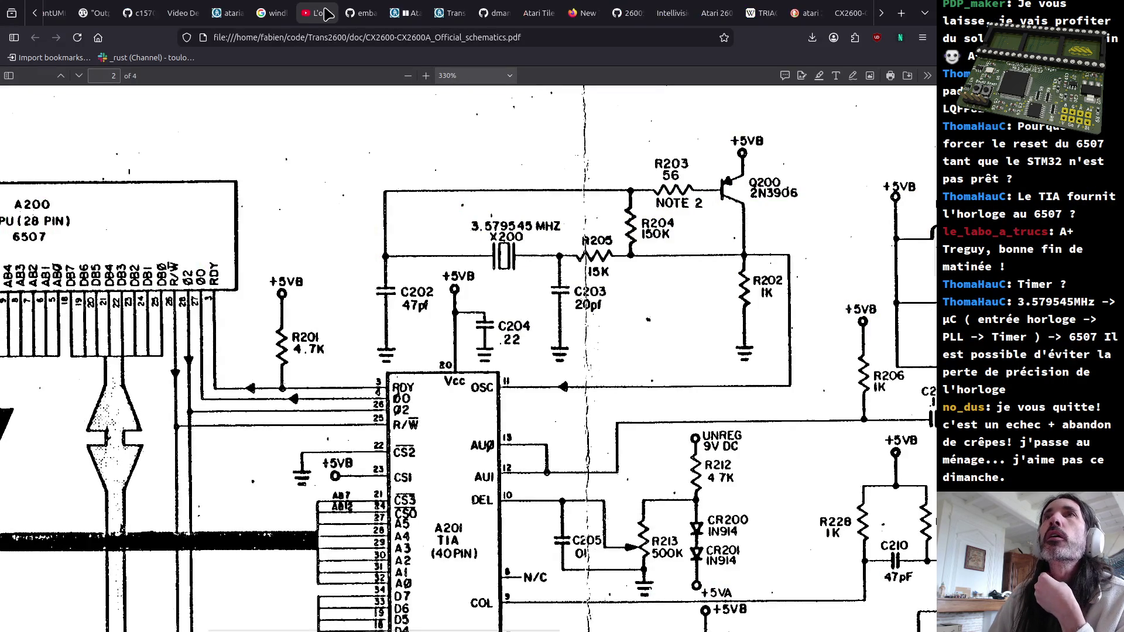
pyautogui.scroll(3, 329, 16)
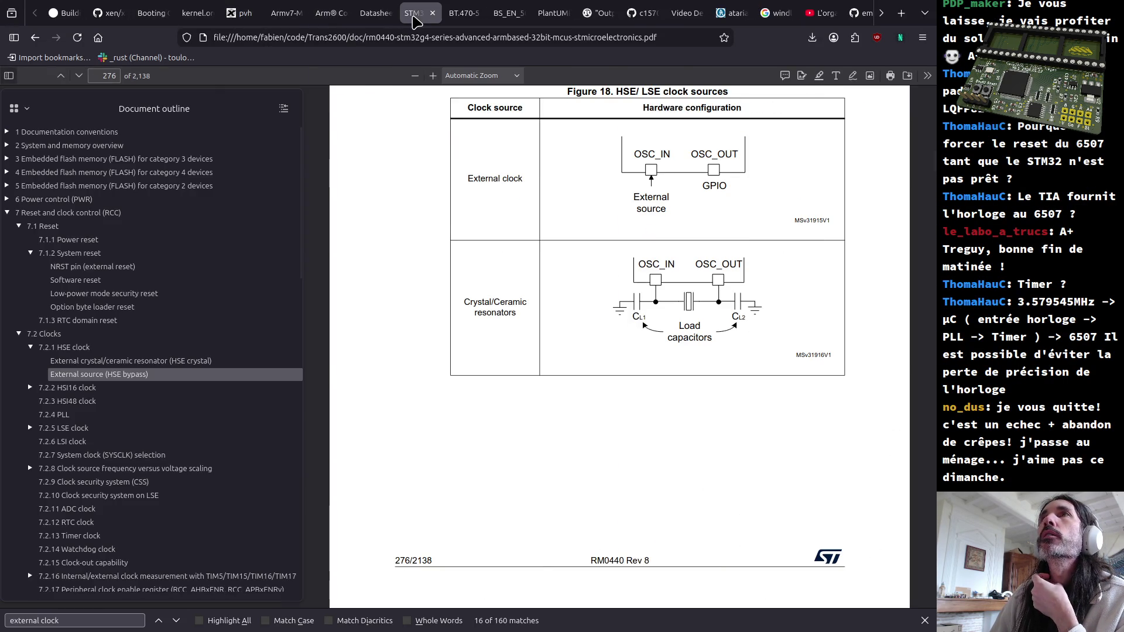
pyautogui.click(415, 17)
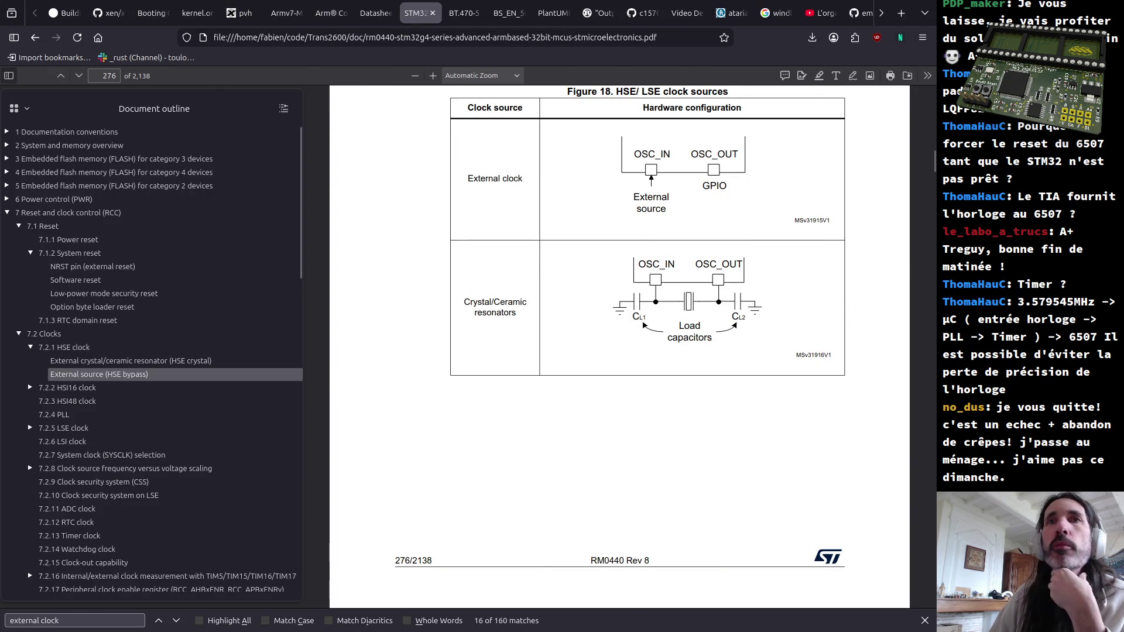
pyautogui.click(45, 334)
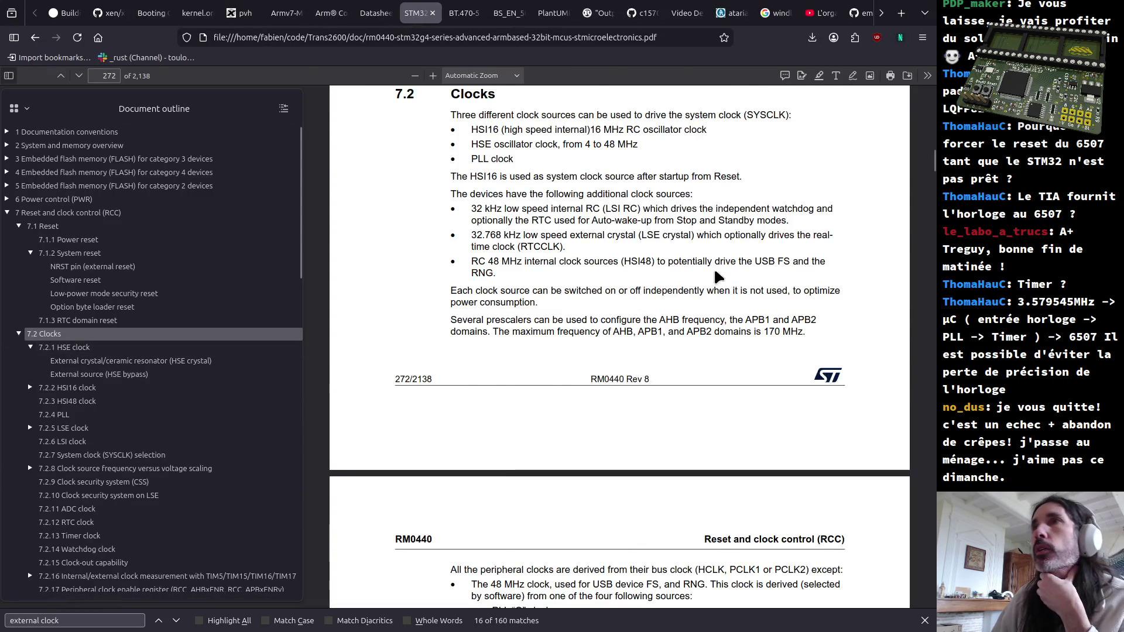
pyautogui.scroll(-5, 755, 270)
pyautogui.scroll(-10, 794, 264)
pyautogui.scroll(-10, 793, 264)
pyautogui.scroll(-8, 791, 268)
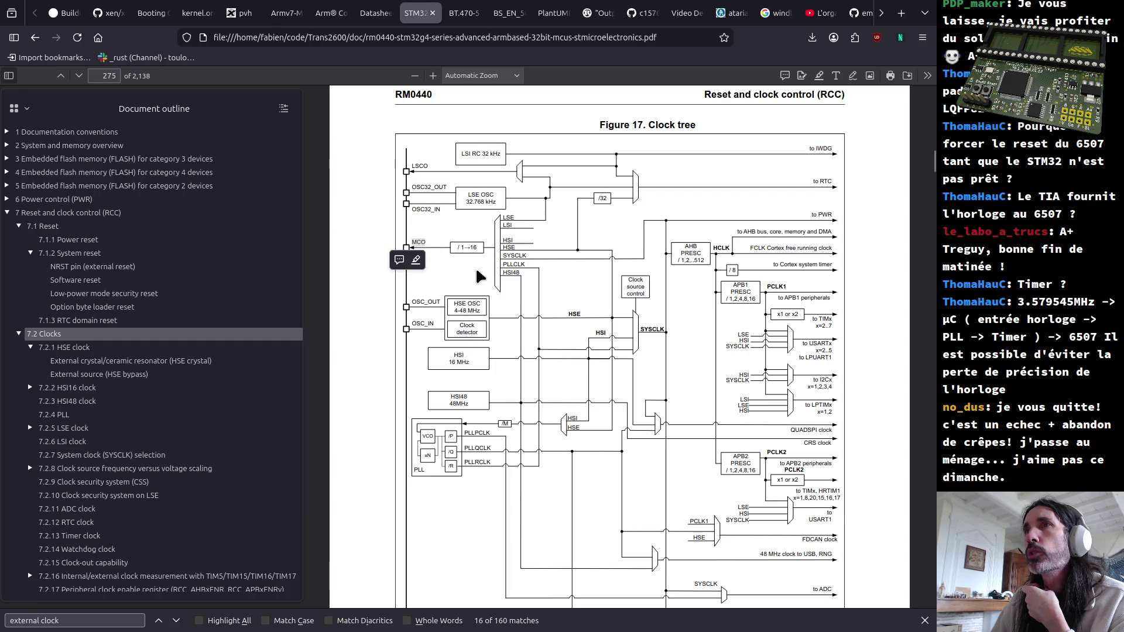
# Step: Mark the HSE OSC 4-48 MHz block and OSC_IN pin labels on the Figure 17 clock tree
pyautogui.click(504, 213)
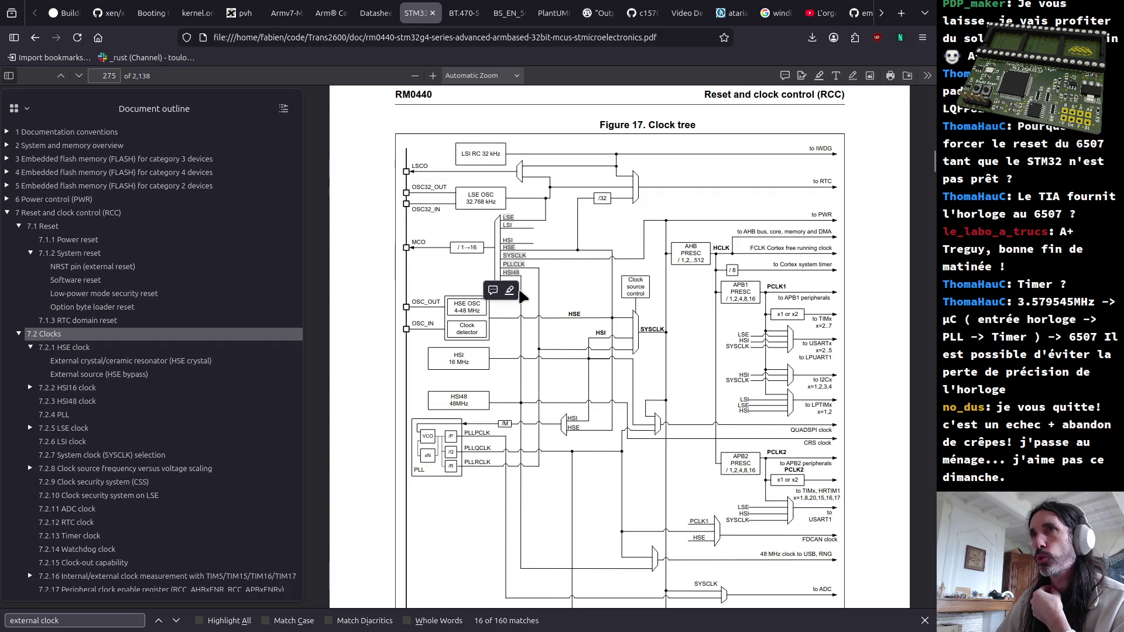
pyautogui.click(446, 279)
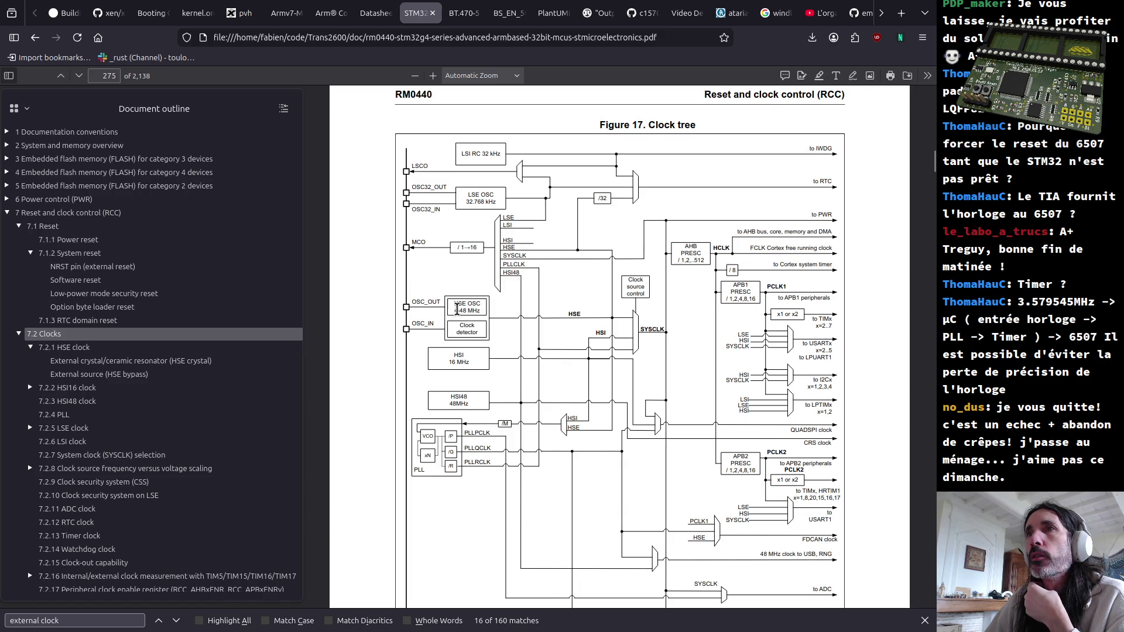
pyautogui.moveTo(454, 303); pyautogui.dragTo(482, 310)
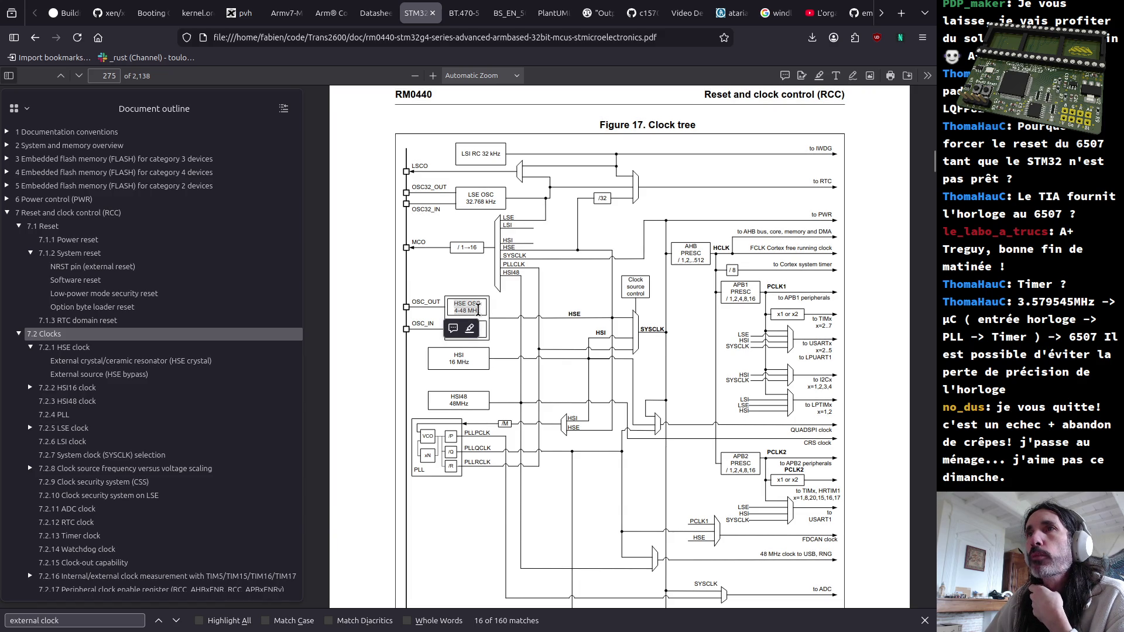
pyautogui.click(467, 326)
pyautogui.moveTo(414, 322); pyautogui.dragTo(439, 319)
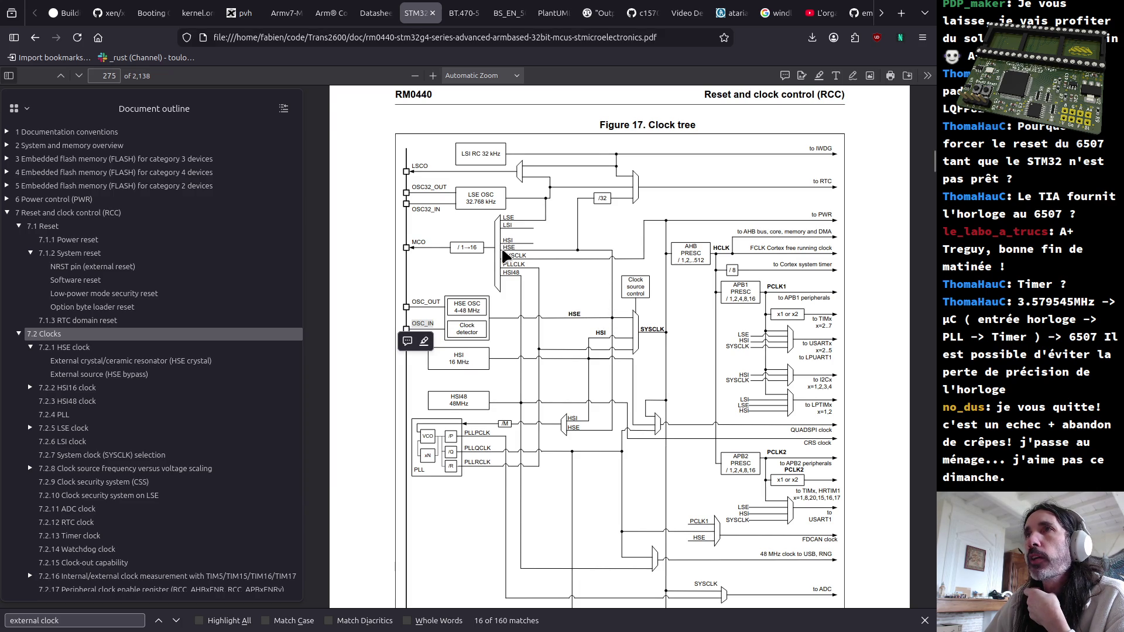
# Step: Highlight the MCO, OSC_IN and HSE signal labels in the clock tree
pyautogui.doubleClick(422, 243)
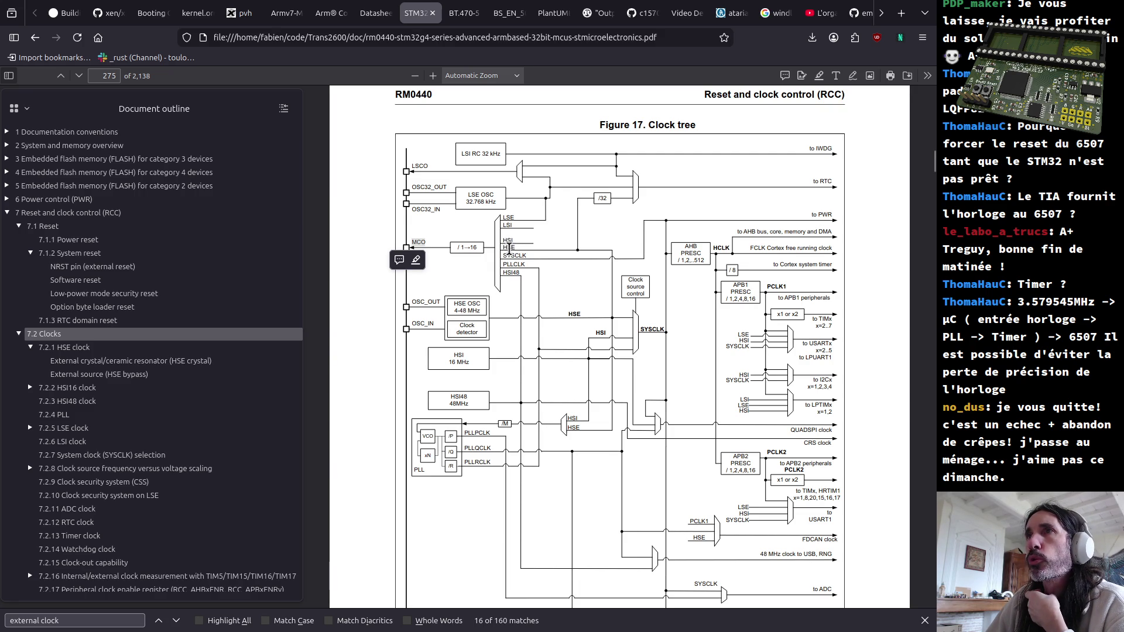
pyautogui.moveTo(477, 245); pyautogui.dragTo(457, 241)
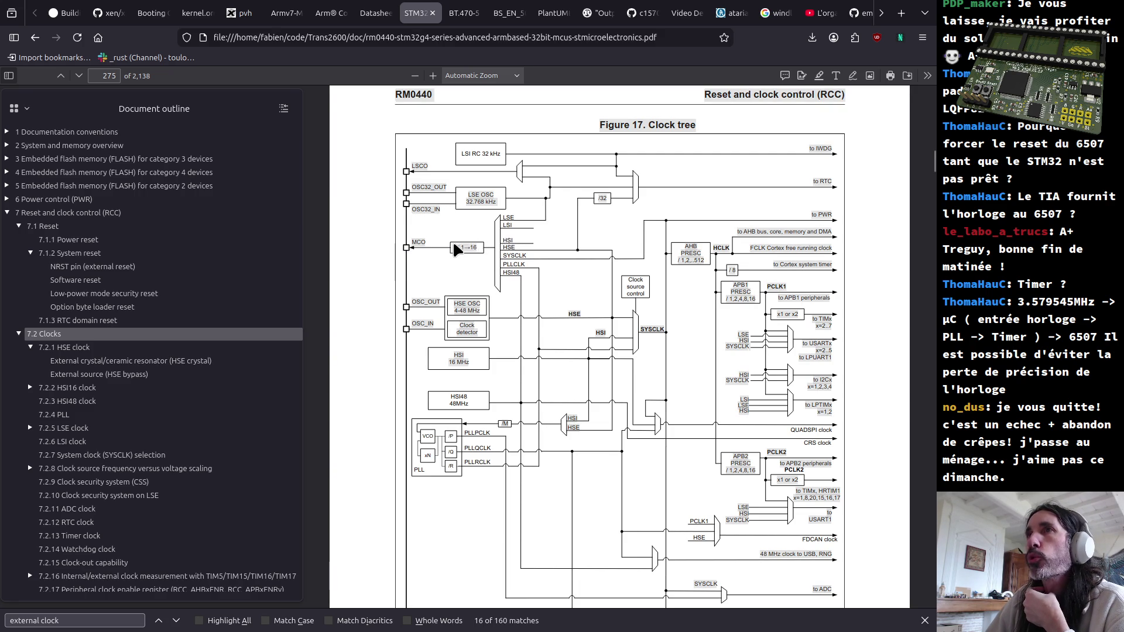
pyautogui.click(463, 246)
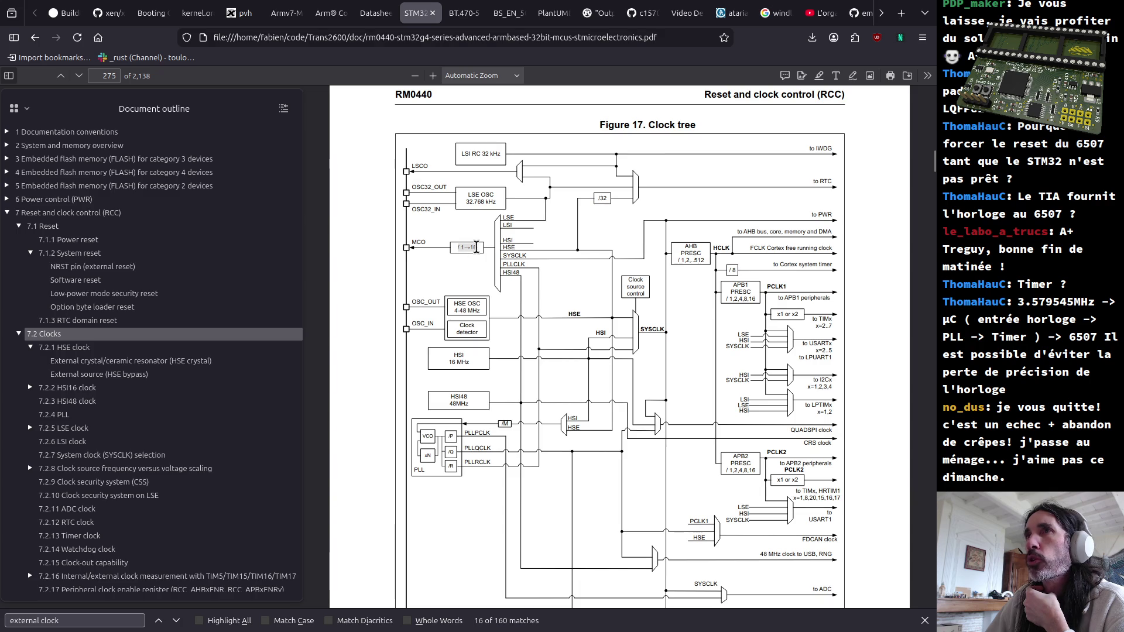
pyautogui.moveTo(409, 319); pyautogui.dragTo(424, 320)
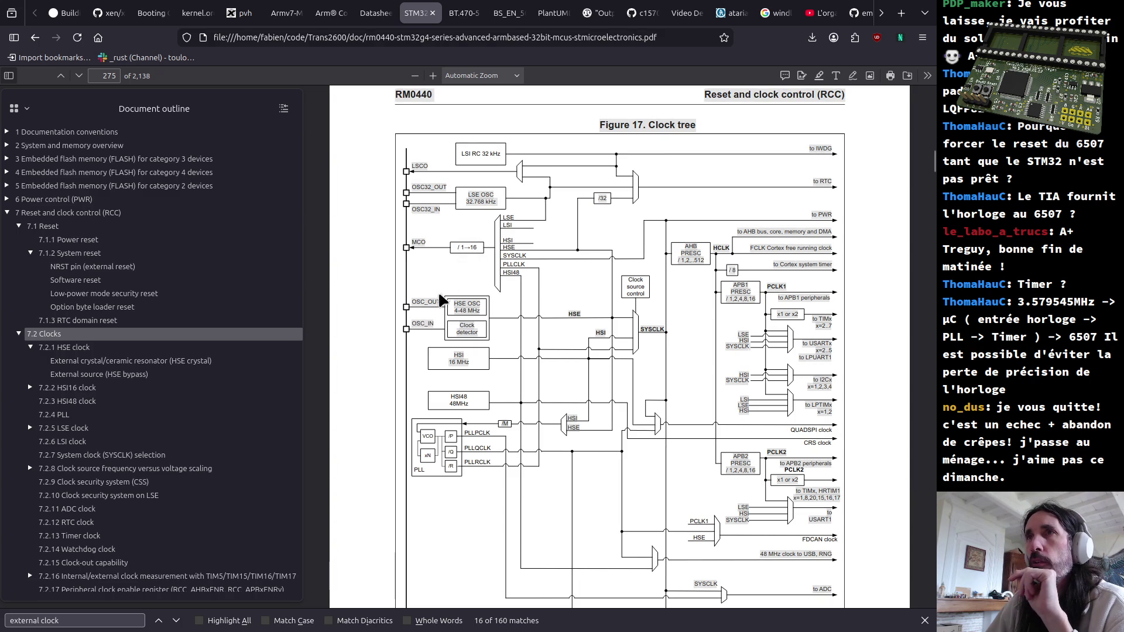
pyautogui.doubleClick(507, 249)
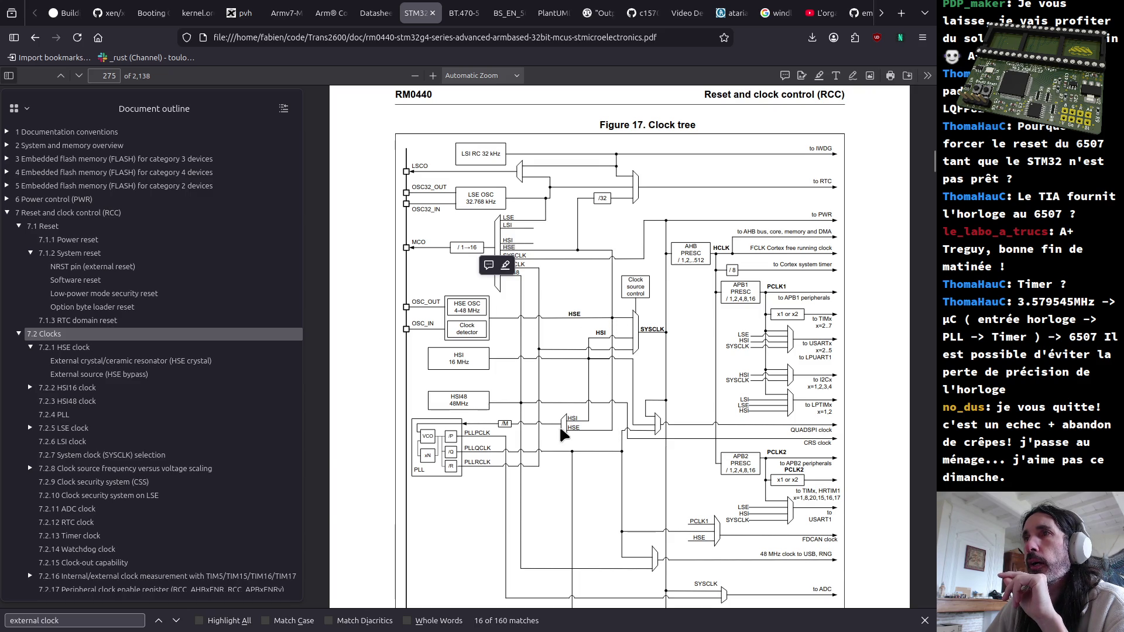
pyautogui.click(505, 423)
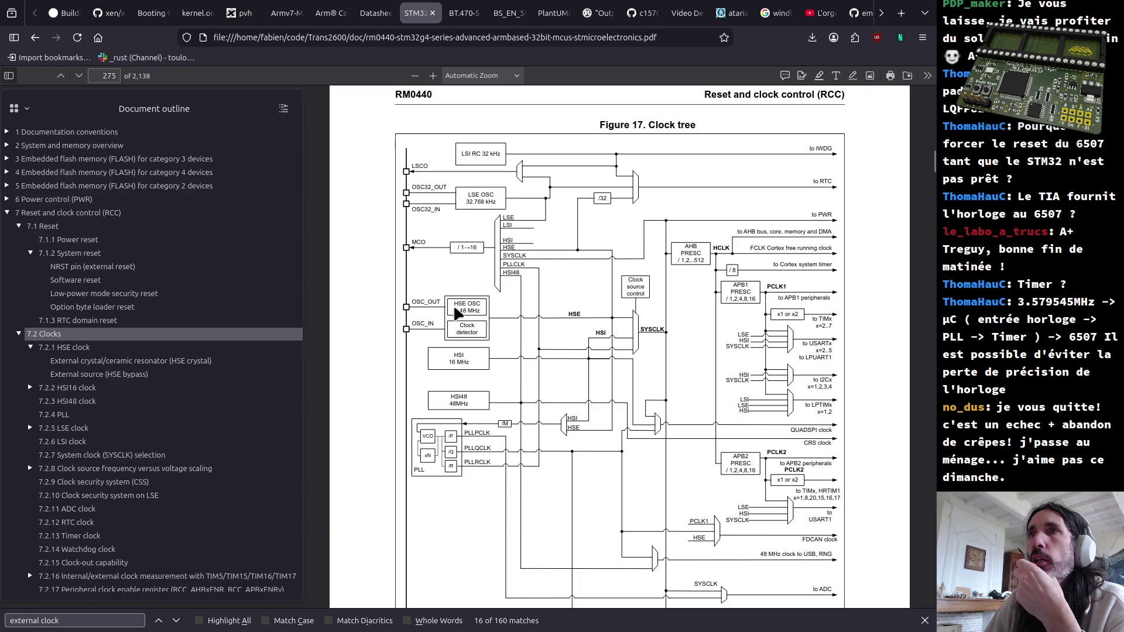
pyautogui.moveTo(463, 305); pyautogui.dragTo(488, 308)
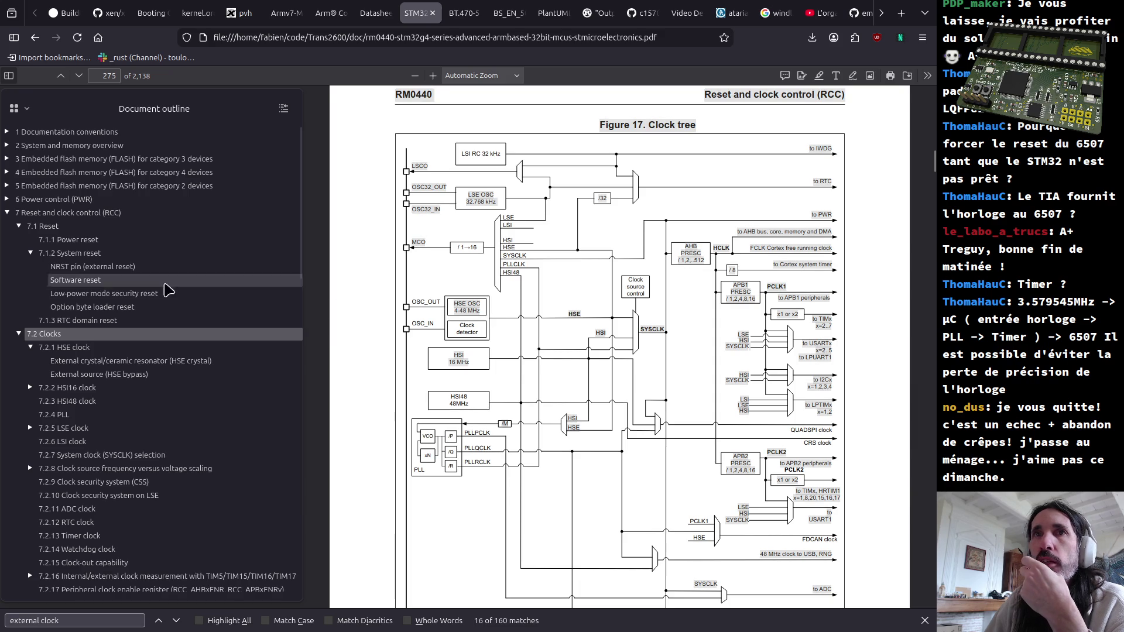
# Step: Jump to section 7.2.1 HSE clock from the outline
pyautogui.click(53, 349)
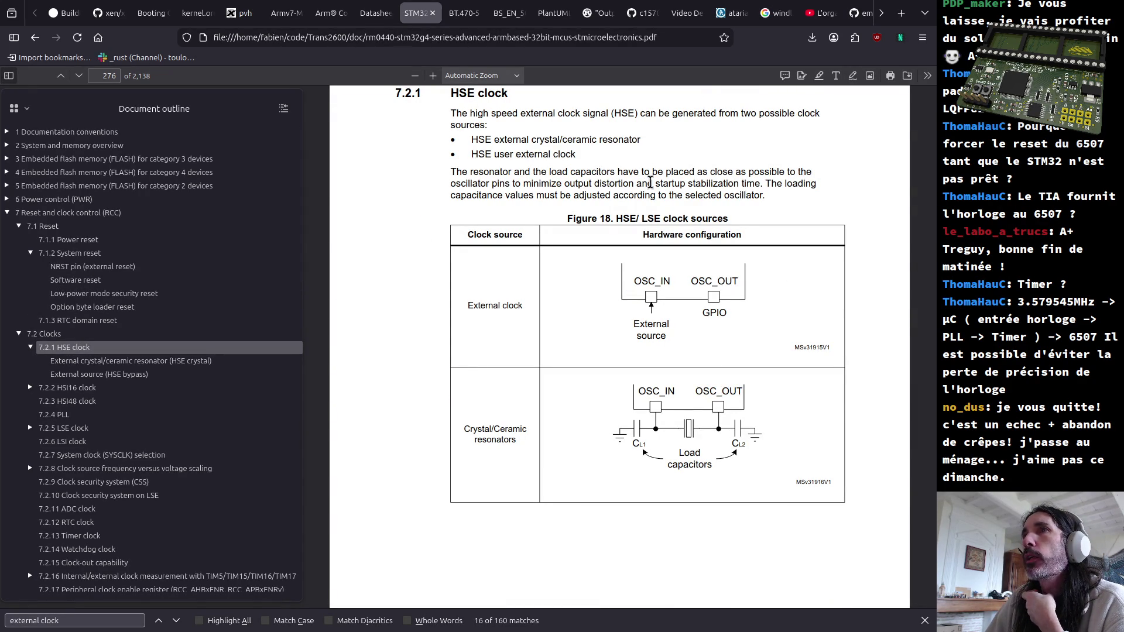
pyautogui.scroll(-3, 650, 183)
pyautogui.scroll(-5, 649, 202)
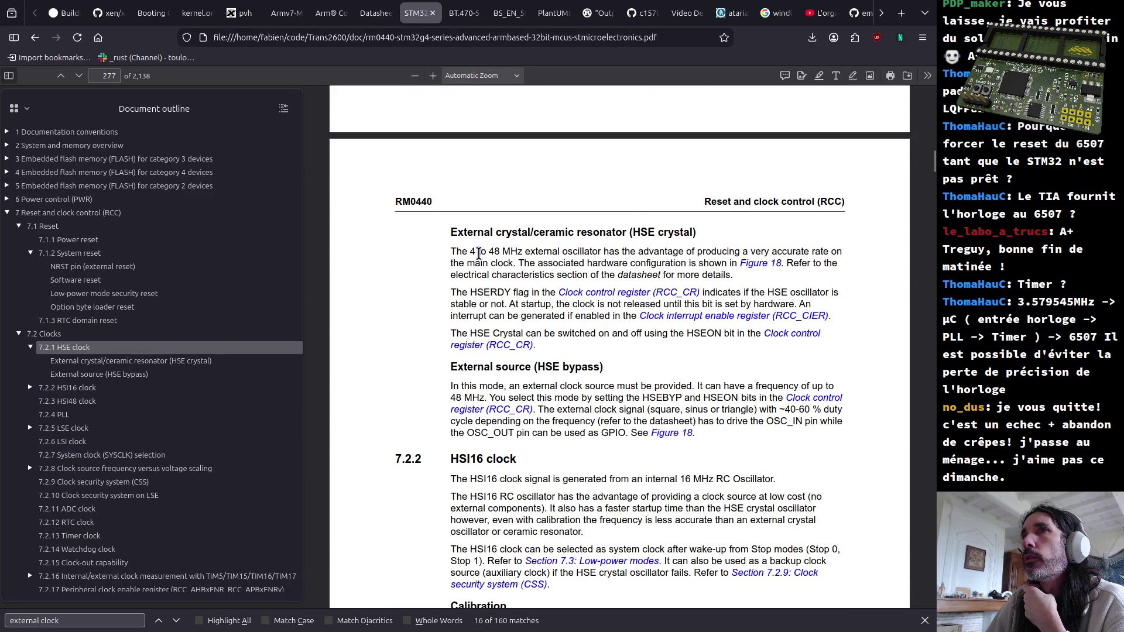
# Step: Mark the External crystal/ceramic resonator heading and its 4 to 48 MHz crystal range
pyautogui.moveTo(455, 233); pyautogui.dragTo(655, 236)
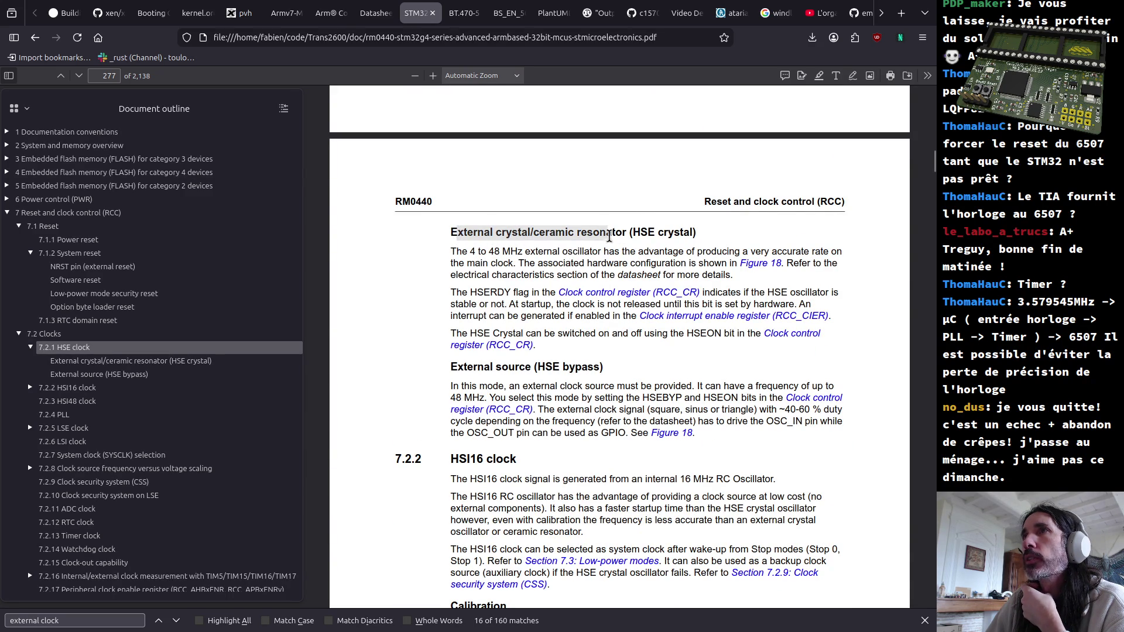
pyautogui.moveTo(656, 235); pyautogui.dragTo(655, 236)
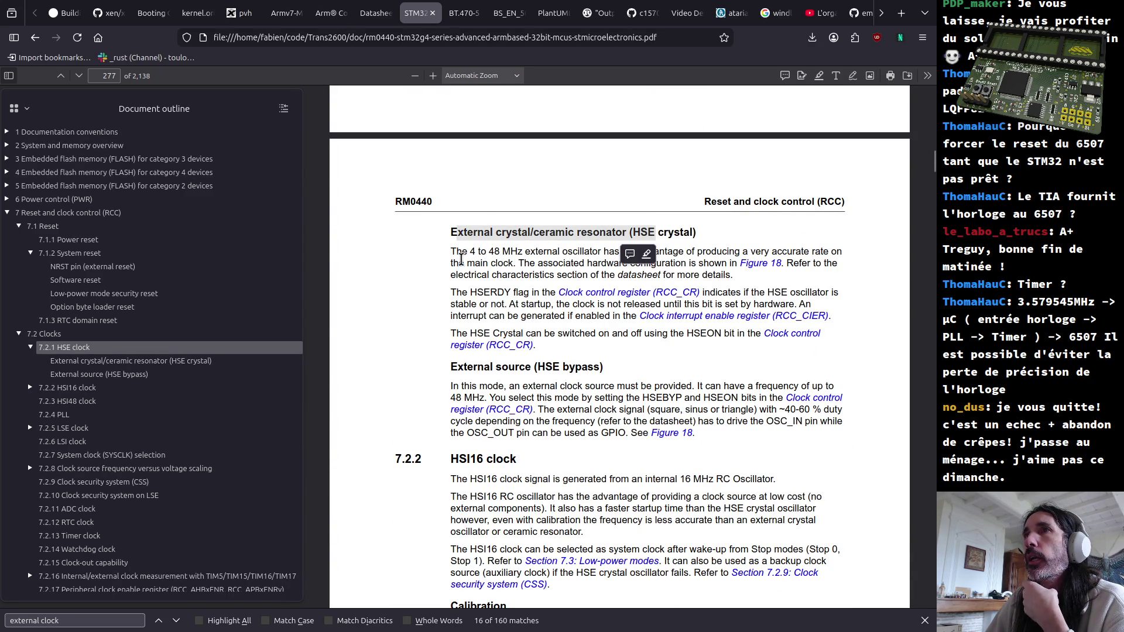
pyautogui.moveTo(454, 250); pyautogui.dragTo(569, 255)
pyautogui.click(470, 252)
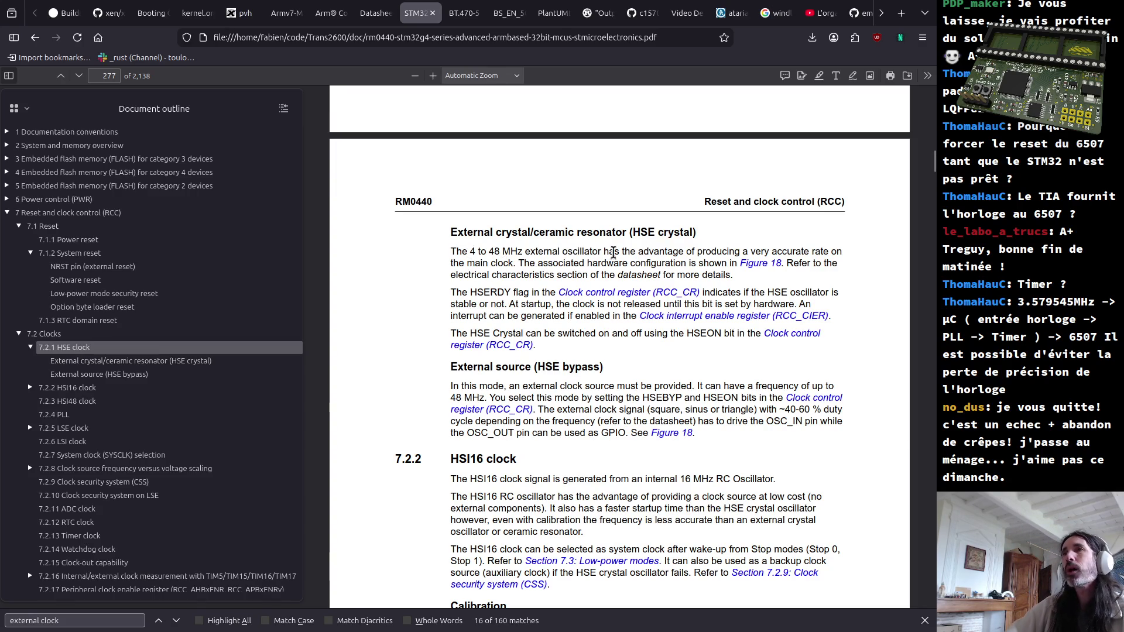
pyautogui.doubleClick(472, 252)
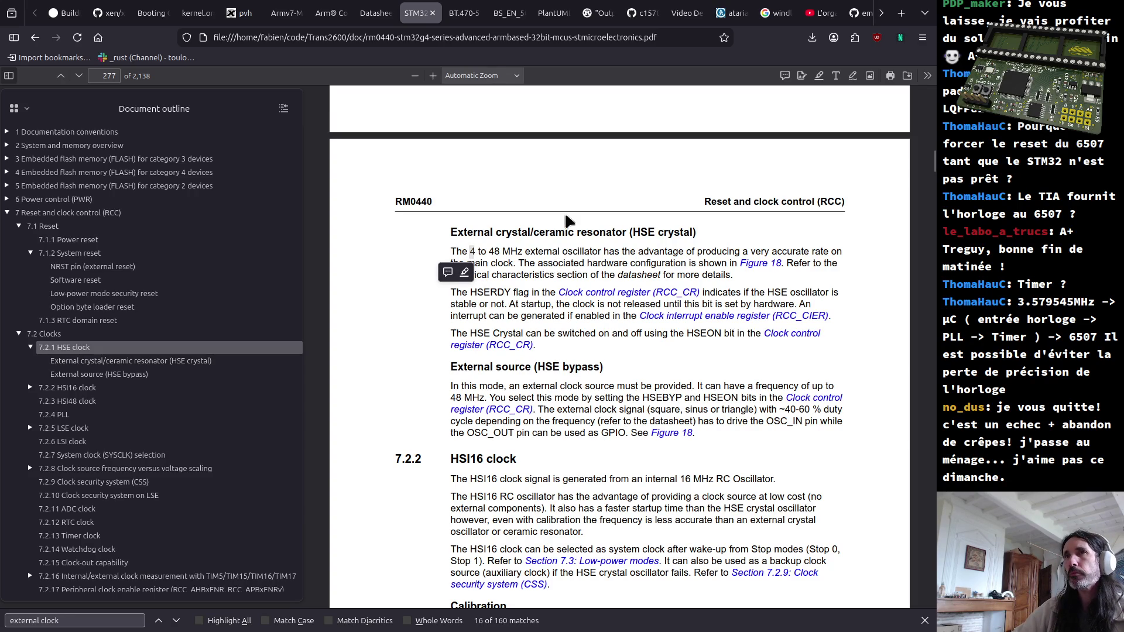
pyautogui.click(527, 264)
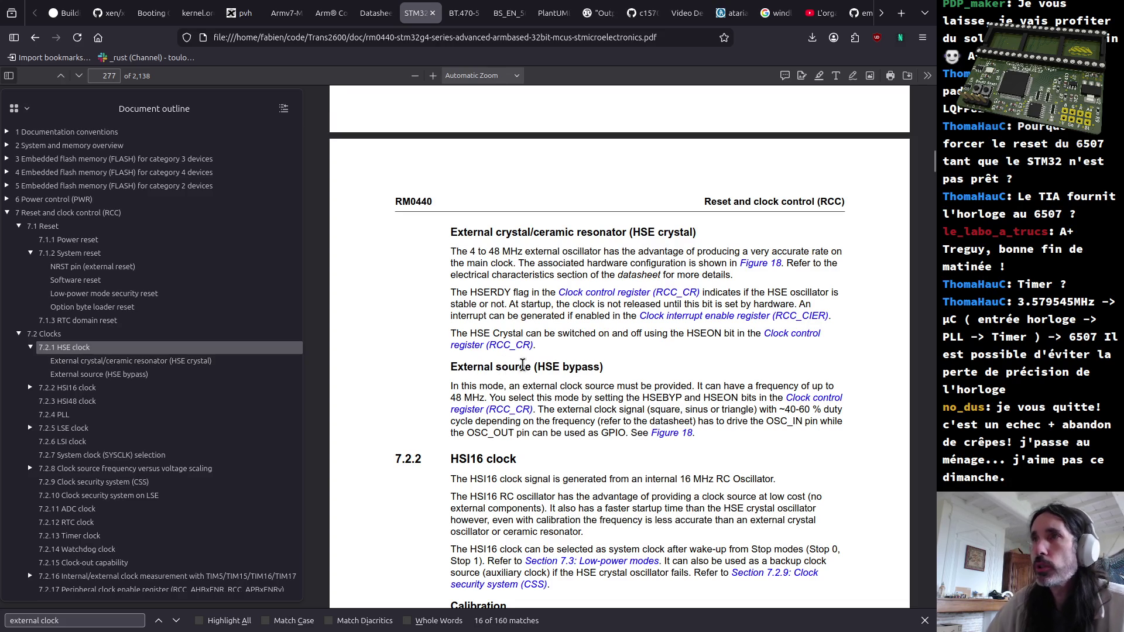
pyautogui.moveTo(535, 367); pyautogui.dragTo(549, 366)
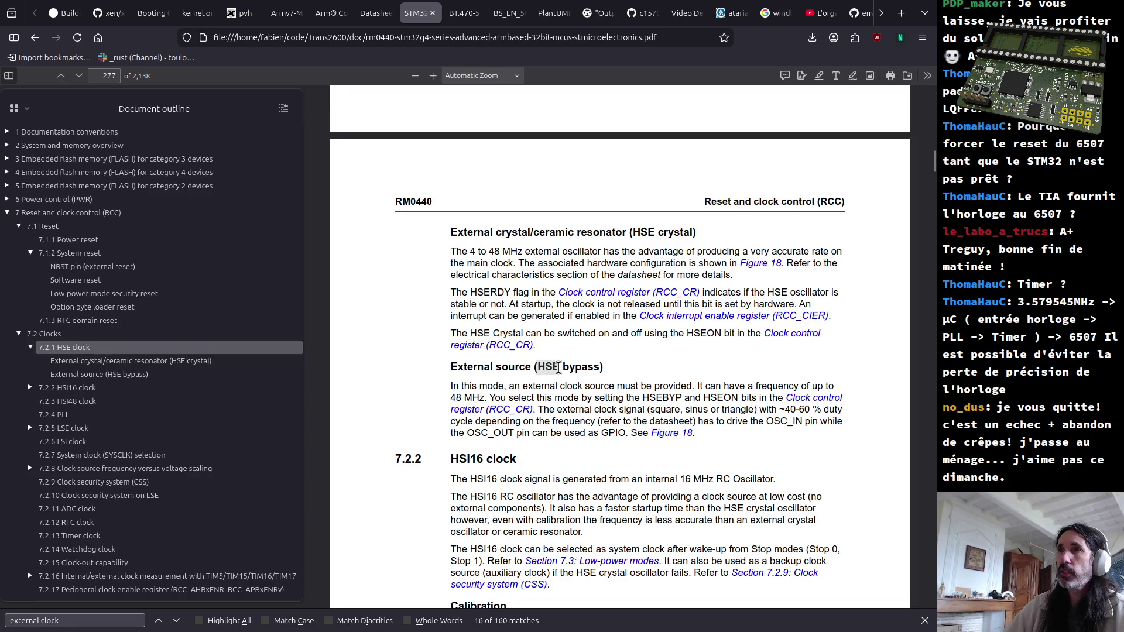
pyautogui.doubleClick(571, 368)
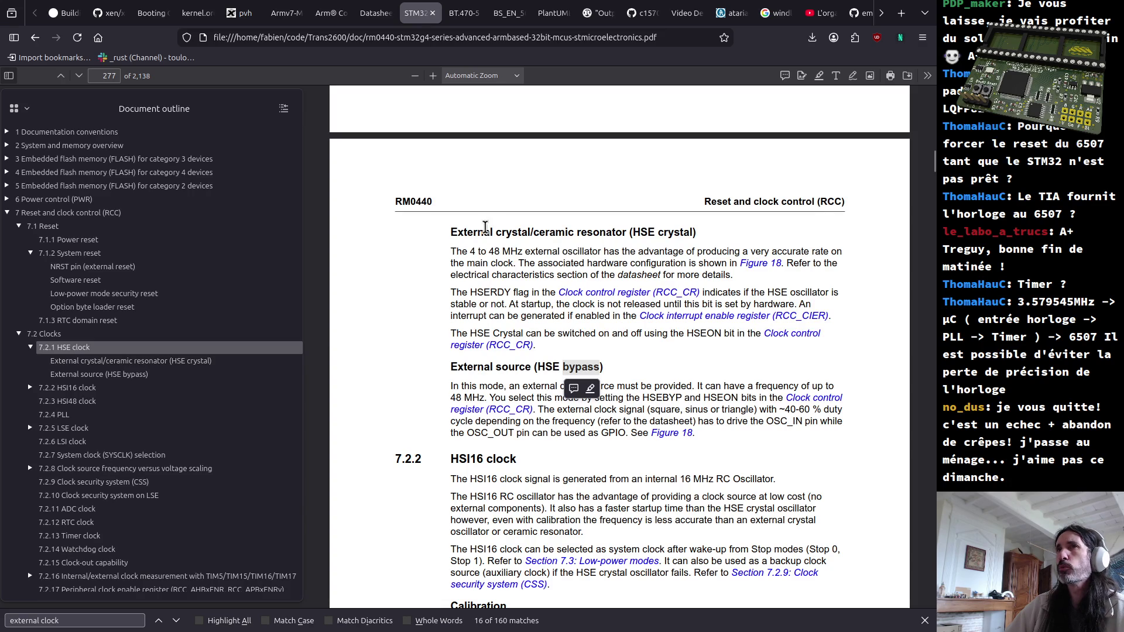
pyautogui.moveTo(466, 232); pyautogui.dragTo(546, 233)
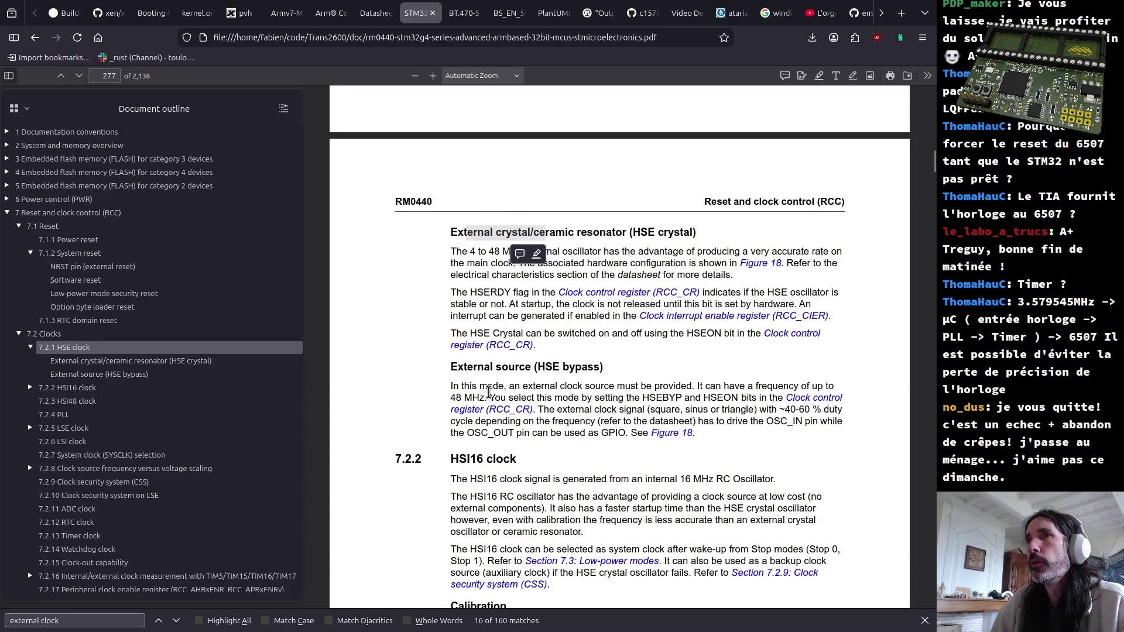
pyautogui.moveTo(452, 386); pyautogui.dragTo(474, 387)
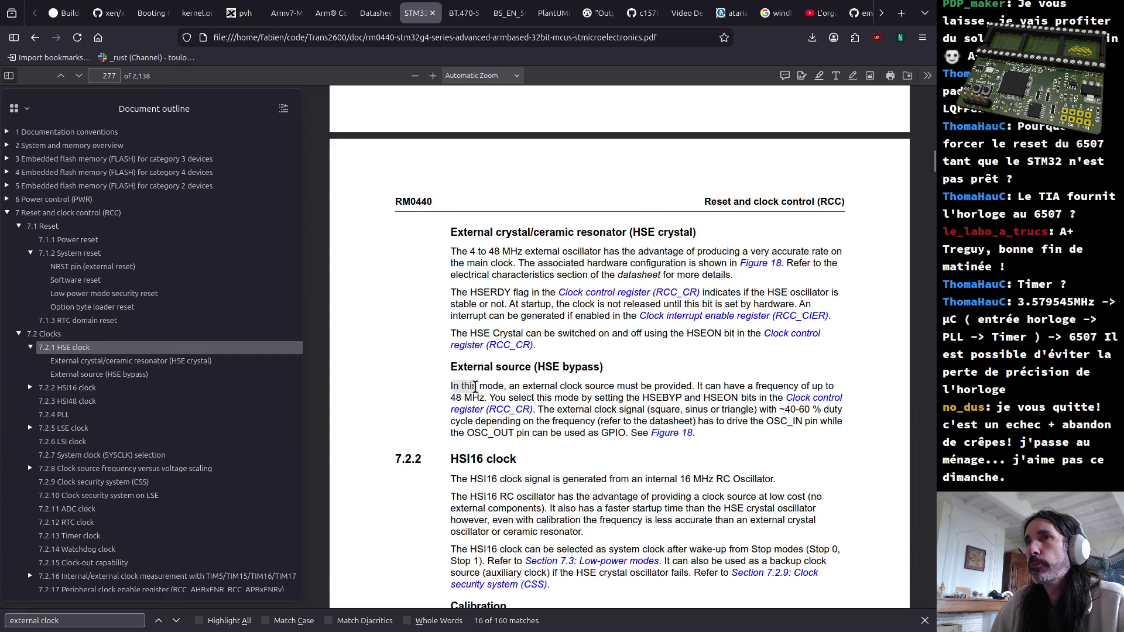
pyautogui.moveTo(479, 387)
pyautogui.mouseDown()
pyautogui.moveTo(764, 392)
pyautogui.moveTo(490, 399)
pyautogui.mouseUp()
pyautogui.click(762, 389)
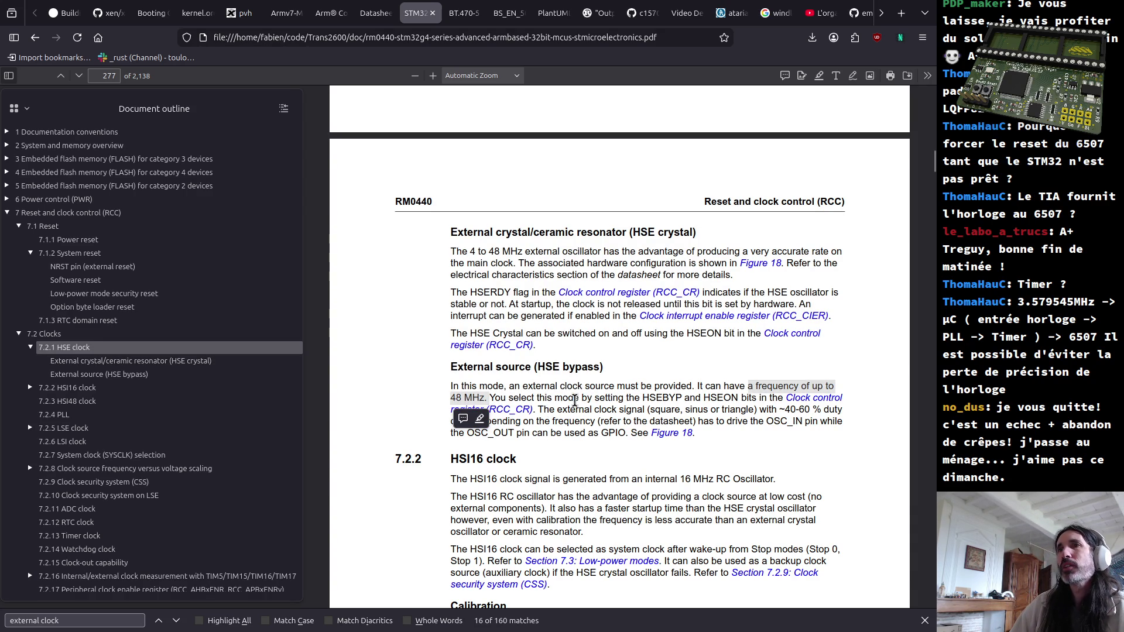
pyautogui.click(478, 253)
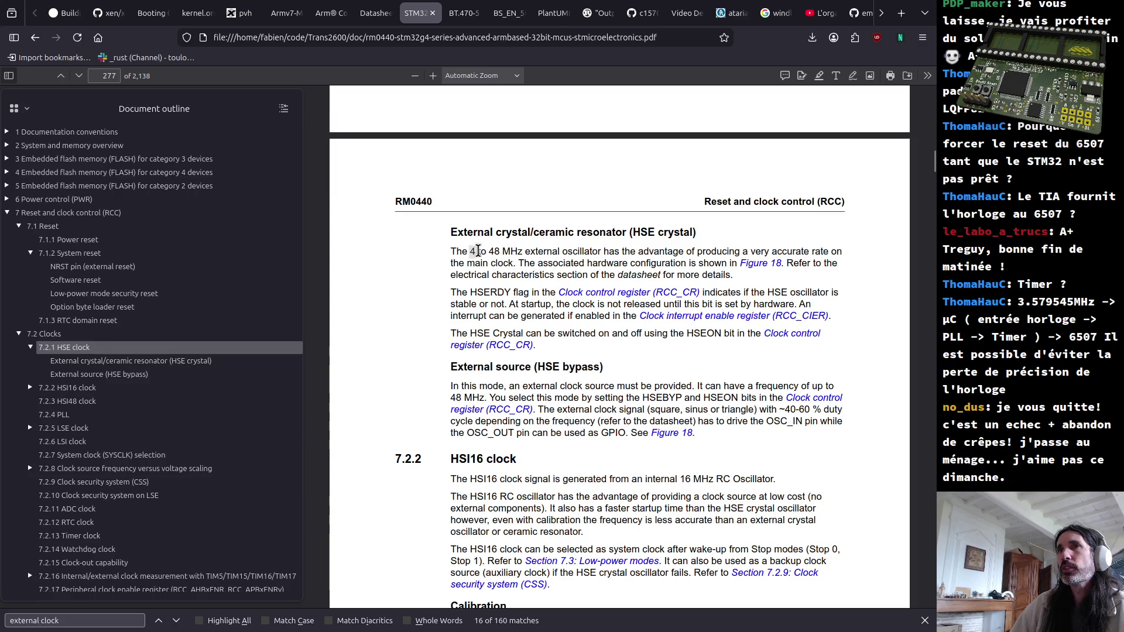
pyautogui.doubleClick(475, 252)
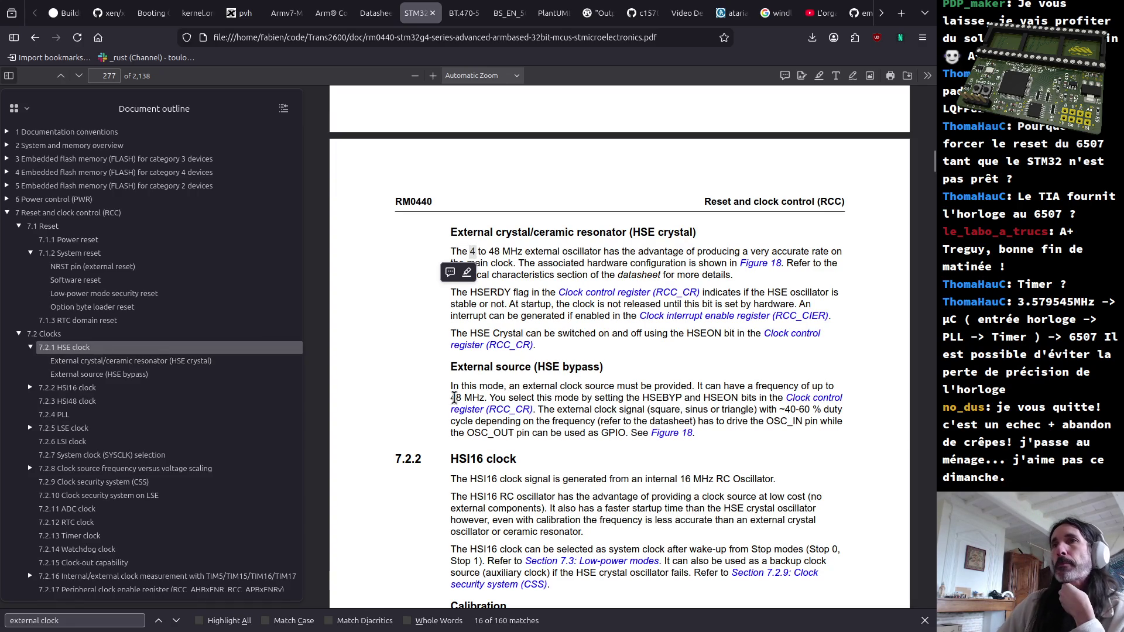
pyautogui.moveTo(449, 377); pyautogui.dragTo(449, 360)
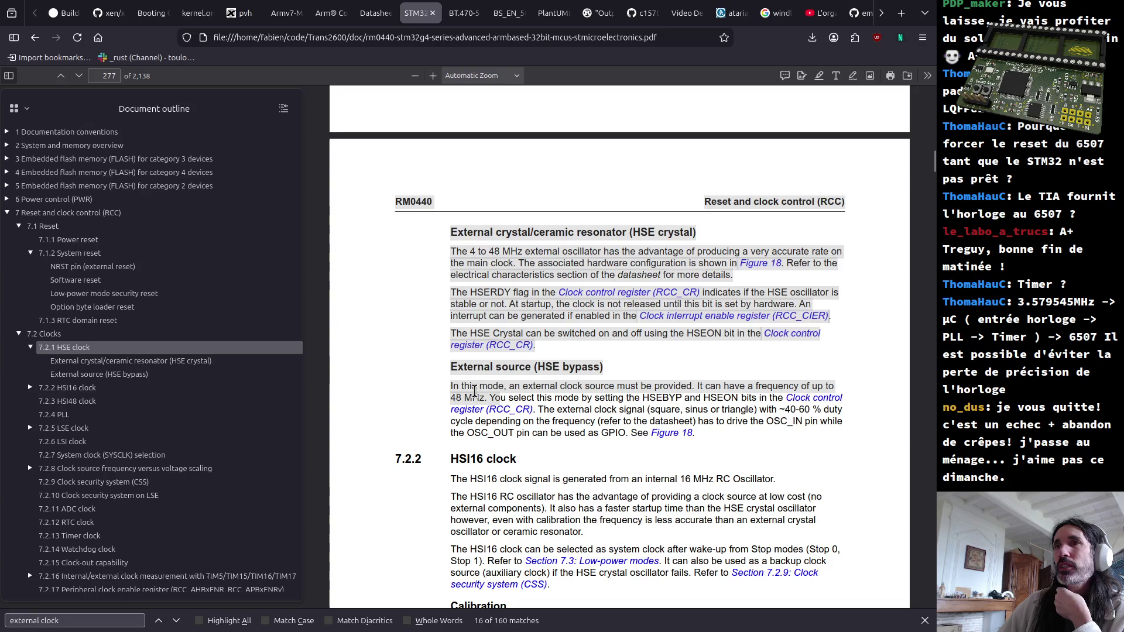
pyautogui.click(449, 360)
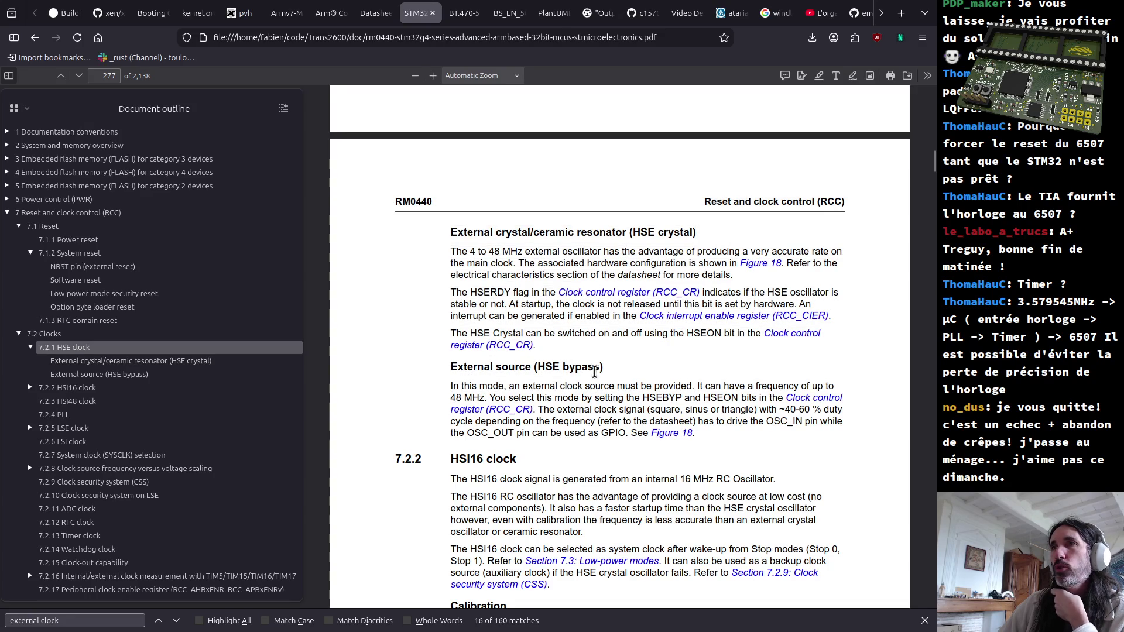
pyautogui.moveTo(603, 367); pyautogui.dragTo(425, 369)
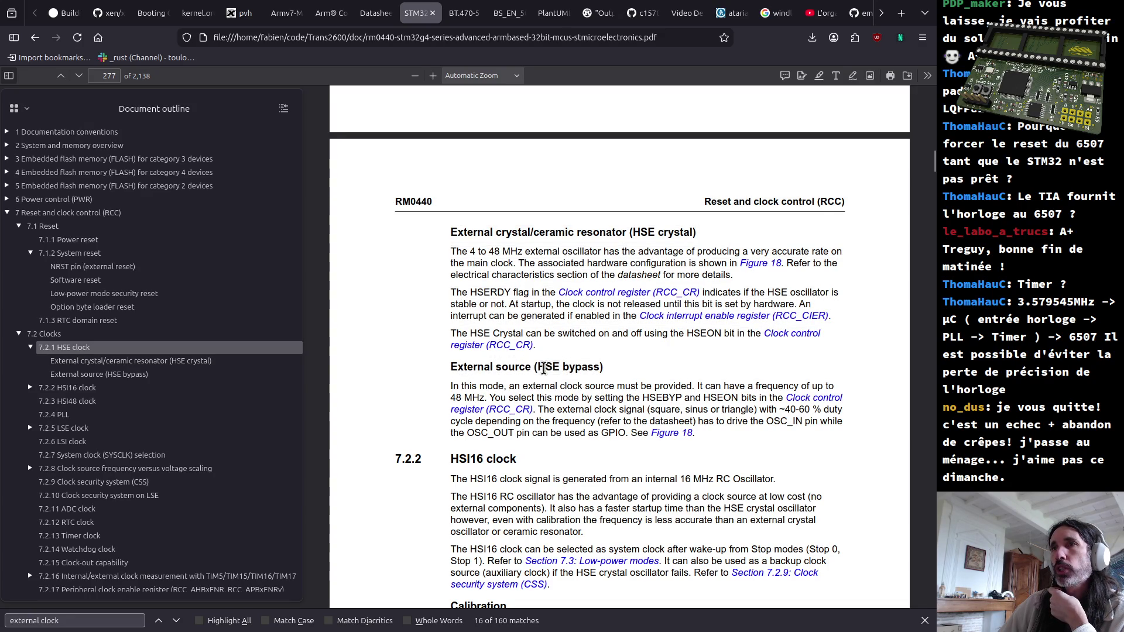
pyautogui.doubleClick(546, 367)
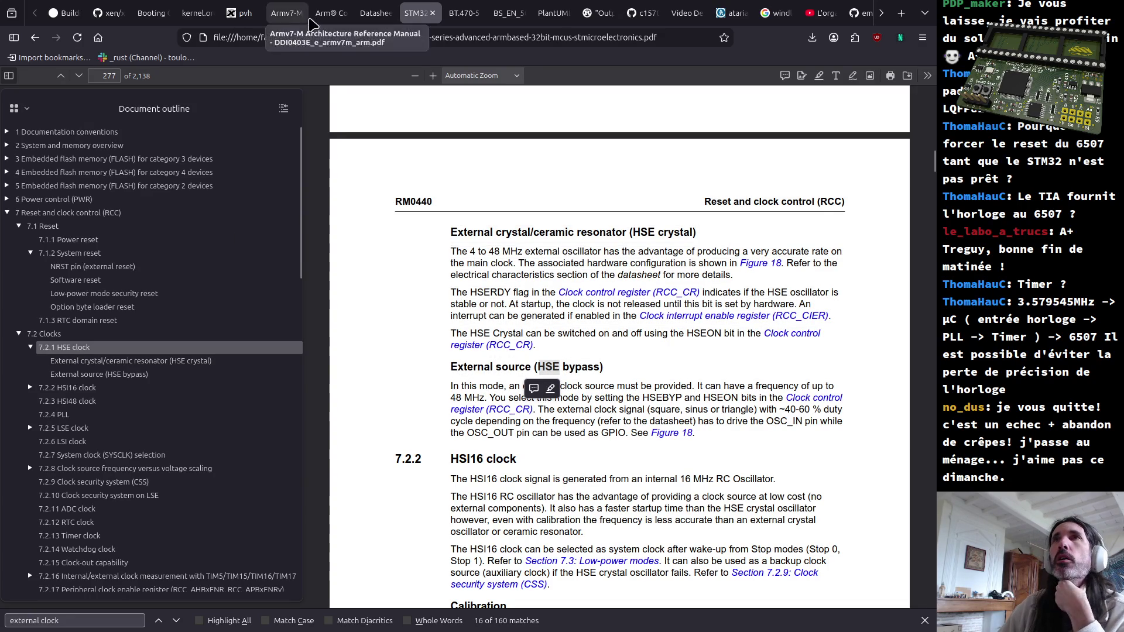
pyautogui.click(373, 13)
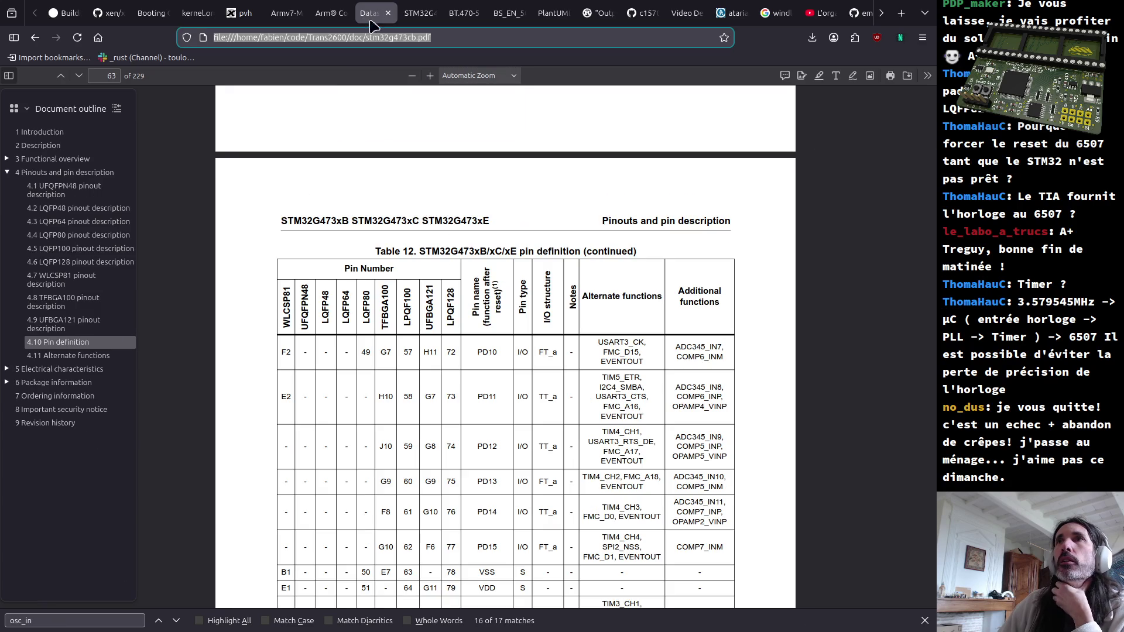
# Step: From the start of the datasheet, search 'bypass' and land on the HSE bypass description on page 28
pyautogui.click(329, 112)
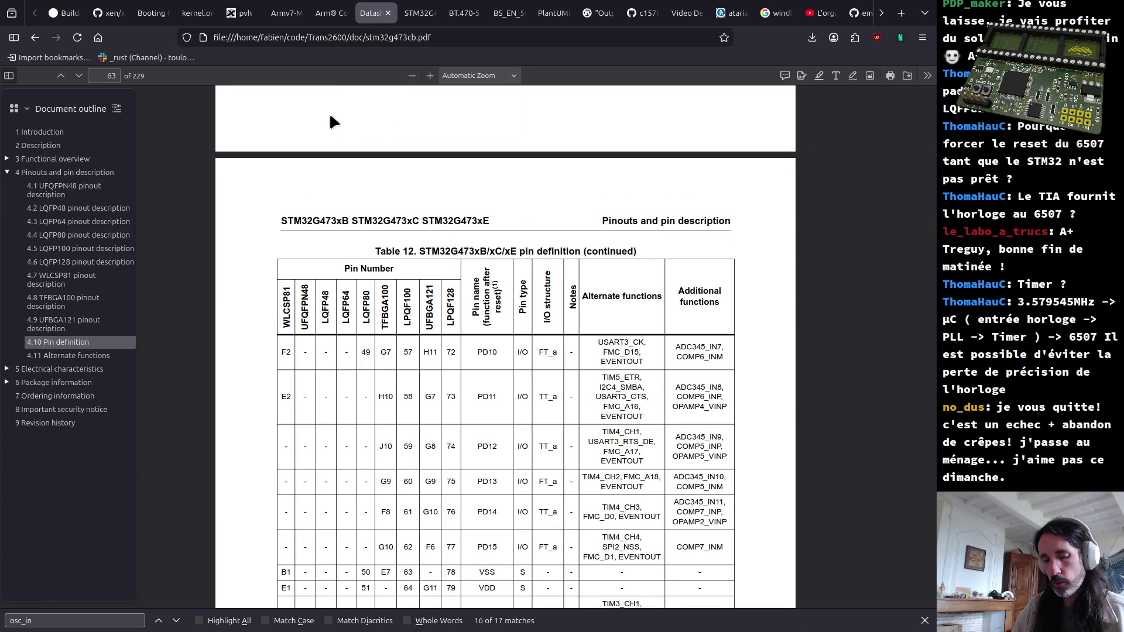
pyautogui.press('Home')
pyautogui.hotkey('ctrl', 'f')
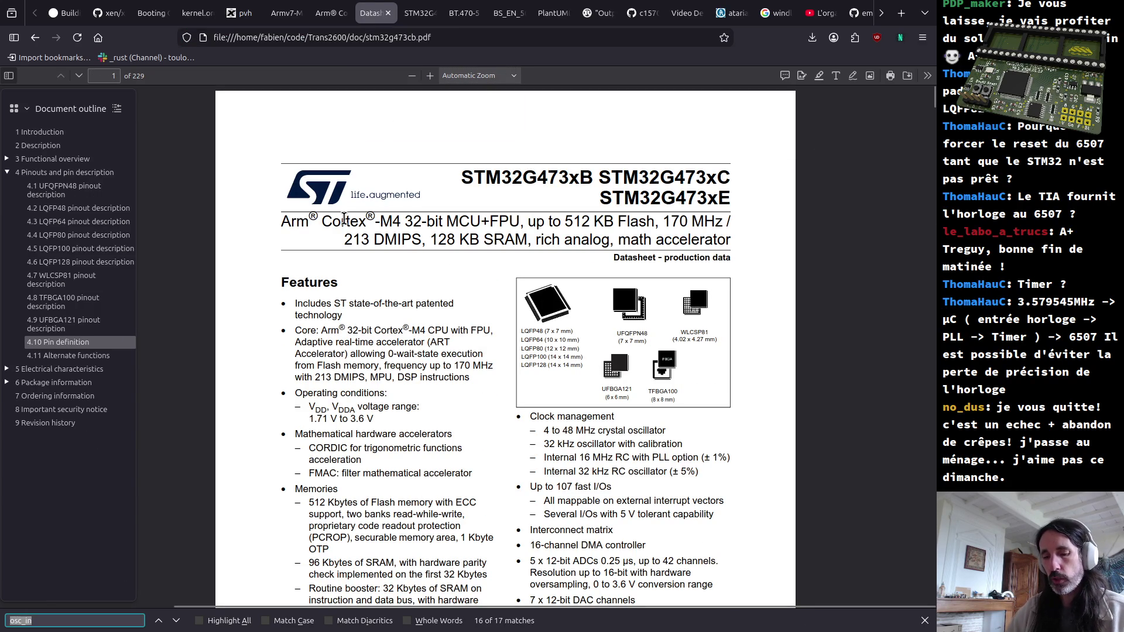
pyautogui.write('bypas')
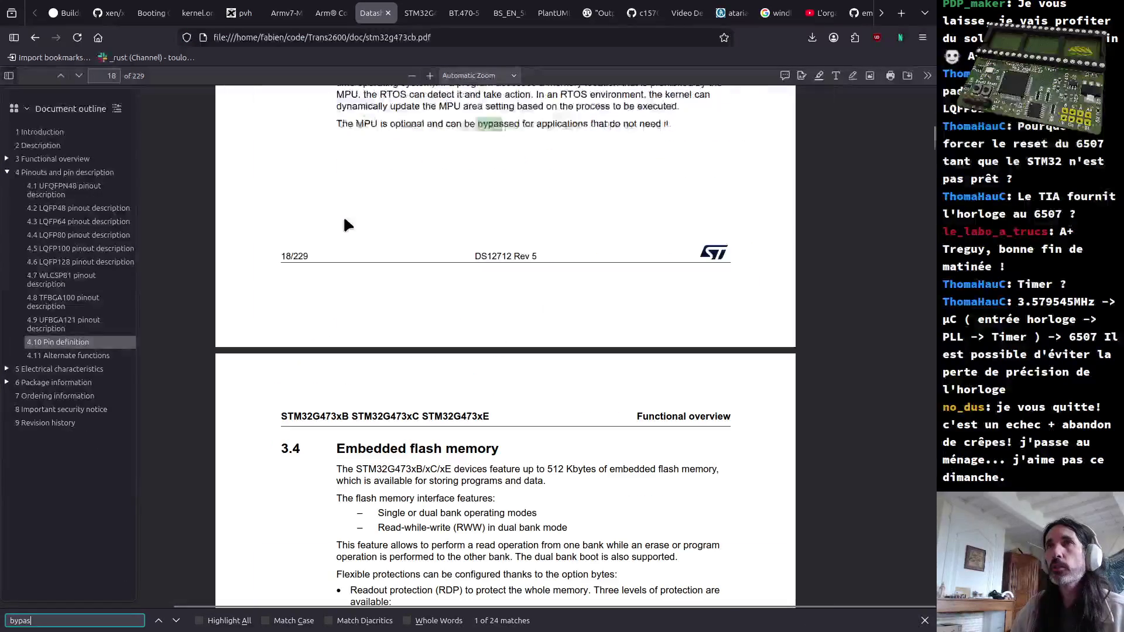
pyautogui.press('Return')
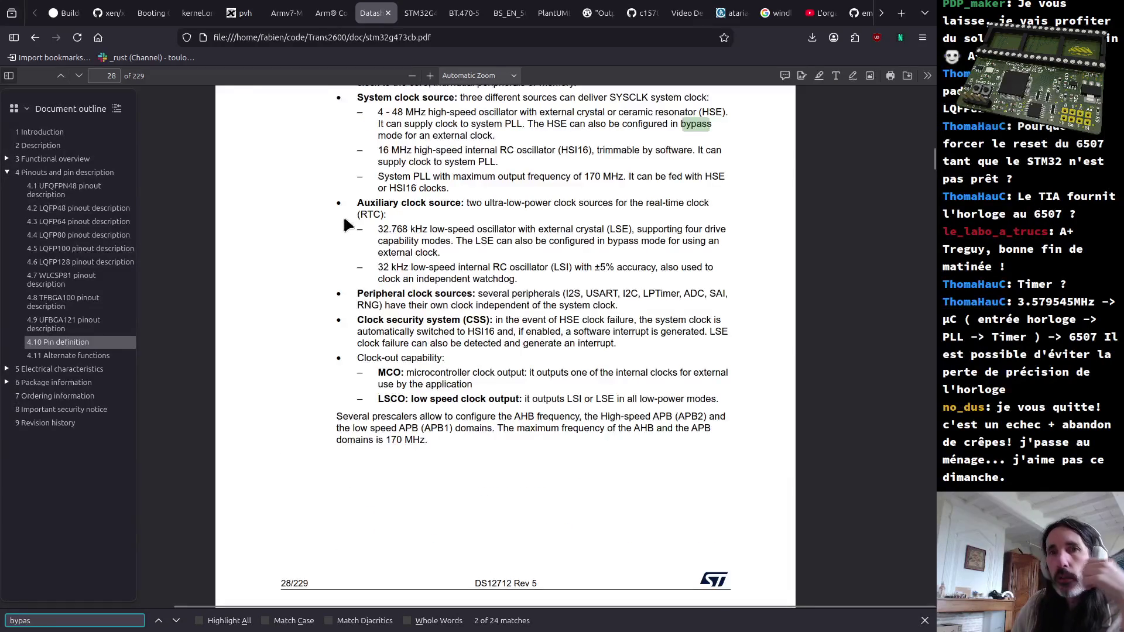
pyautogui.write('s')
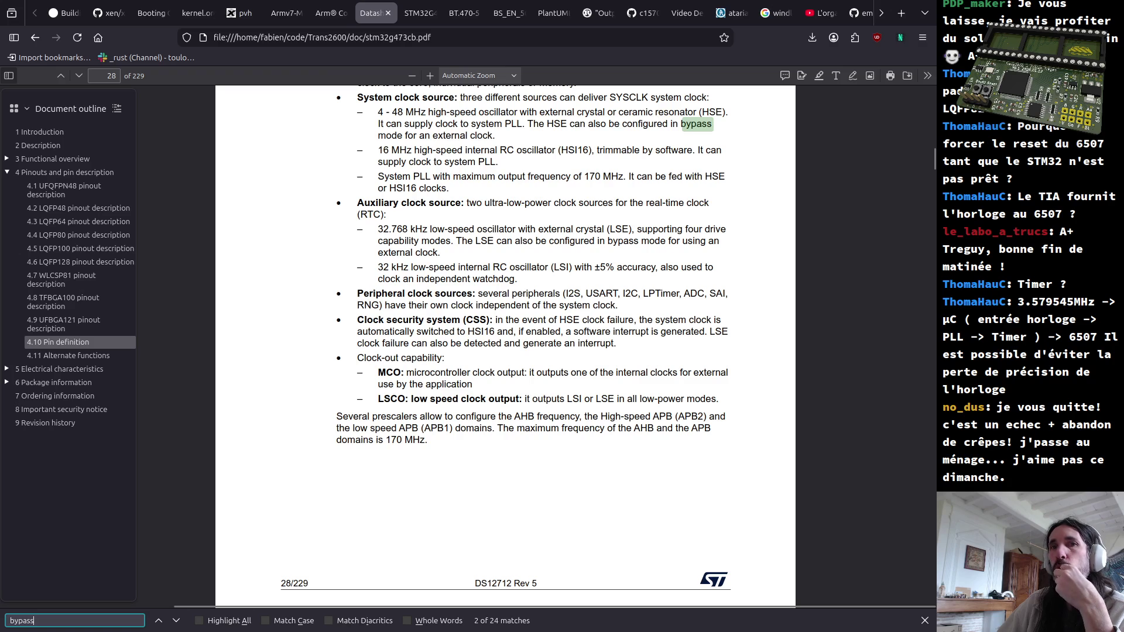
# Step: Step through the bypass matches in the current-consumption tables up to match 18 of 24
pyautogui.click(177, 621)
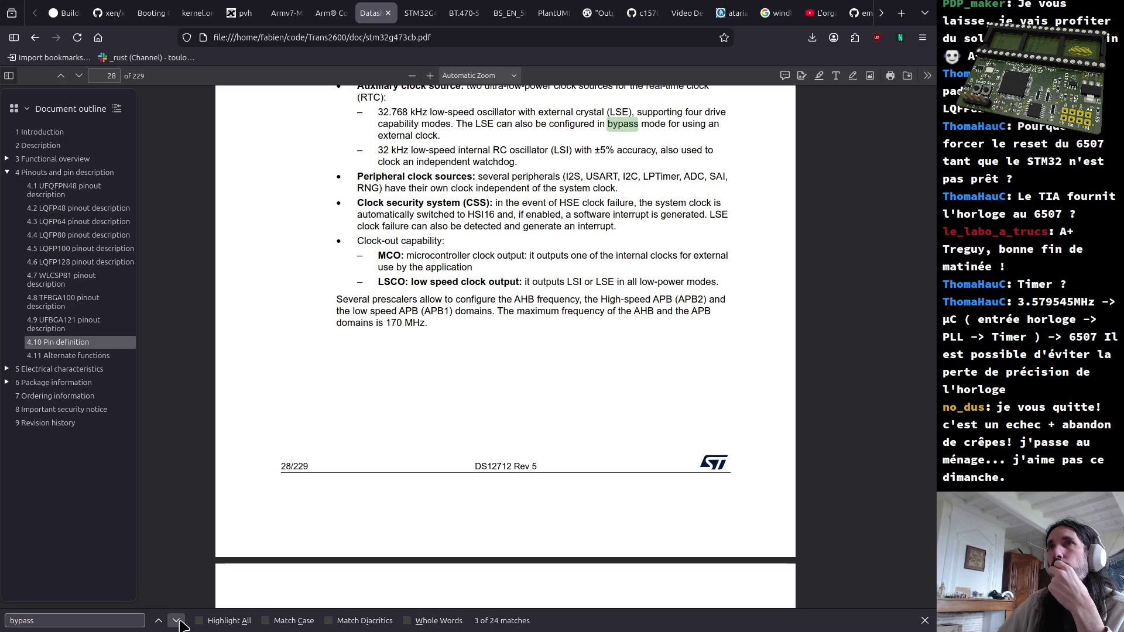
pyautogui.click(176, 621)
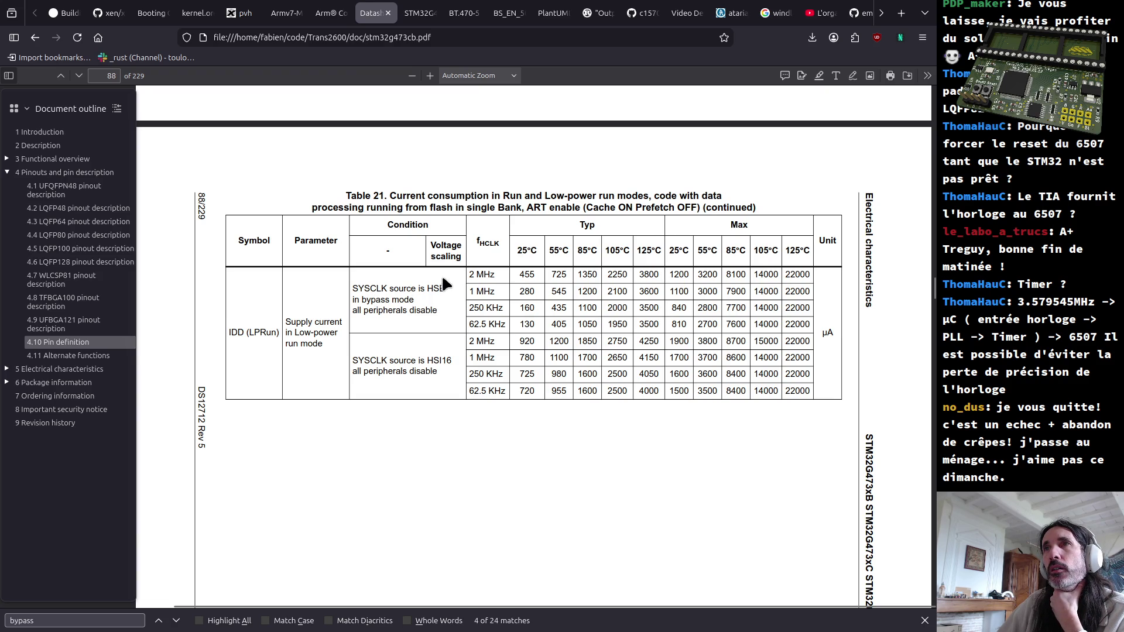
pyautogui.click(179, 622)
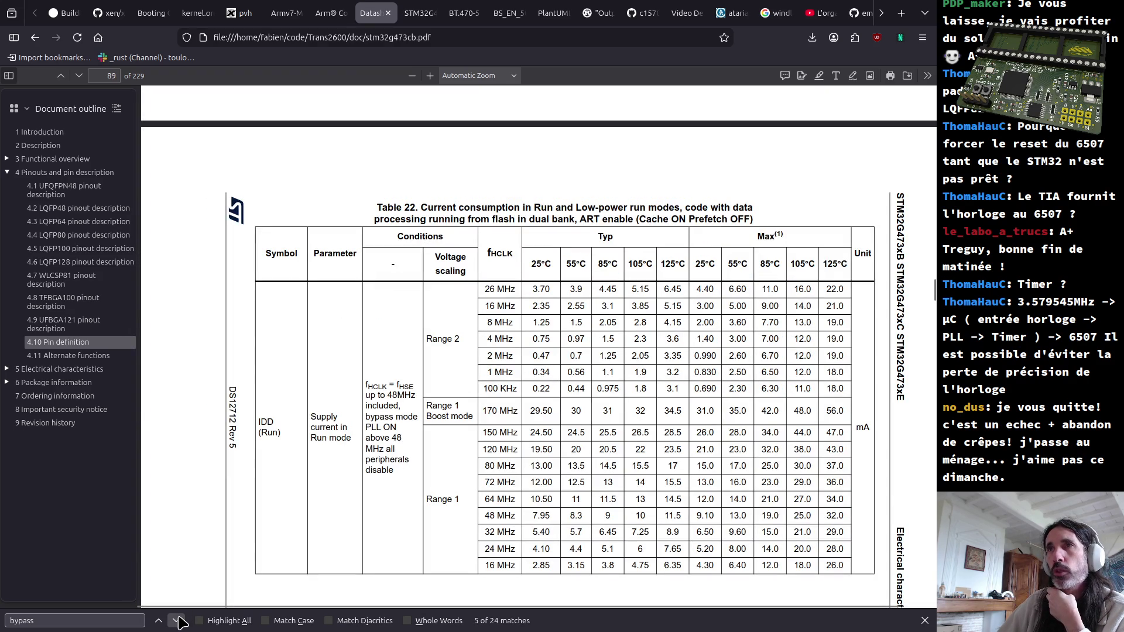
pyautogui.click(179, 622)
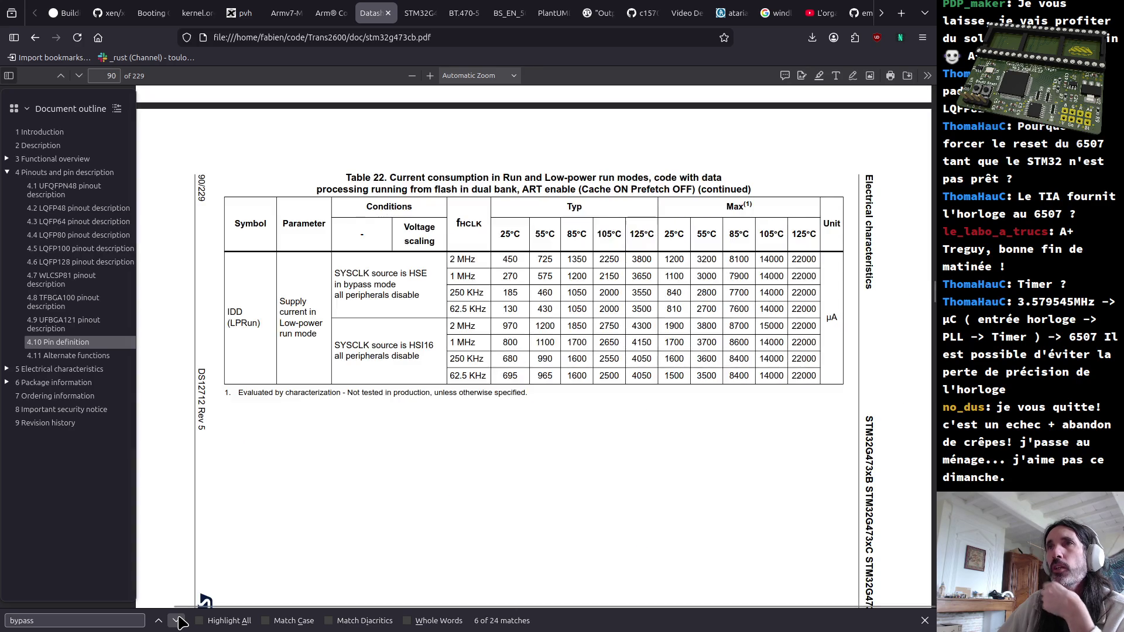
pyautogui.click(179, 622)
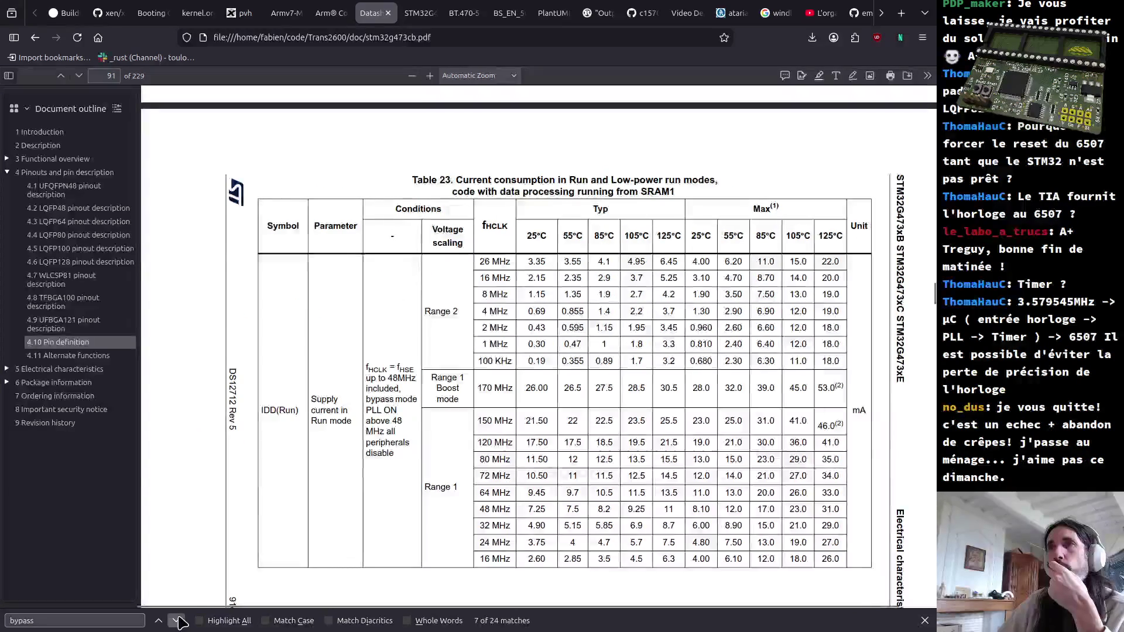
pyautogui.click(179, 622)
pyautogui.click(179, 623)
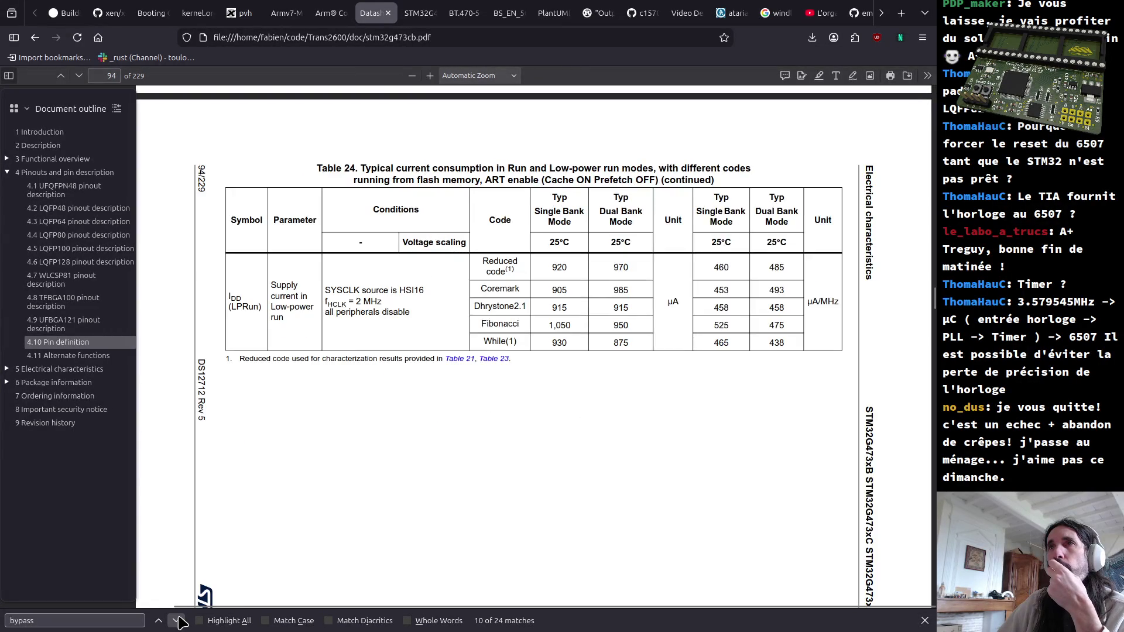
pyautogui.click(180, 622)
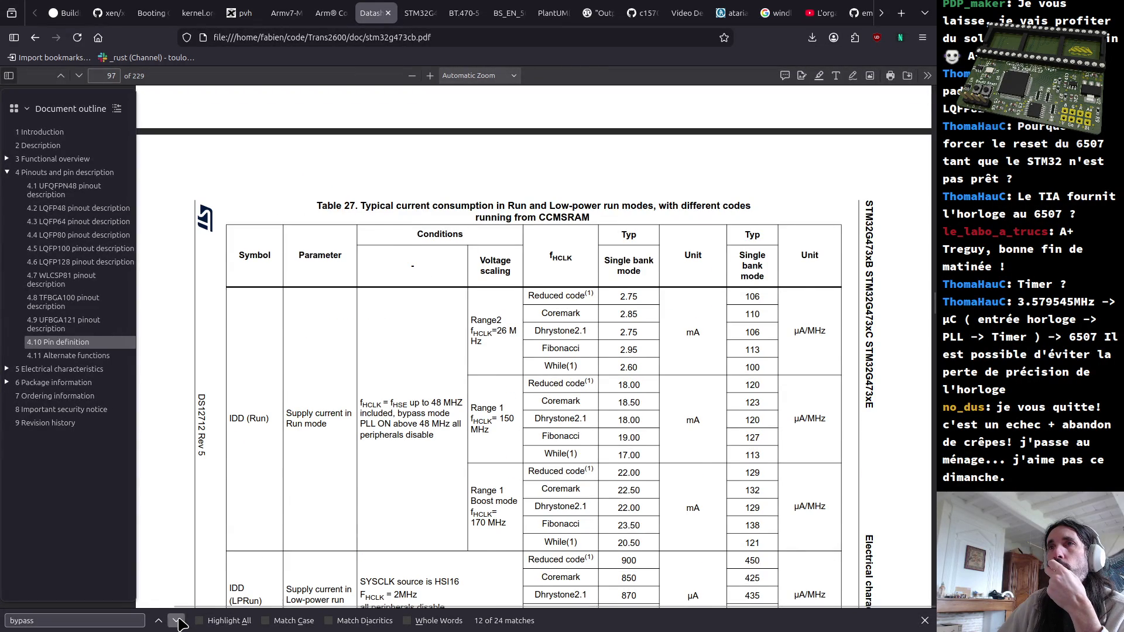
pyautogui.click(180, 622)
pyautogui.click(179, 623)
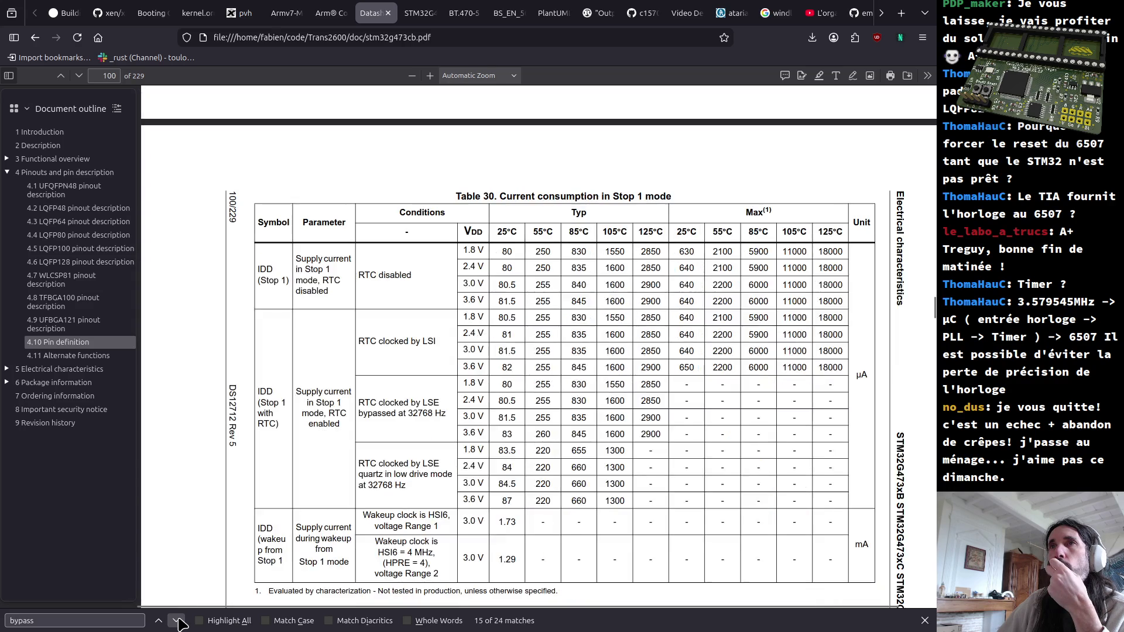
pyautogui.click(180, 622)
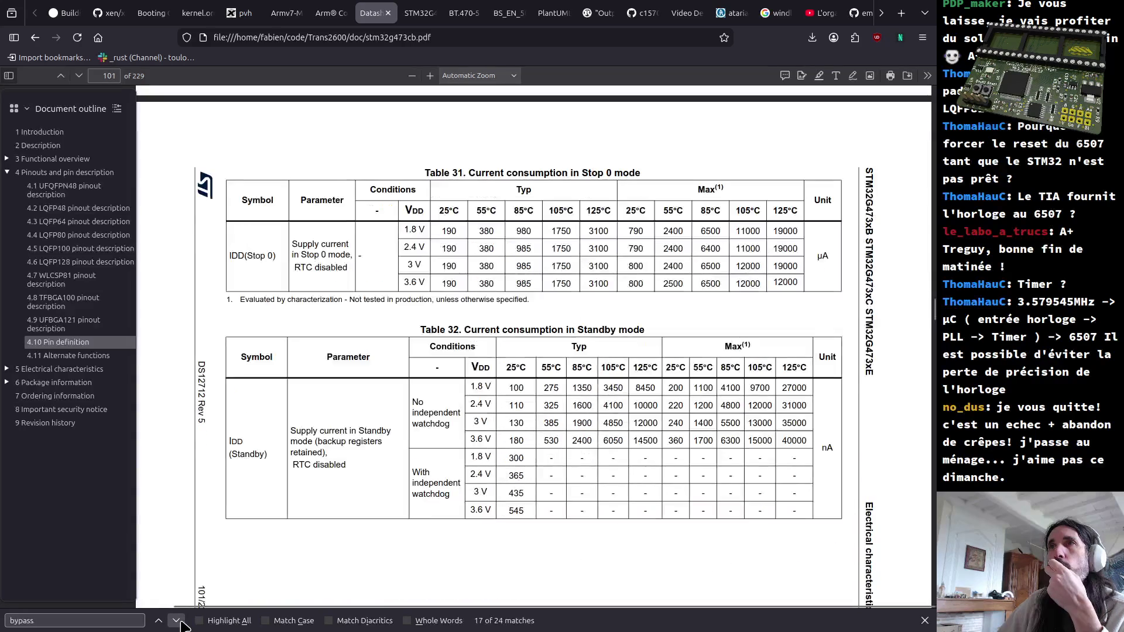
pyautogui.click(179, 621)
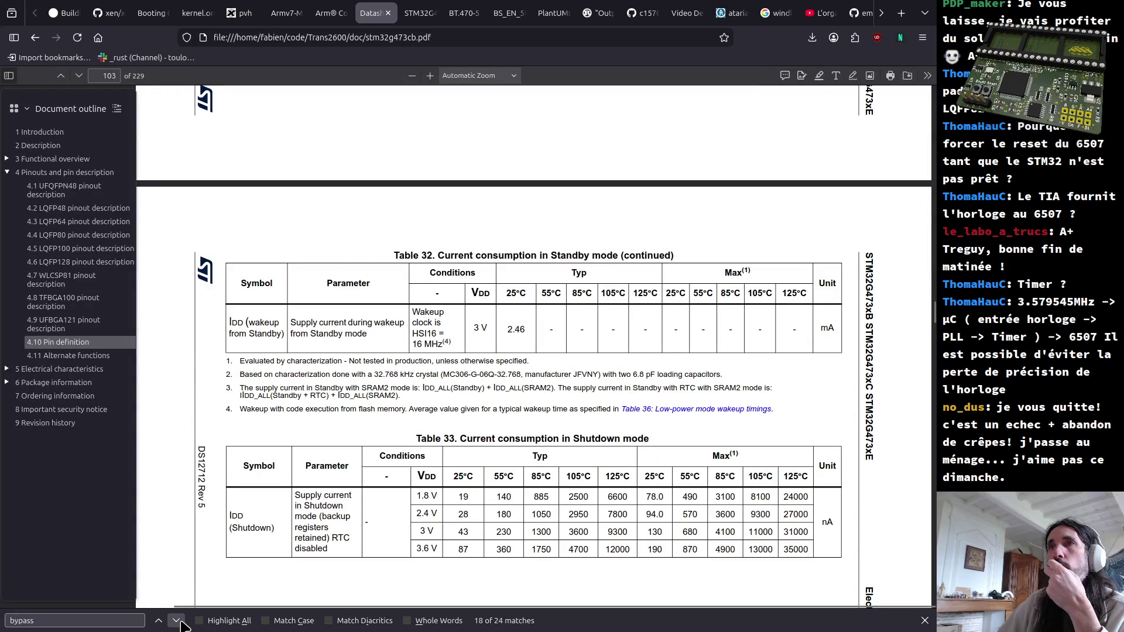
pyautogui.click(180, 622)
pyautogui.click(180, 622)
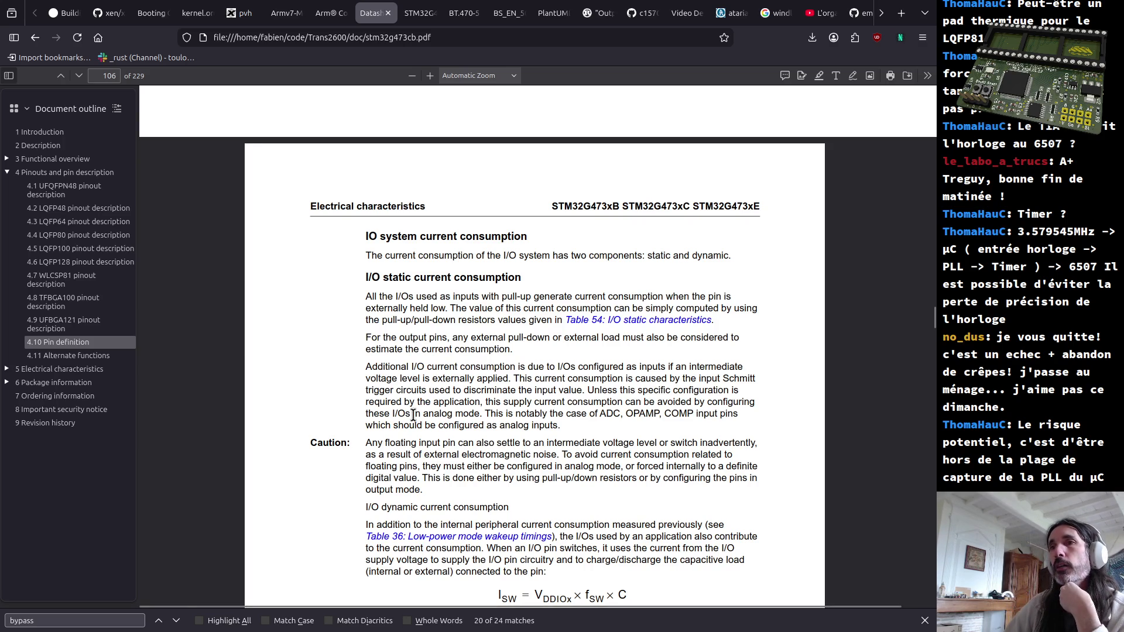
pyautogui.scroll(-3, 507, 547)
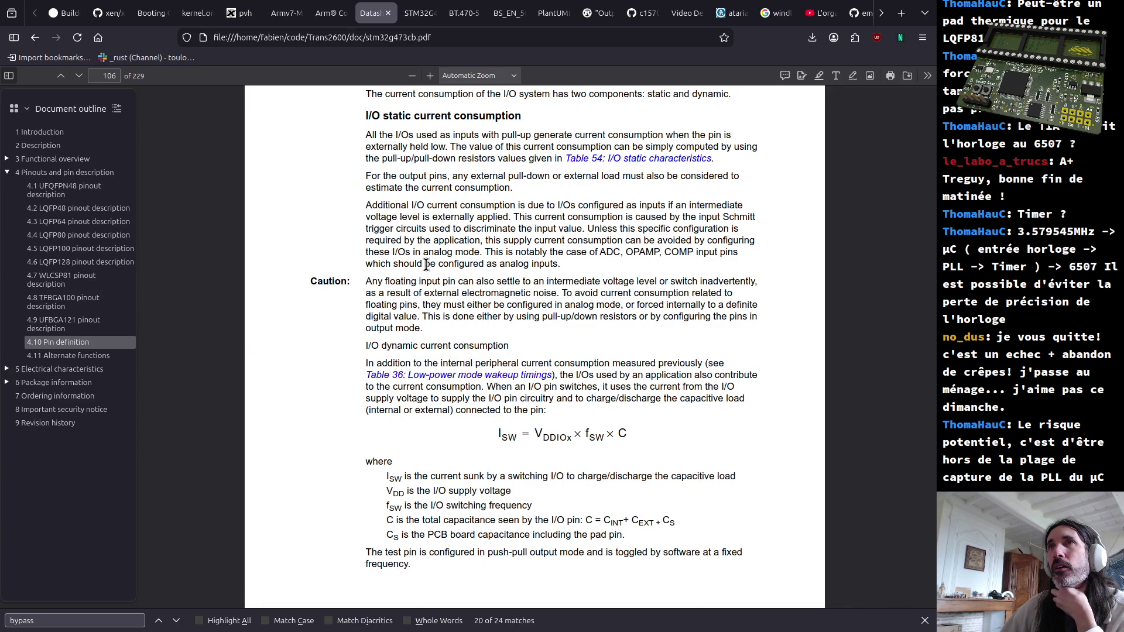
pyautogui.scroll(3, 428, 267)
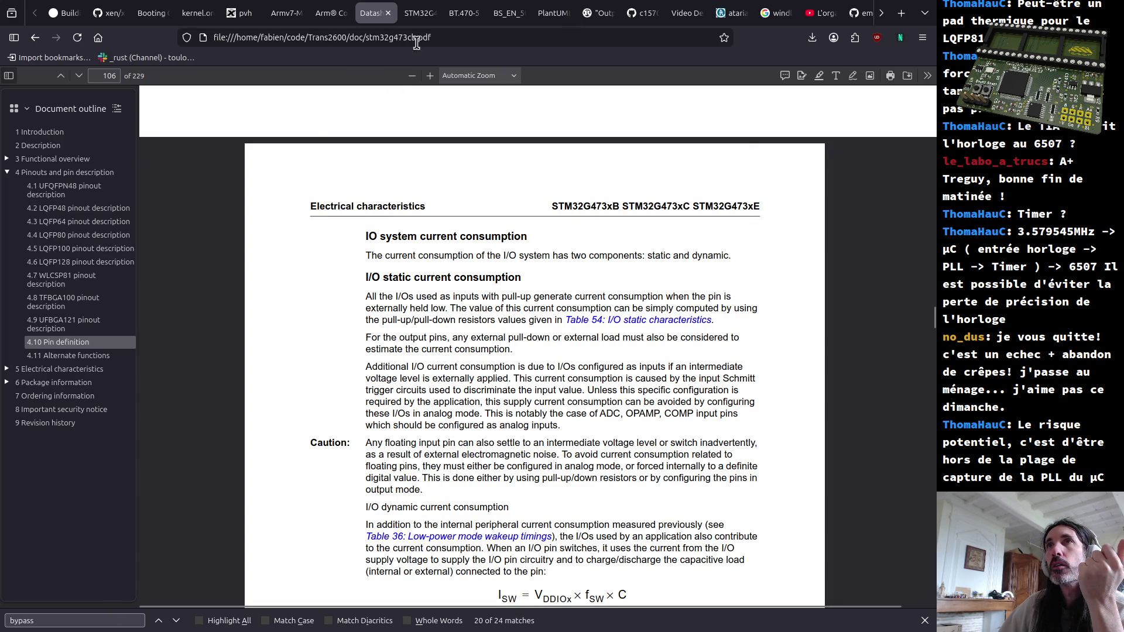
# Step: Check the datasheet's file address, then bring up the Search for Files window
pyautogui.click(448, 39)
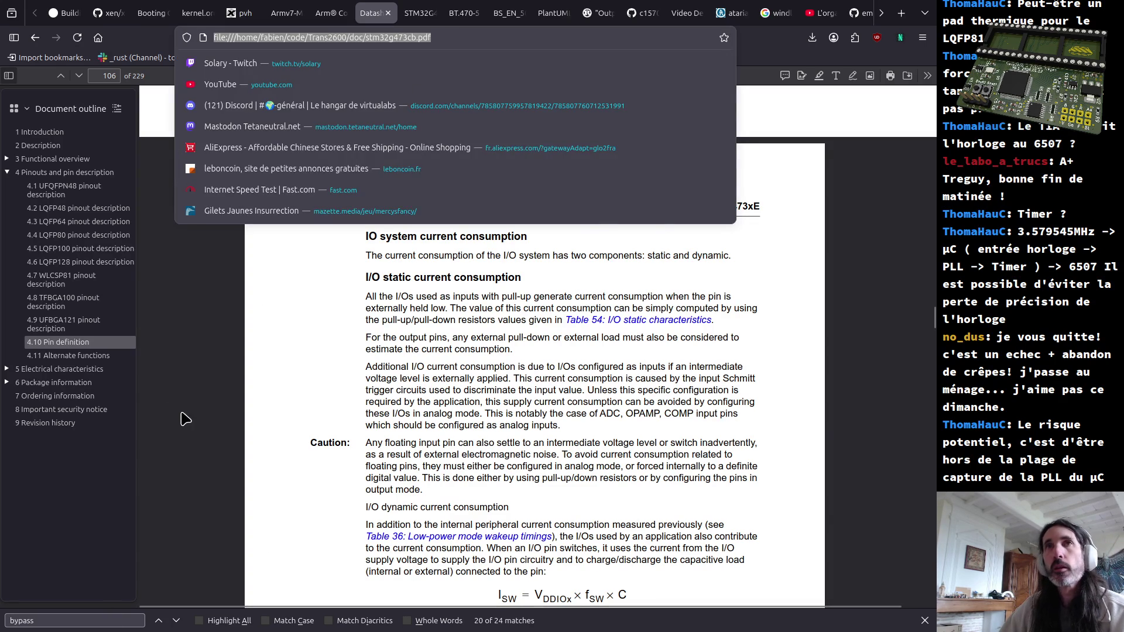
pyautogui.click(166, 76)
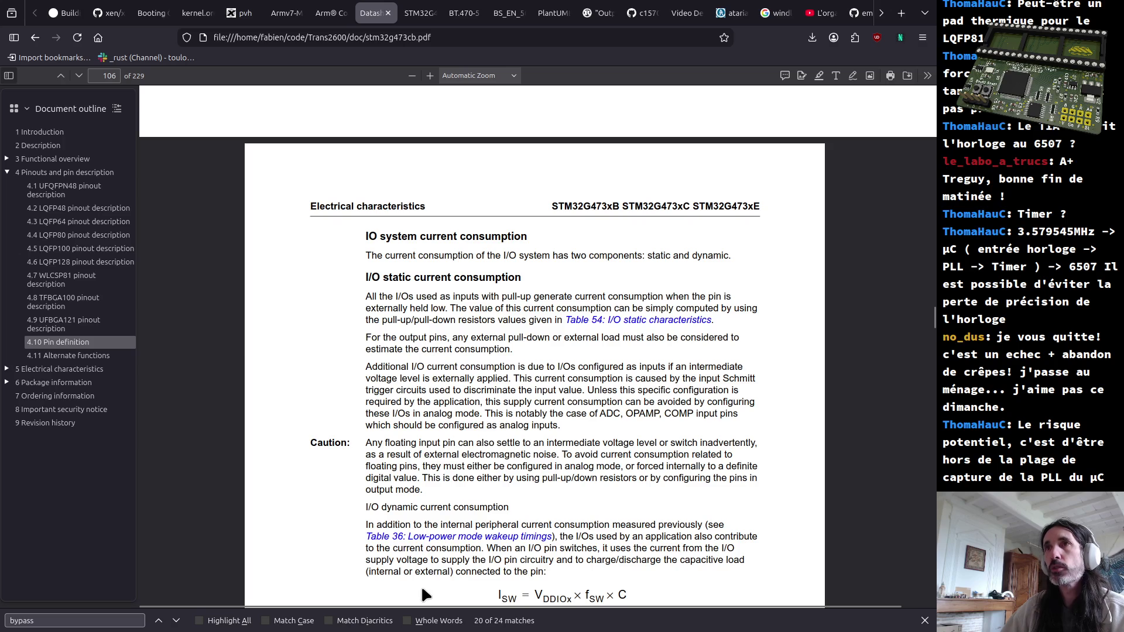
pyautogui.hotkey('alt', 'Tab')
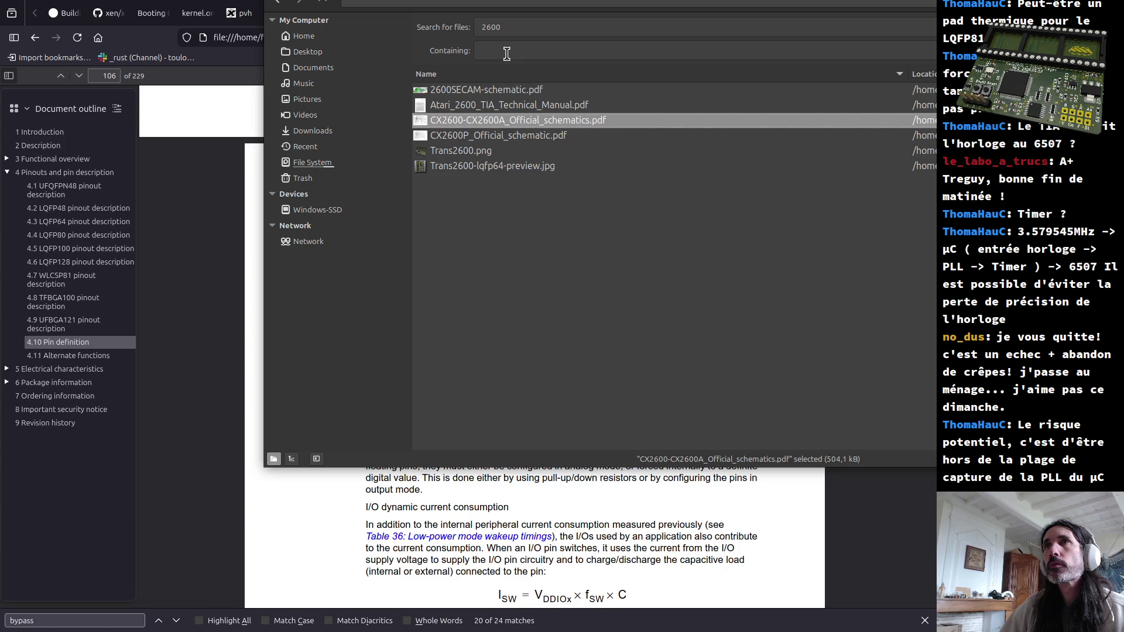
# Step: Search for 'stm32' and open stm32g473cb.pdf with Document Viewer
pyautogui.press('BackSpace')
pyautogui.press('BackSpace')
pyautogui.press('BackSpace')
pyautogui.write('stm32')
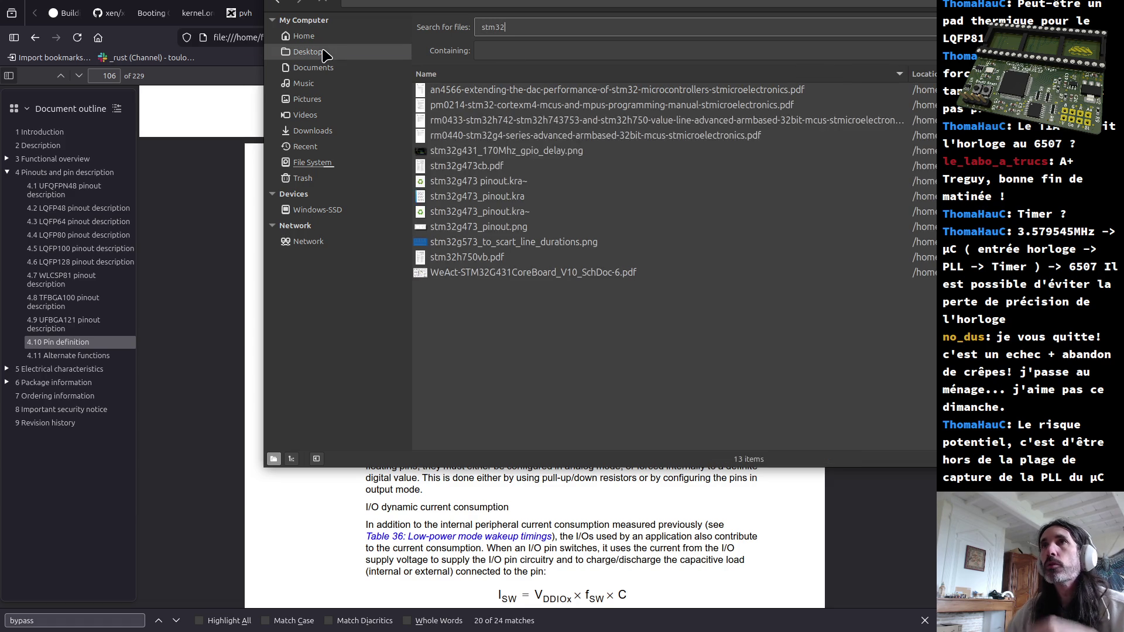
pyautogui.click(490, 167)
pyautogui.rightClick(489, 166)
pyautogui.click(456, 170)
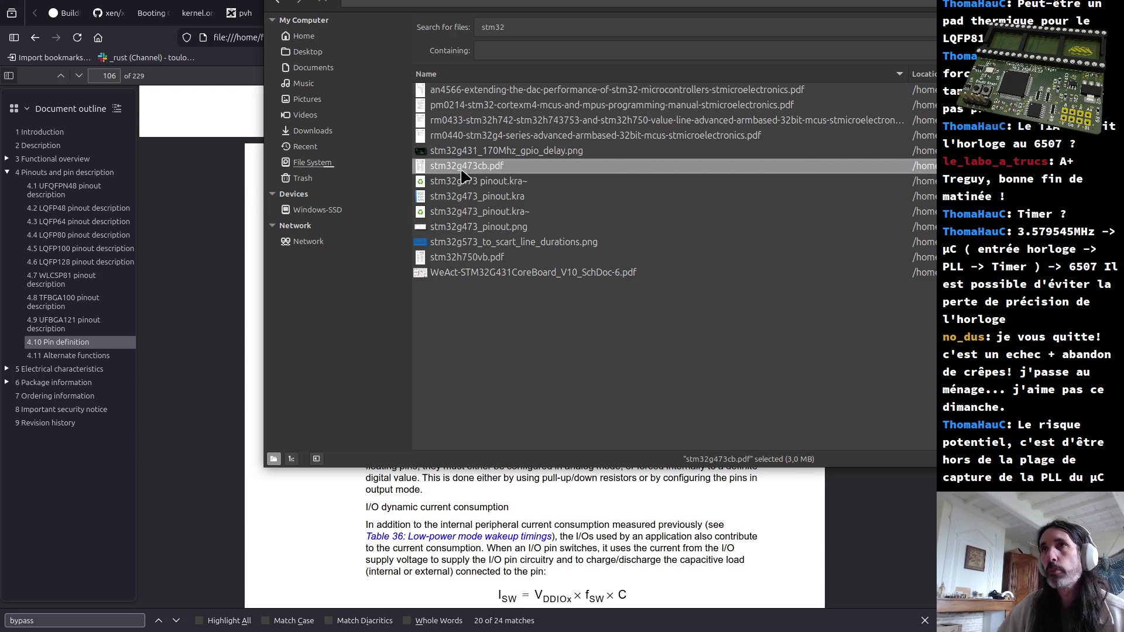
pyautogui.rightClick(465, 173)
pyautogui.moveTo(534, 199)
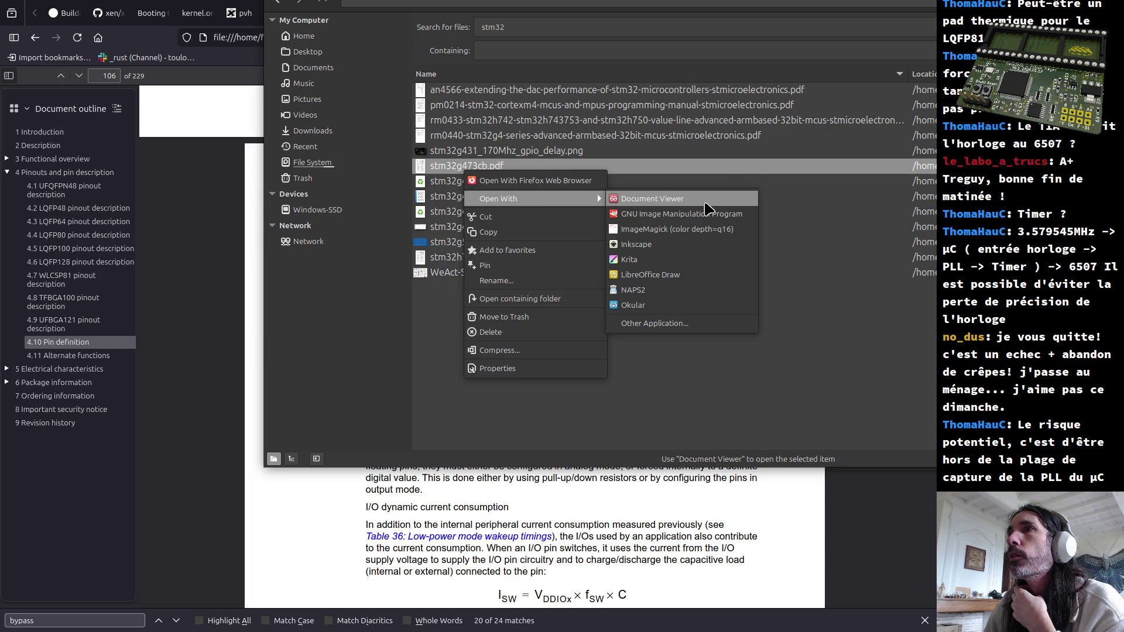
pyautogui.click(705, 201)
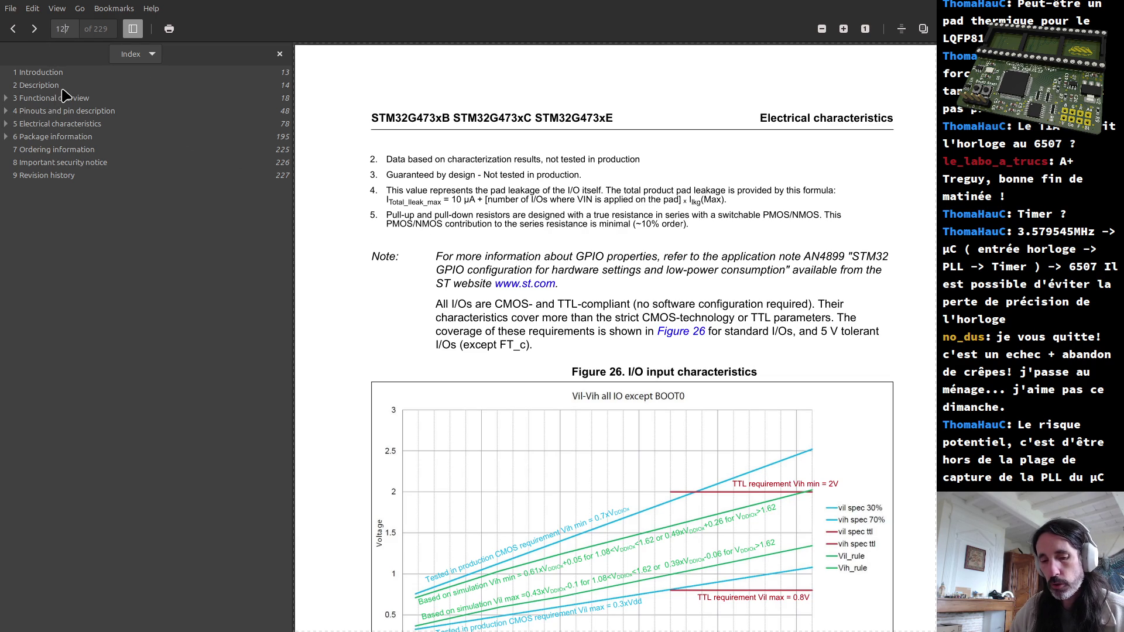
pyautogui.write('00')
# Step: Paste 'bypass' into Document Viewer's find bar and jump to page 107
pyautogui.press('Return')
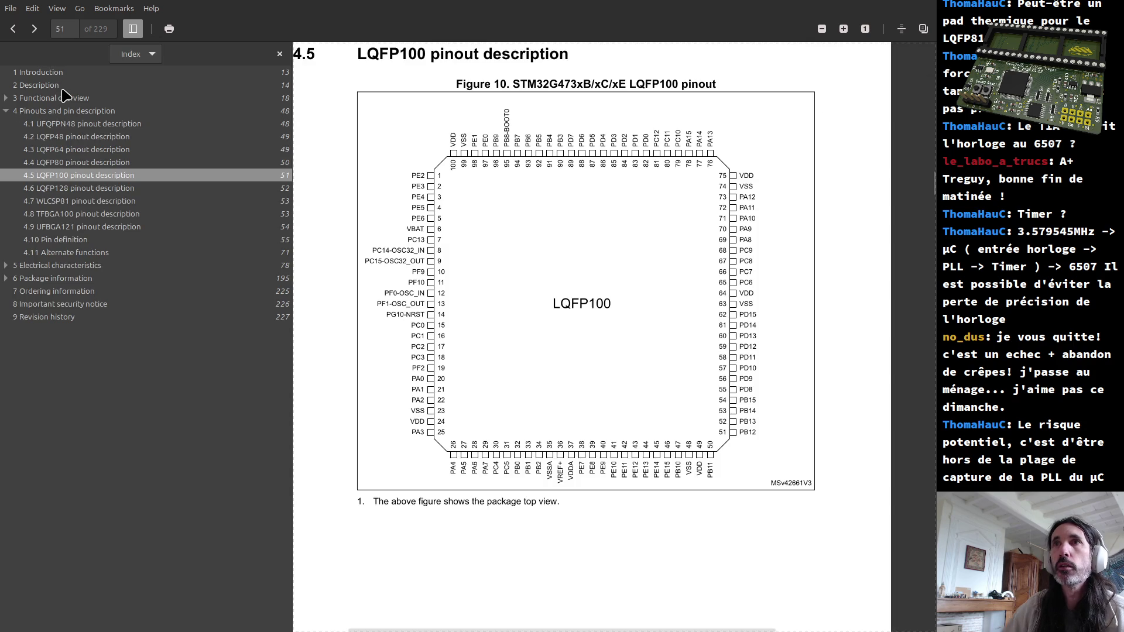
pyautogui.hotkey('ctrl', 'f')
pyautogui.hotkey('ctrl', 'v')
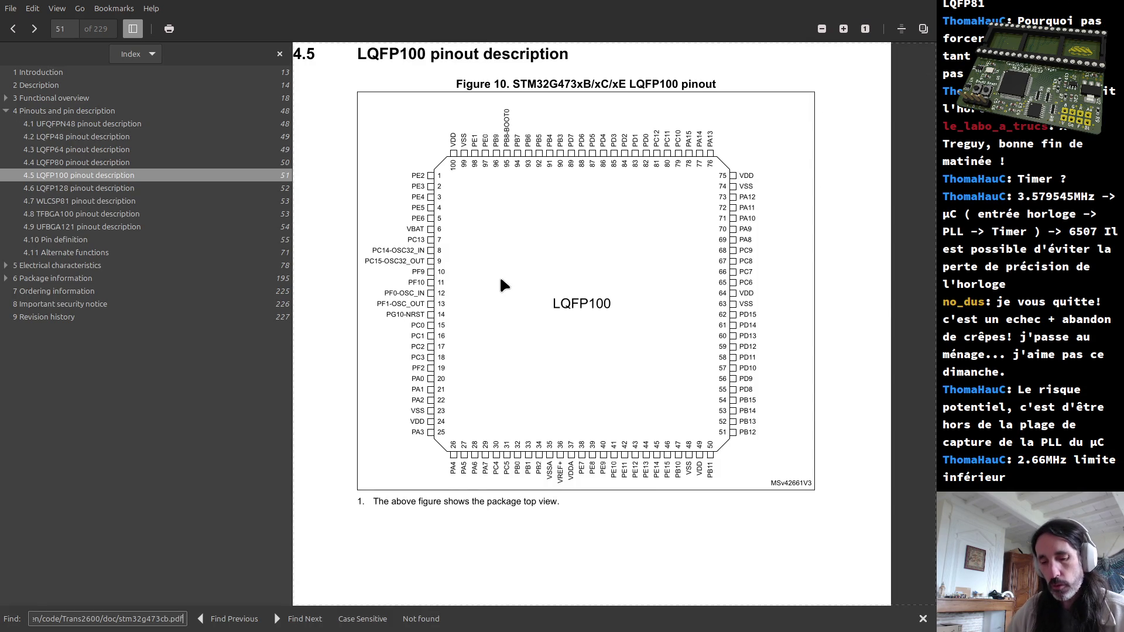
pyautogui.write('bypass')
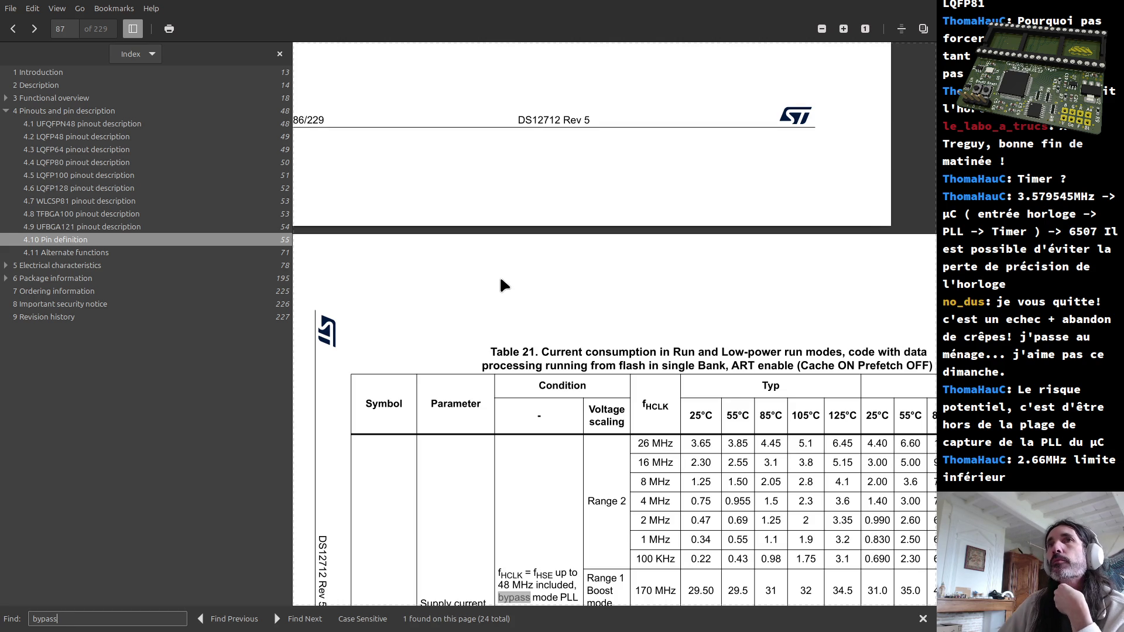
pyautogui.scroll(-4, 505, 284)
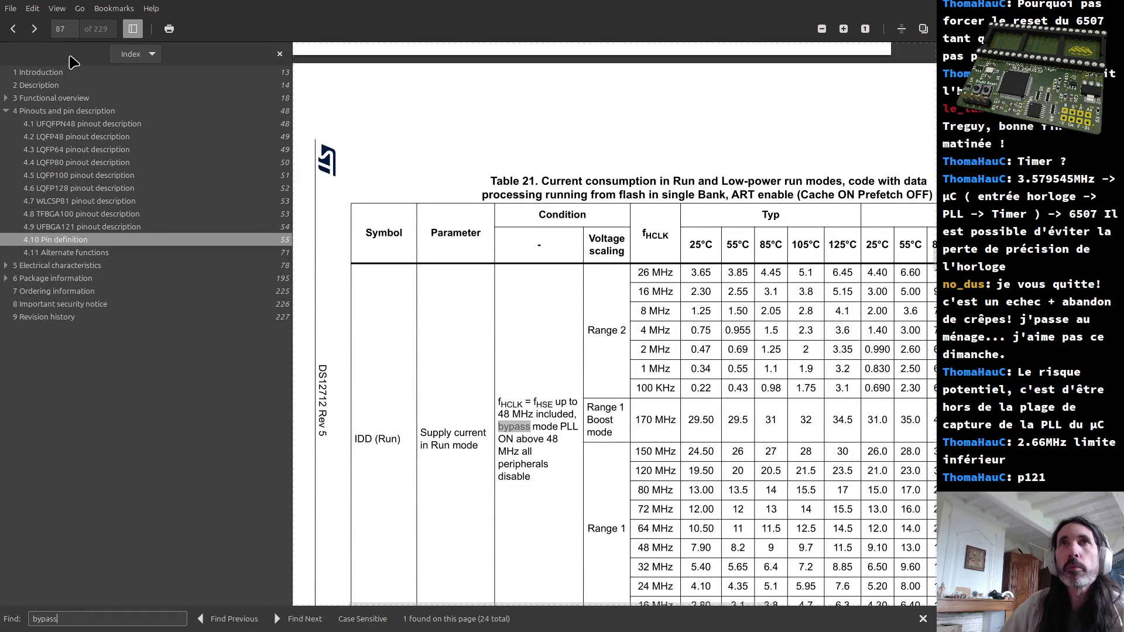
pyautogui.click(63, 28)
pyautogui.write('107')
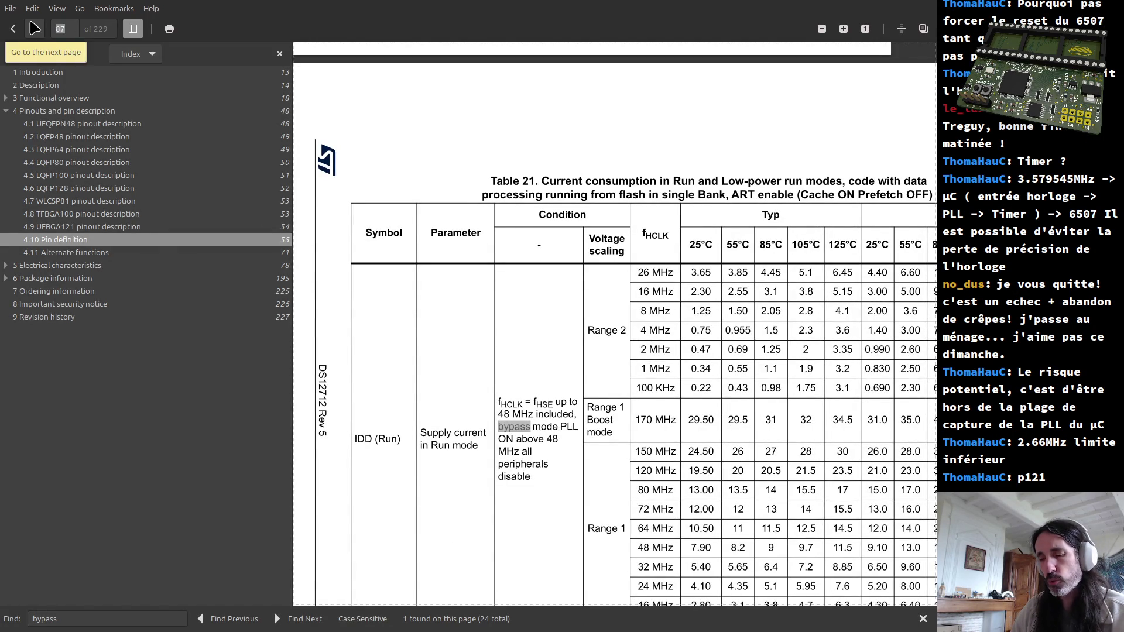
pyautogui.press('Return')
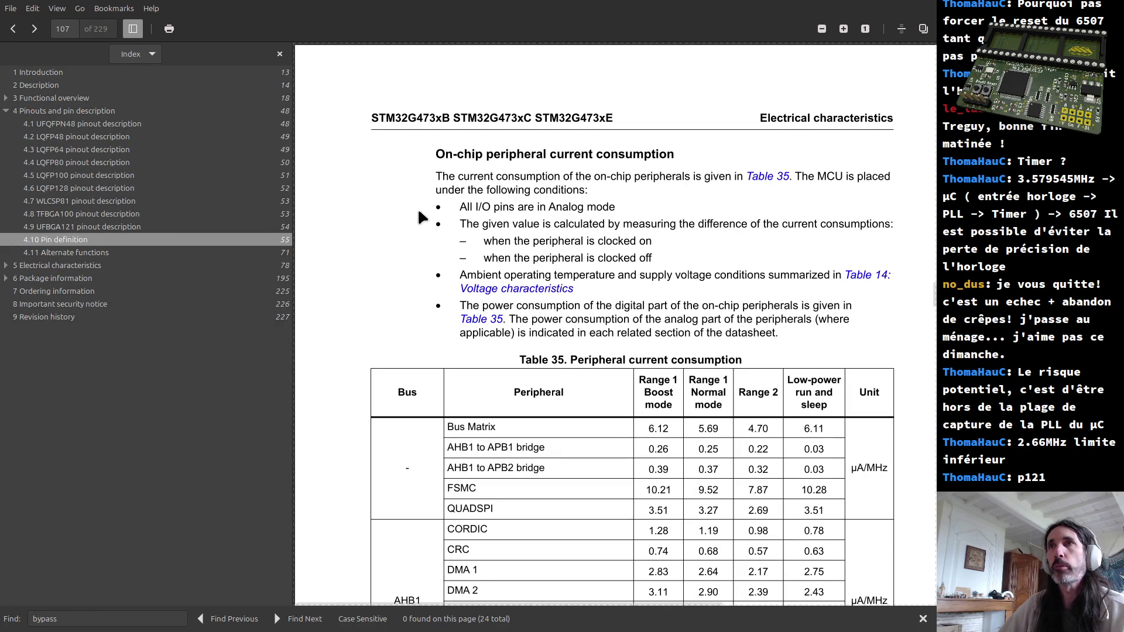
# Step: Repeat the bypass search to reach the External clock source characteristics on page 113
pyautogui.hotkey('ctrl', 'f')
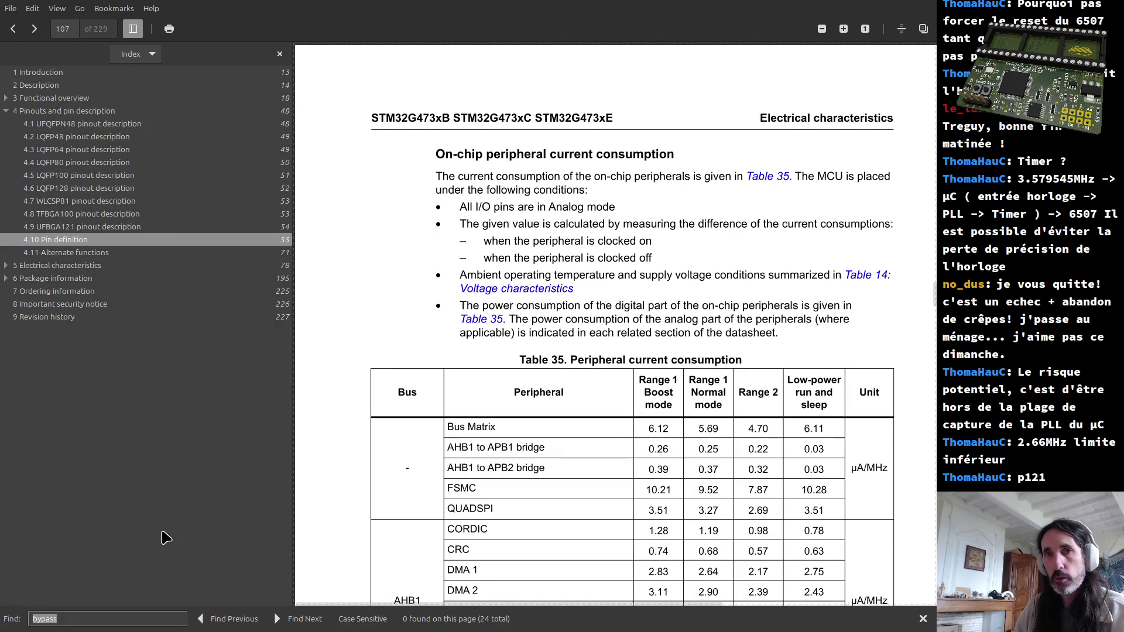
pyautogui.press('Return')
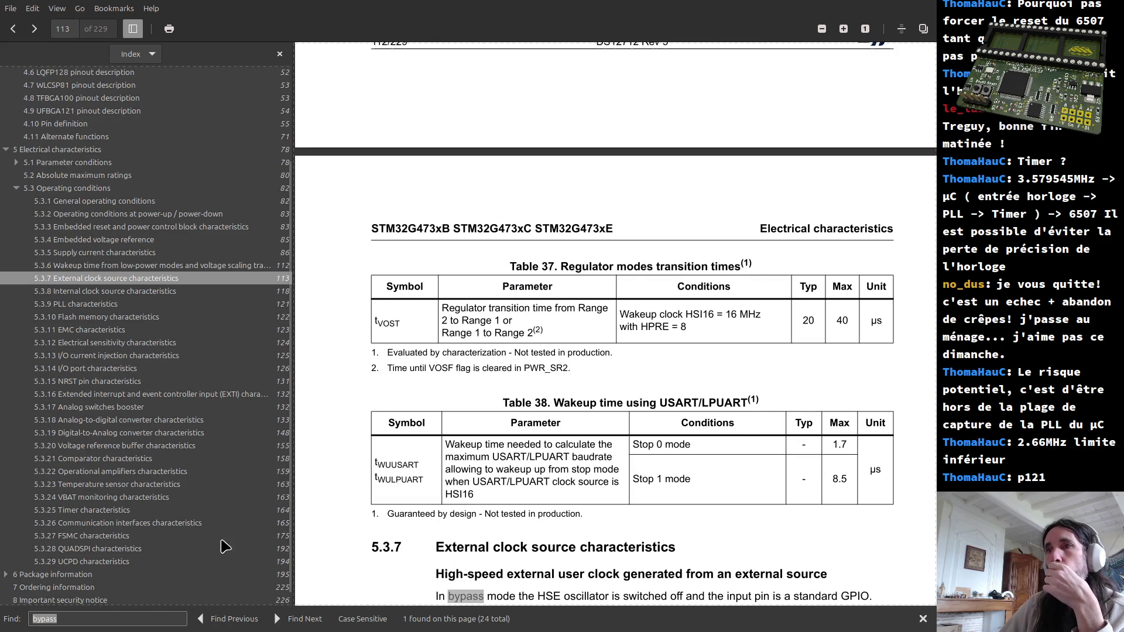
pyautogui.scroll(-2, 776, 389)
pyautogui.scroll(-2, 776, 390)
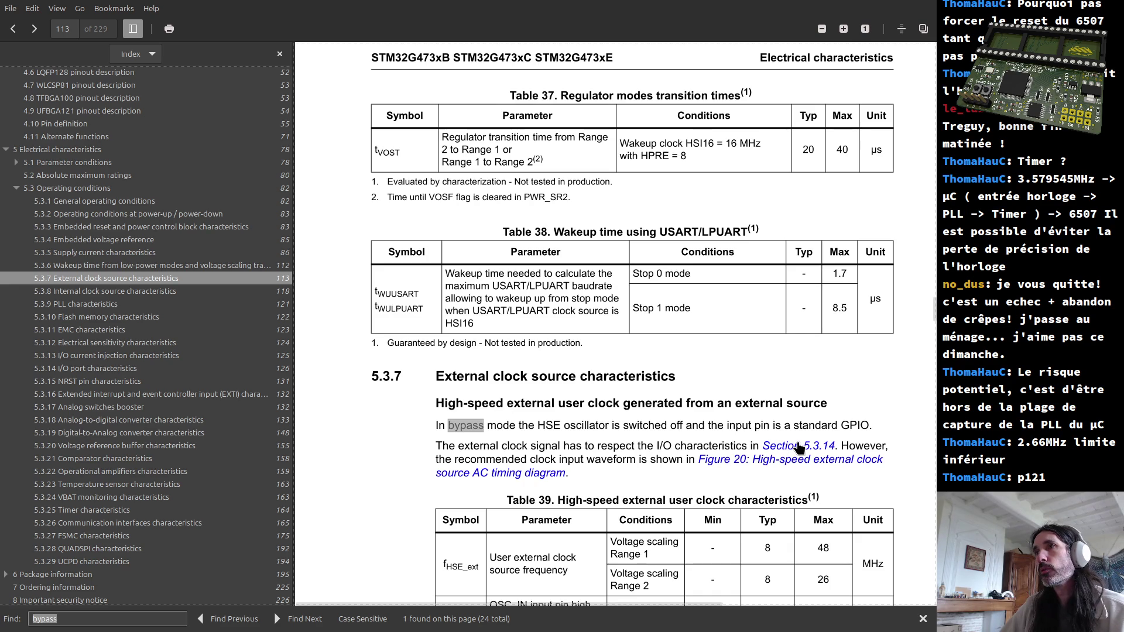
# Step: Review the HSE timing diagram and Table 39 external clock limits (48 MHz, 26 MHz in Range 2)
pyautogui.click(787, 466)
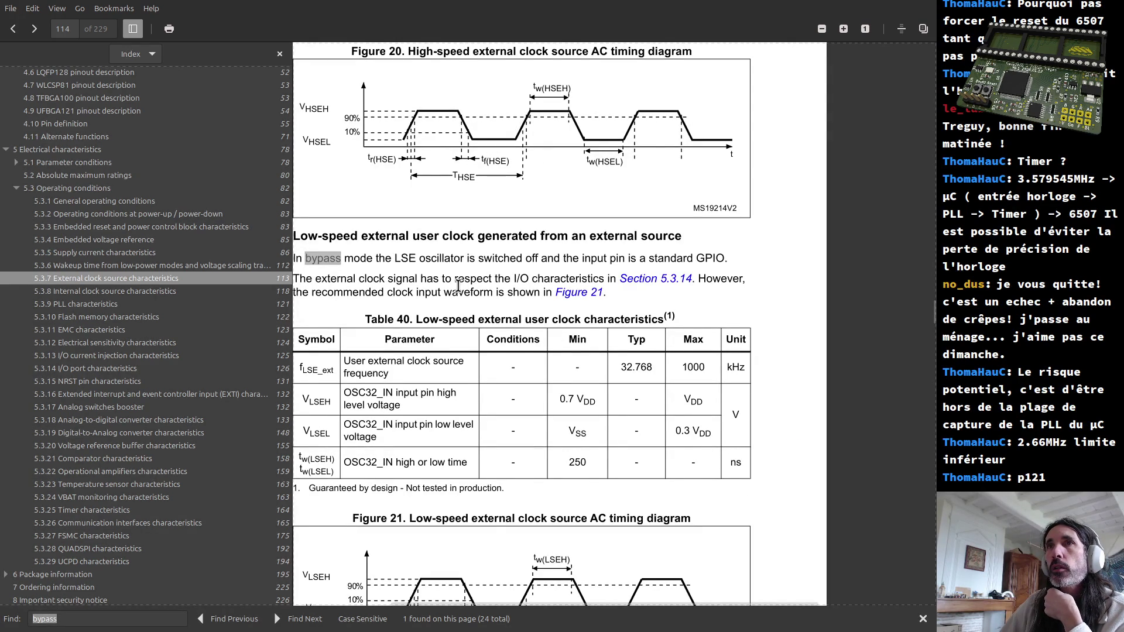
pyautogui.moveTo(428, 255)
pyautogui.mouseDown(button='middle')
pyautogui.moveTo(463, 323)
pyautogui.moveTo(530, 317)
pyautogui.mouseUp(button='middle')
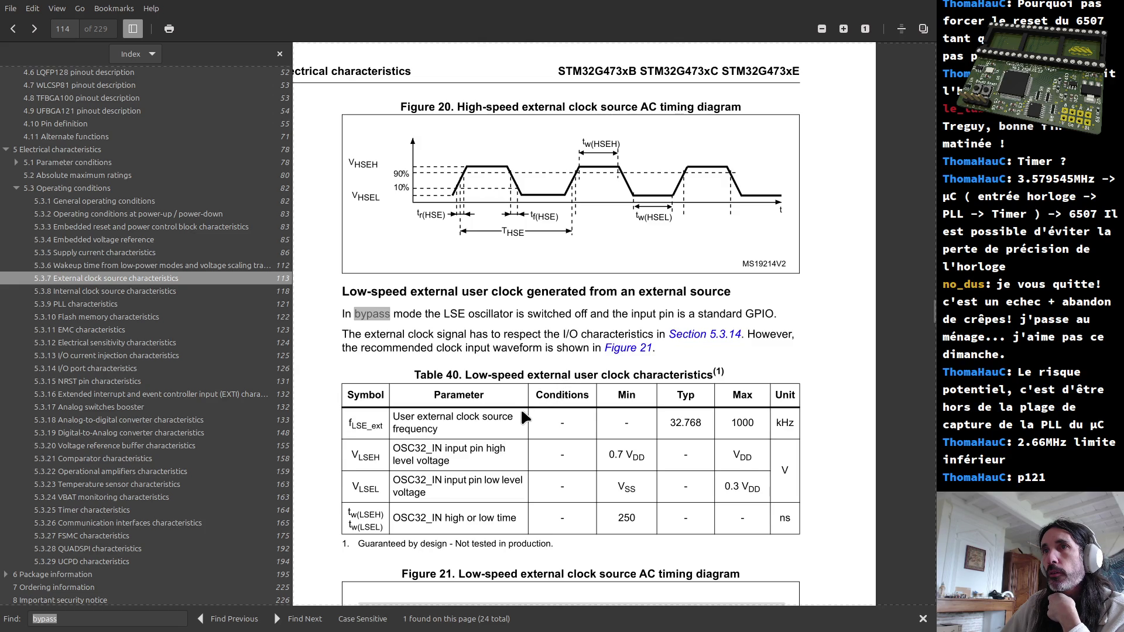
pyautogui.scroll(1, 521, 408)
pyautogui.scroll(5, 520, 409)
pyautogui.scroll(4, 521, 408)
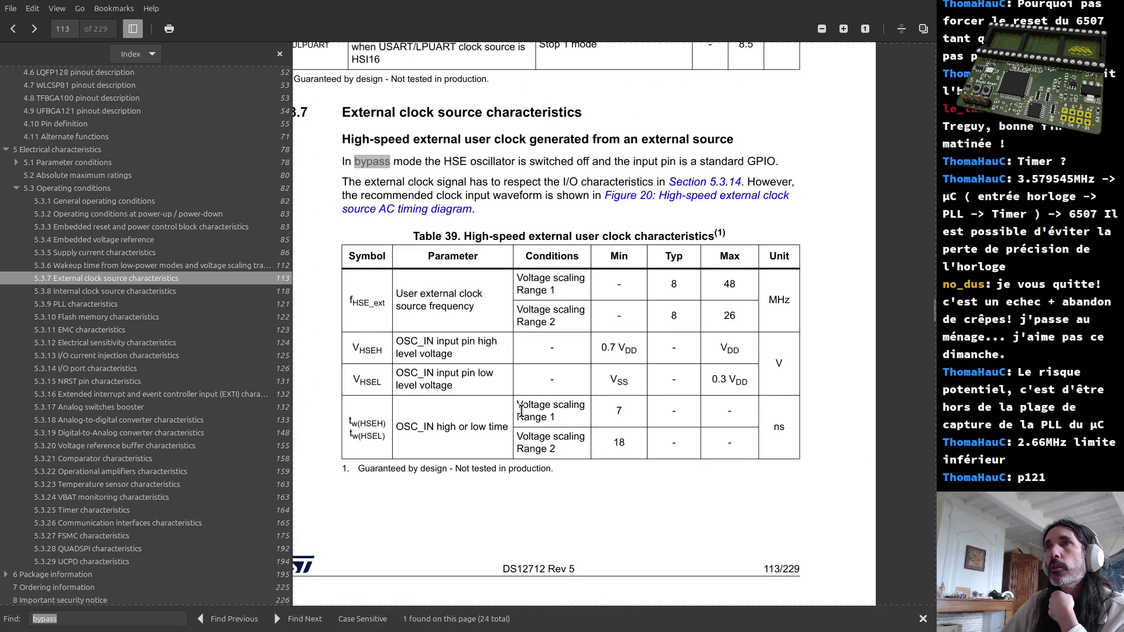
pyautogui.moveTo(555, 235); pyautogui.dragTo(675, 239)
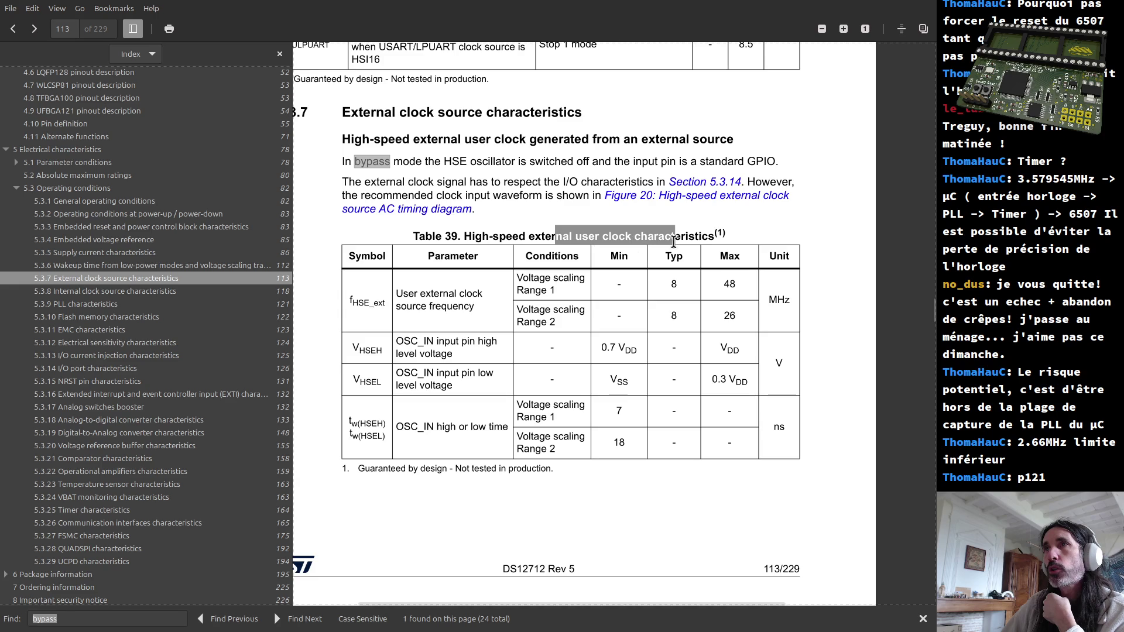
pyautogui.click(407, 300)
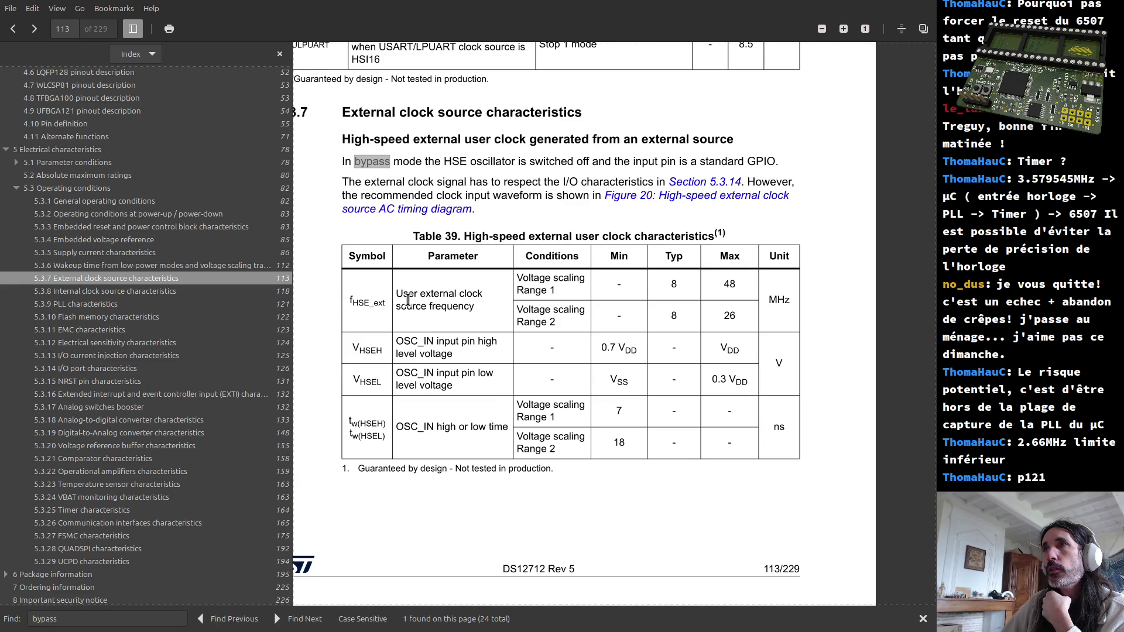
pyautogui.moveTo(608, 279); pyautogui.dragTo(634, 308)
pyautogui.click(635, 311)
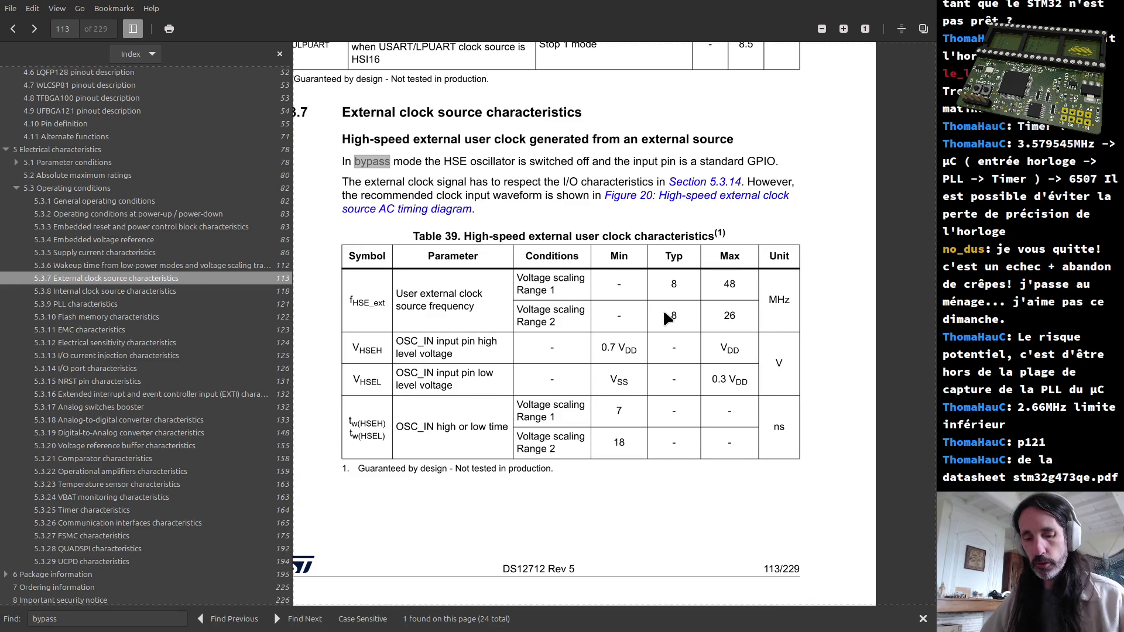
# Step: Bring up the file chooser to load another document
pyautogui.hotkey('ctrl', 'o')
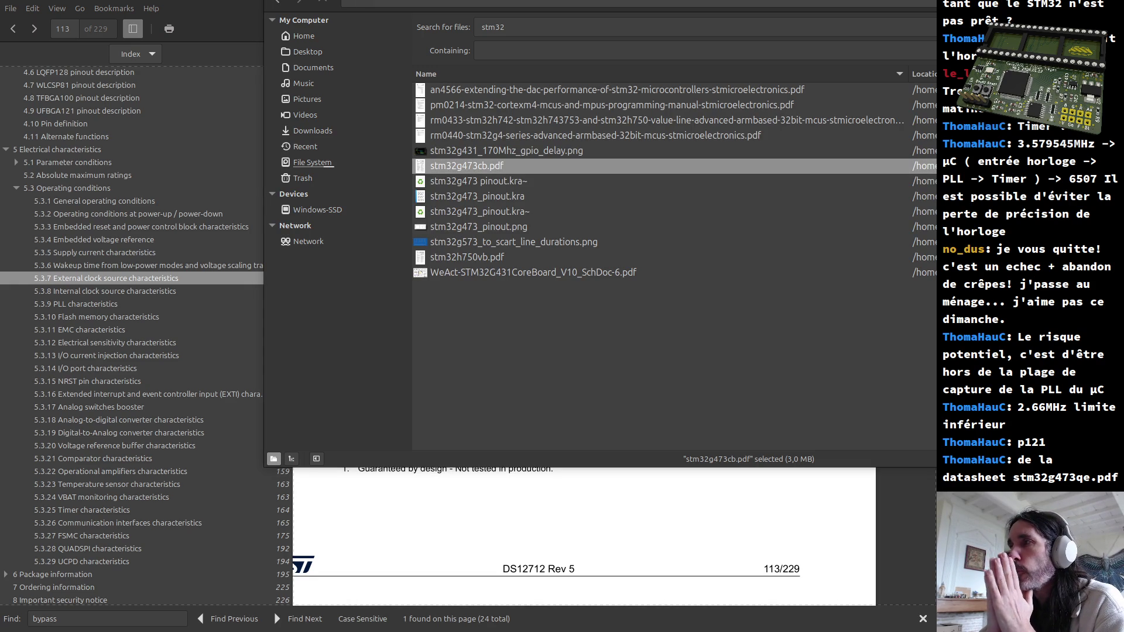
pyautogui.write('stm32')
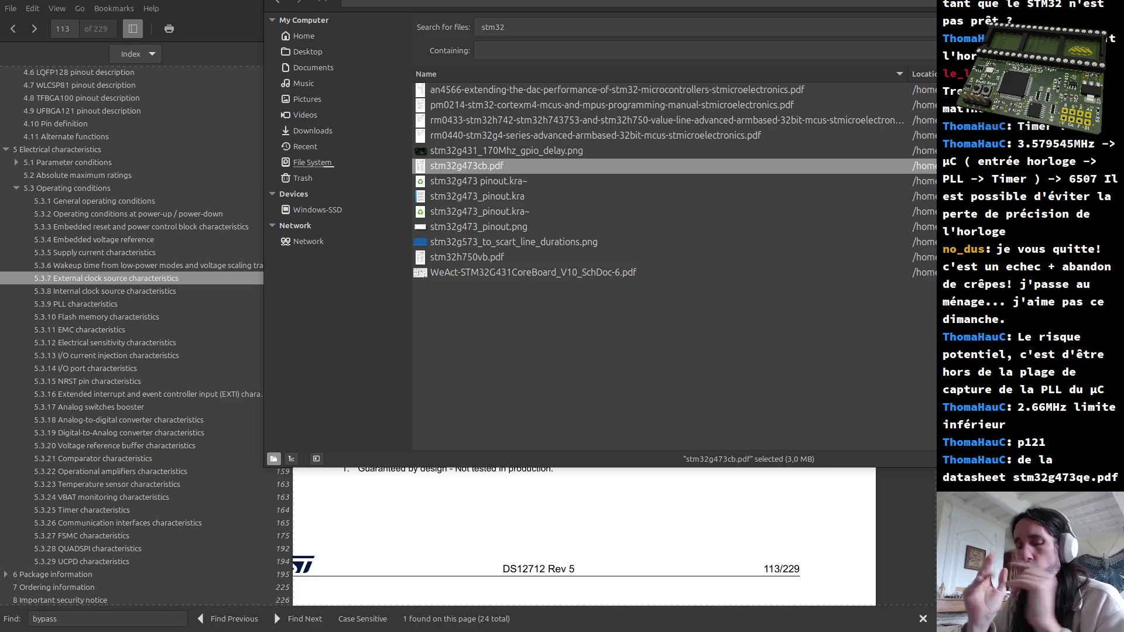
# Step: Dismiss the chooser, glance at the RM0440 manual in Firefox, and return to the STM32G473 datasheet
pyautogui.press('Escape')
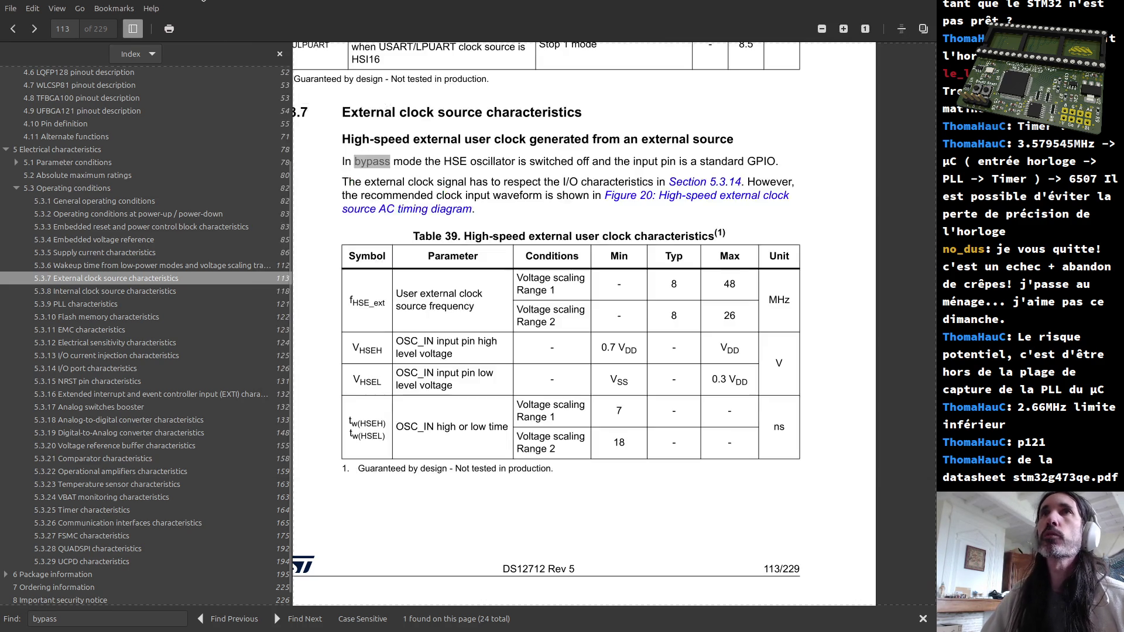
pyautogui.hotkey('alt', 'Tab')
pyautogui.click(374, 200)
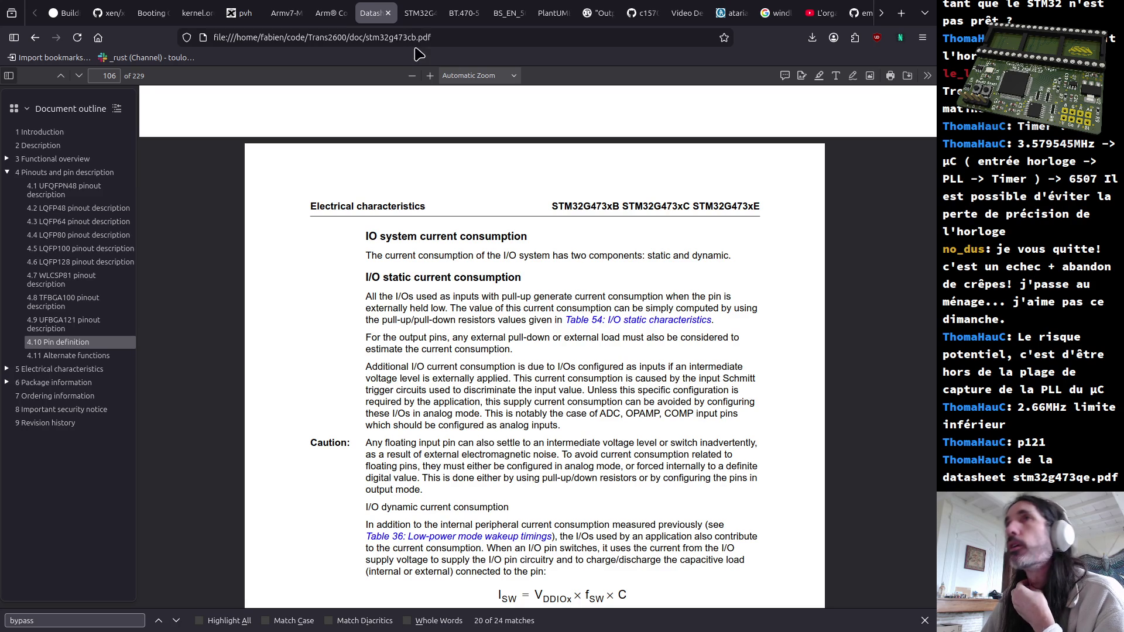
pyautogui.click(413, 40)
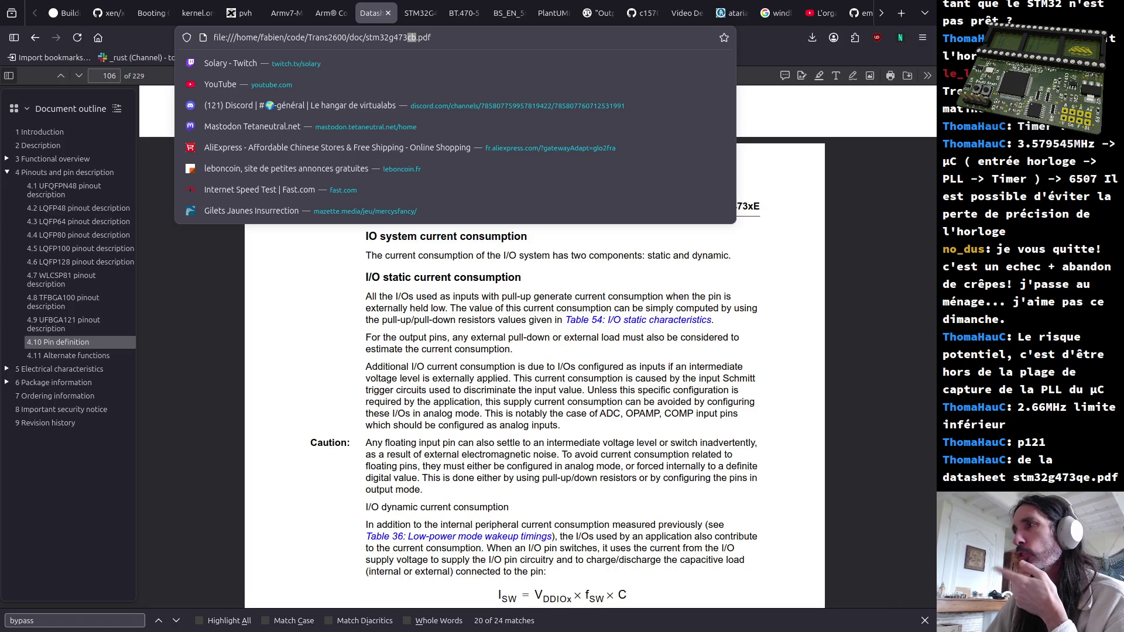
pyautogui.click(413, 17)
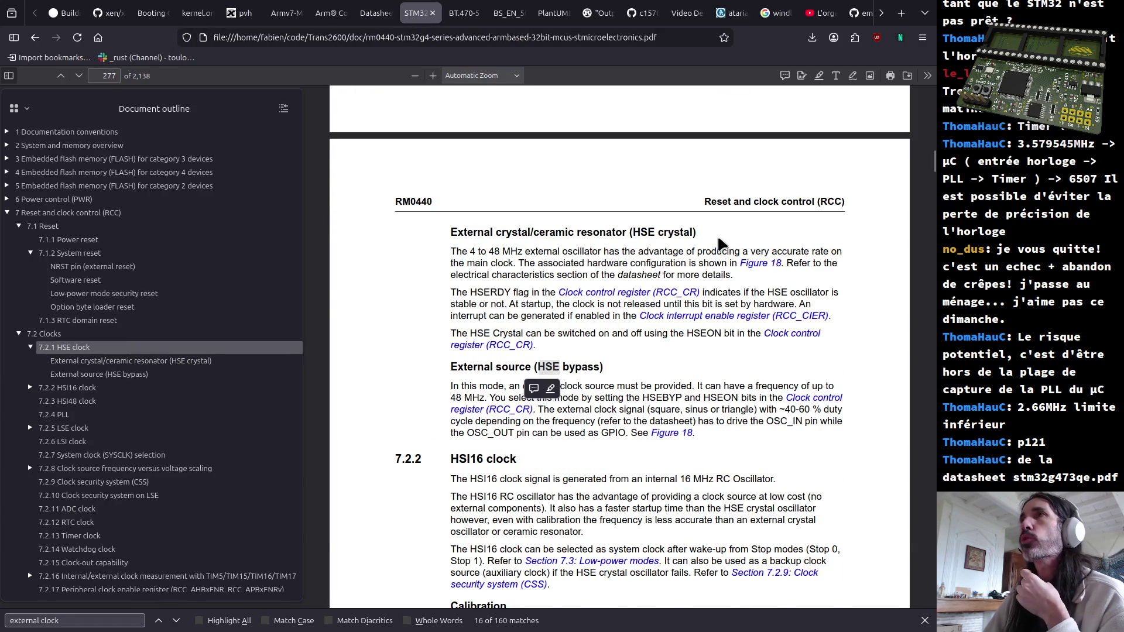
pyautogui.scroll(5, 726, 233)
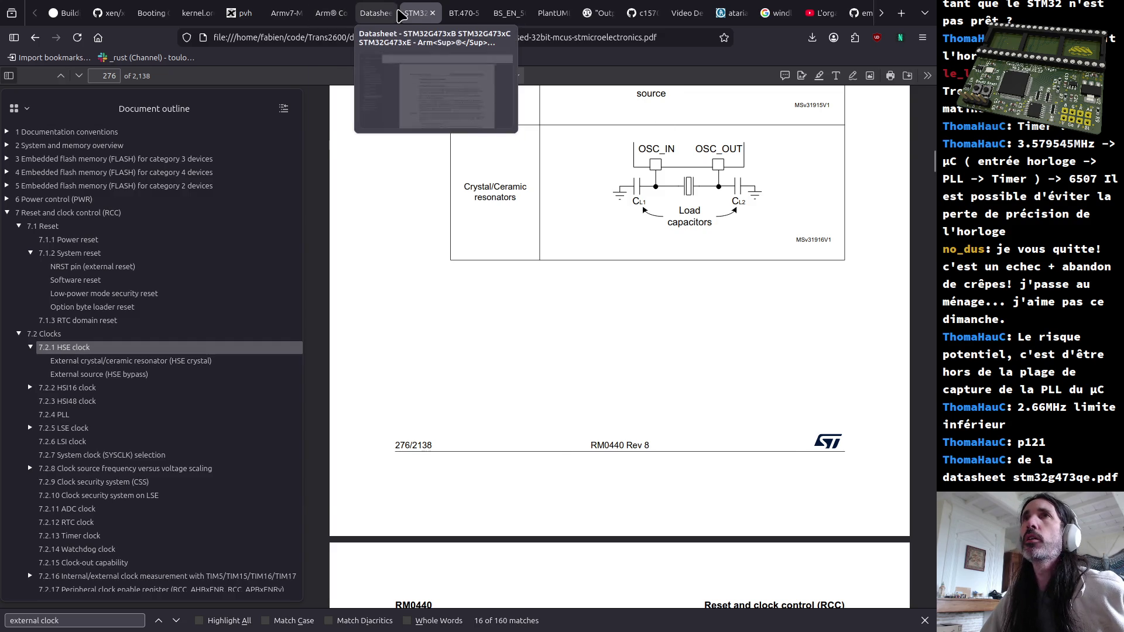
pyautogui.click(376, 12)
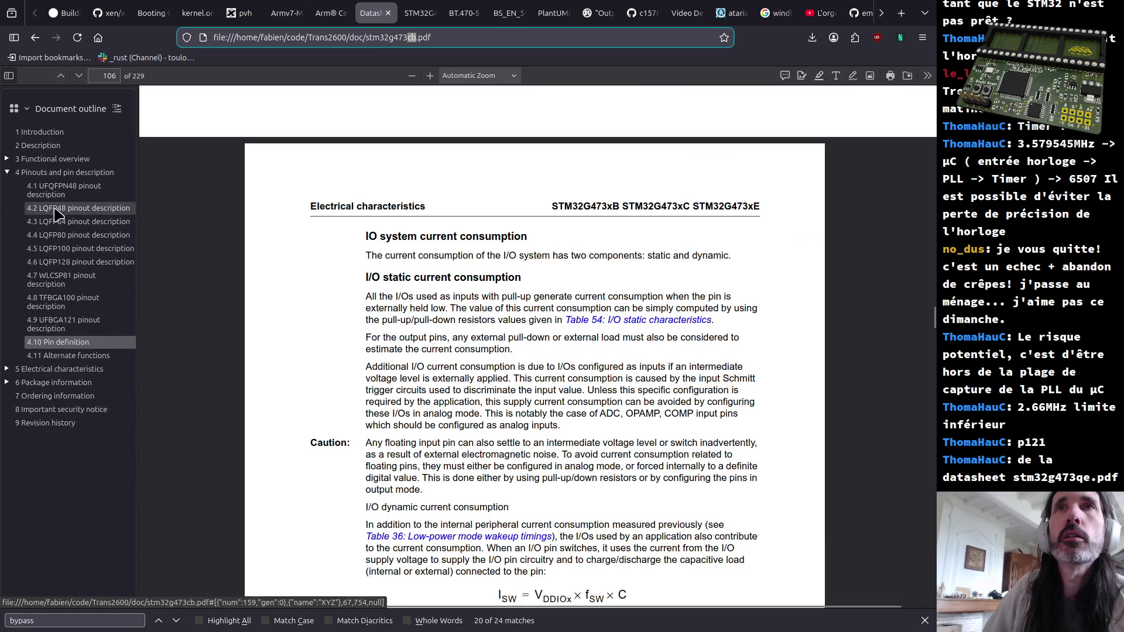
# Step: Search 'pll' to find the 2.66 MHz minimum PLL input clock, then move to RM0440
pyautogui.click(511, 236)
pyautogui.hotkey('ctrl', 'f')
pyautogui.write('pll')
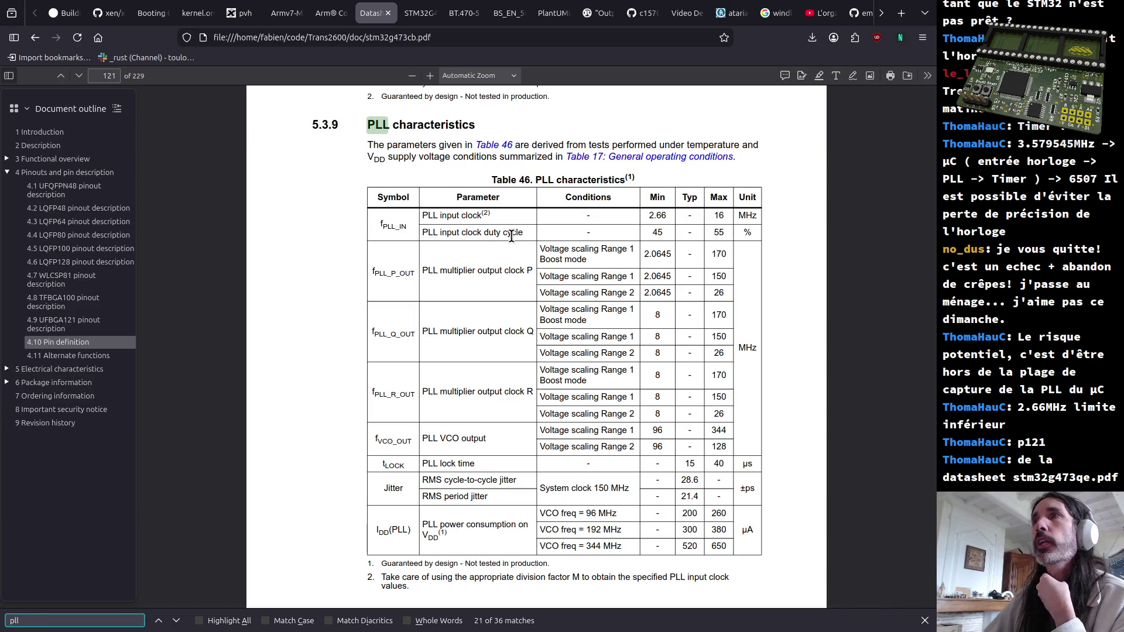
pyautogui.moveTo(442, 215); pyautogui.dragTo(658, 215)
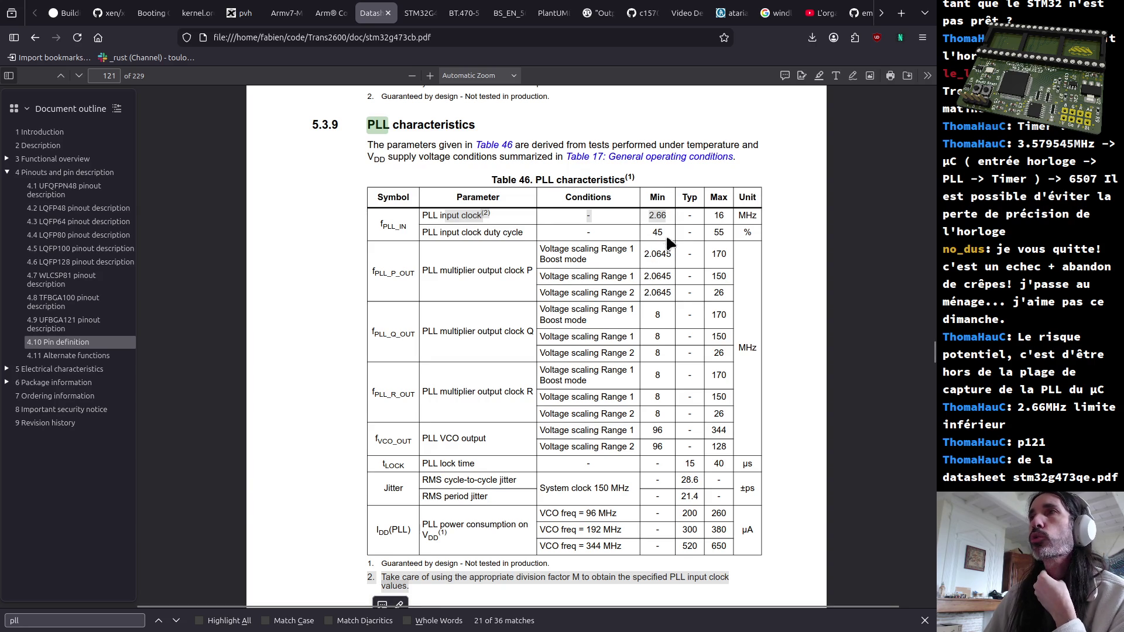
pyautogui.click(421, 15)
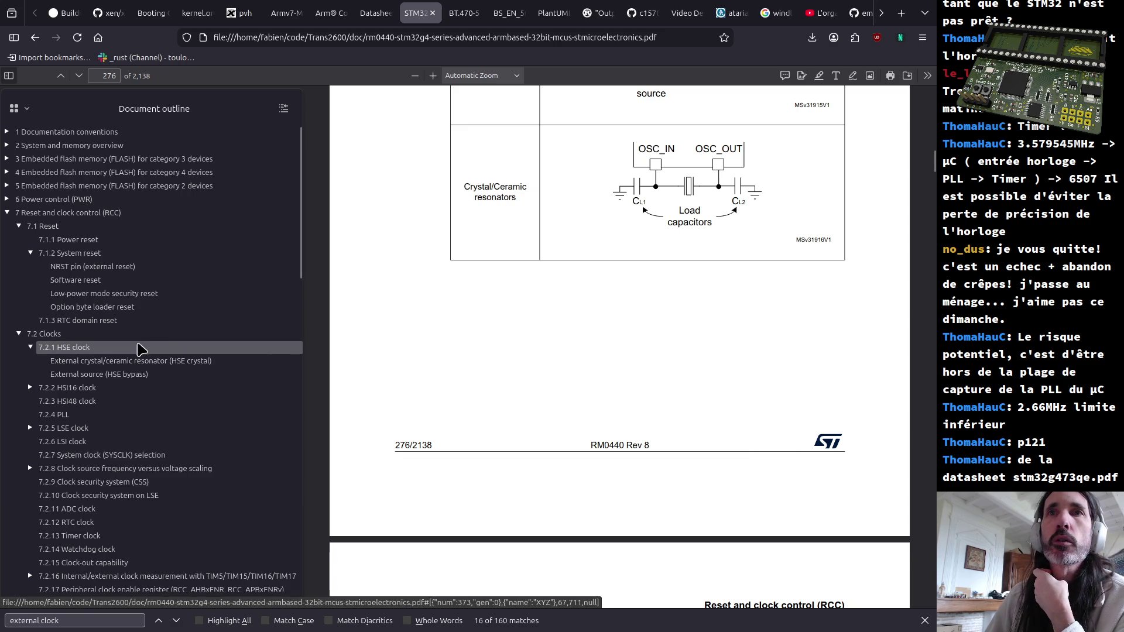
# Step: Read RM0440's HSE bypass section and the MCO label in the clock tree, then move to the Cortex-M4 manual
pyautogui.click(60, 337)
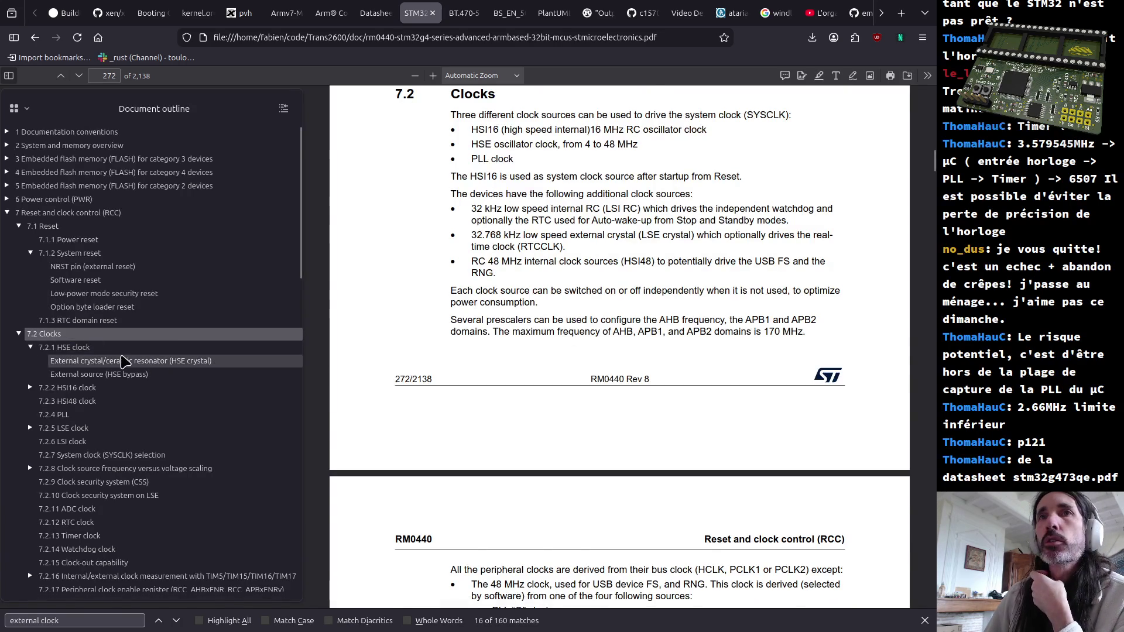
pyautogui.click(123, 360)
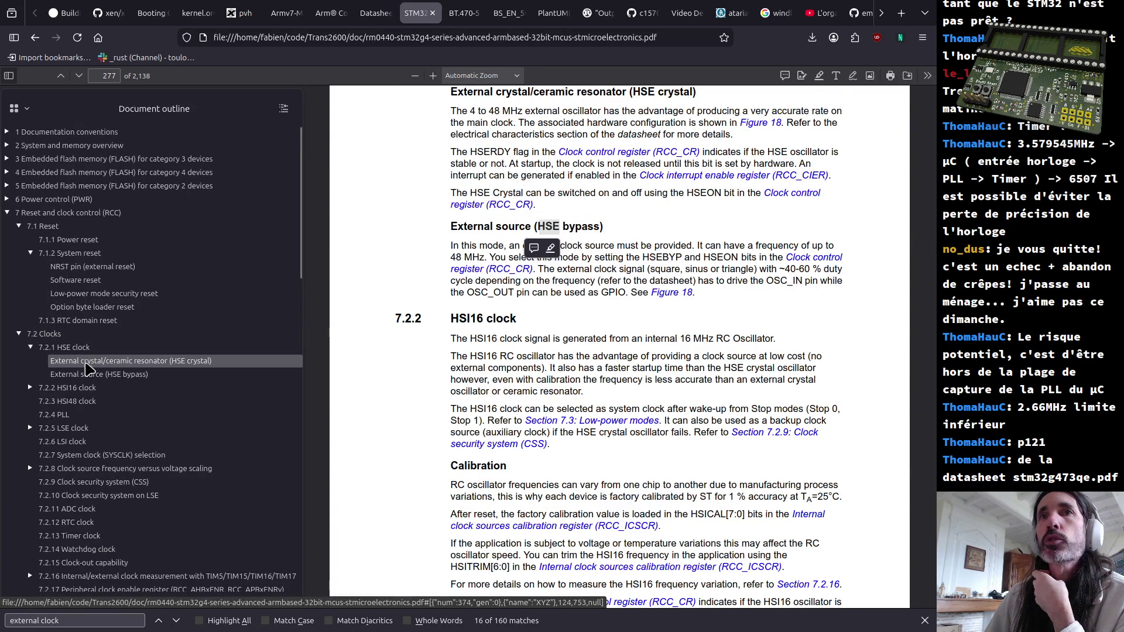
pyautogui.click(88, 373)
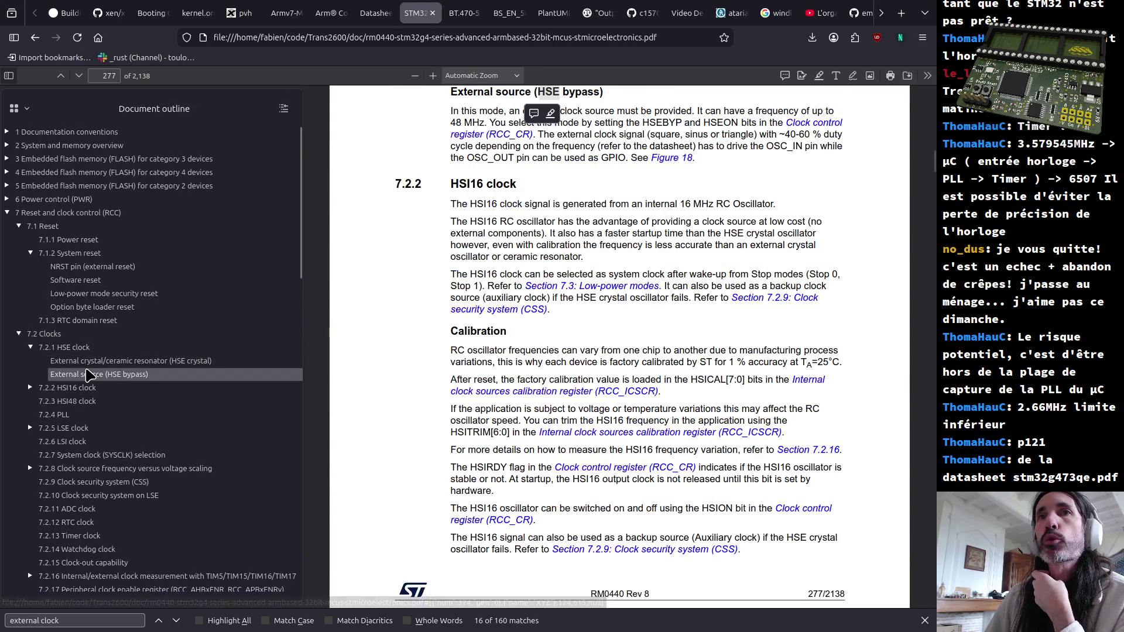
pyautogui.click(60, 337)
pyautogui.scroll(-5, 647, 281)
pyautogui.scroll(-5, 645, 294)
pyautogui.scroll(-10, 646, 294)
pyautogui.scroll(3, 641, 296)
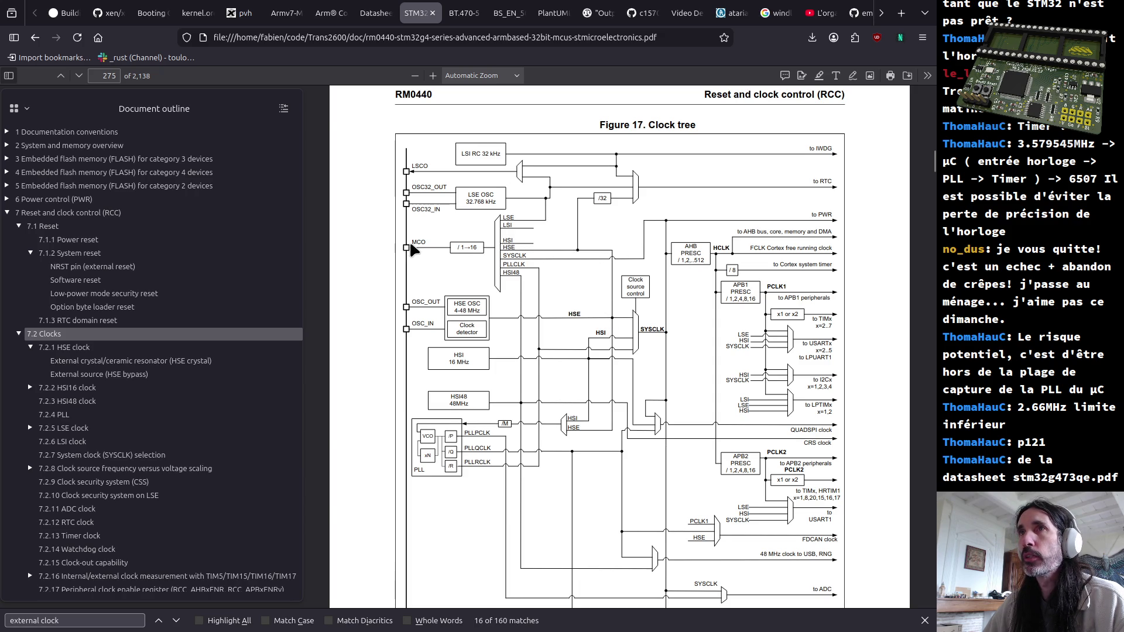
pyautogui.moveTo(430, 242); pyautogui.dragTo(431, 241)
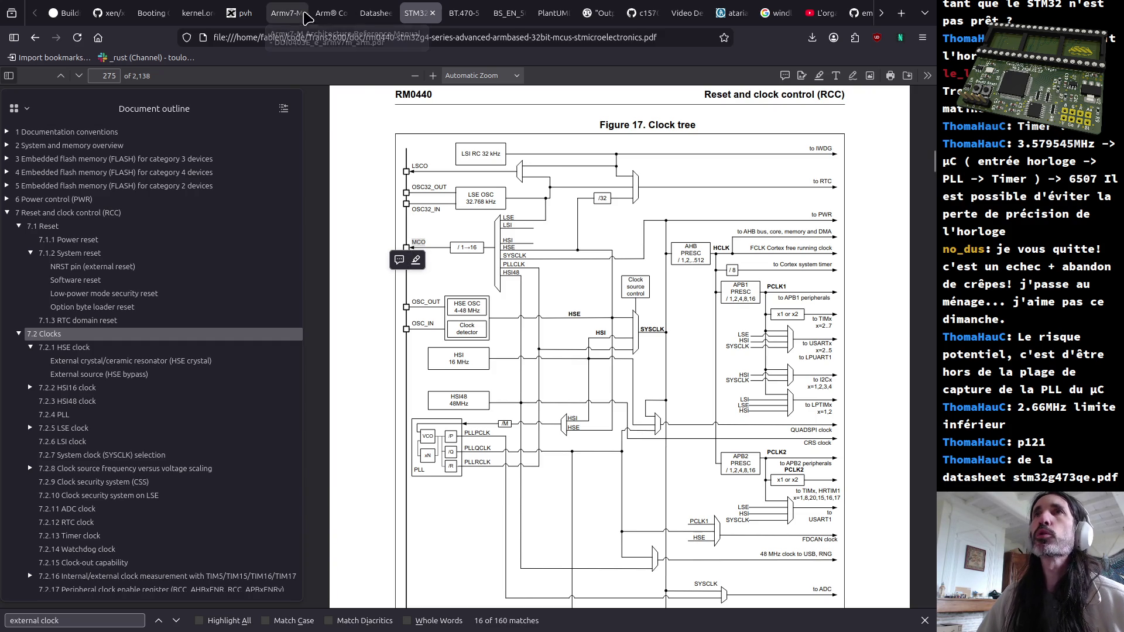
pyautogui.click(330, 19)
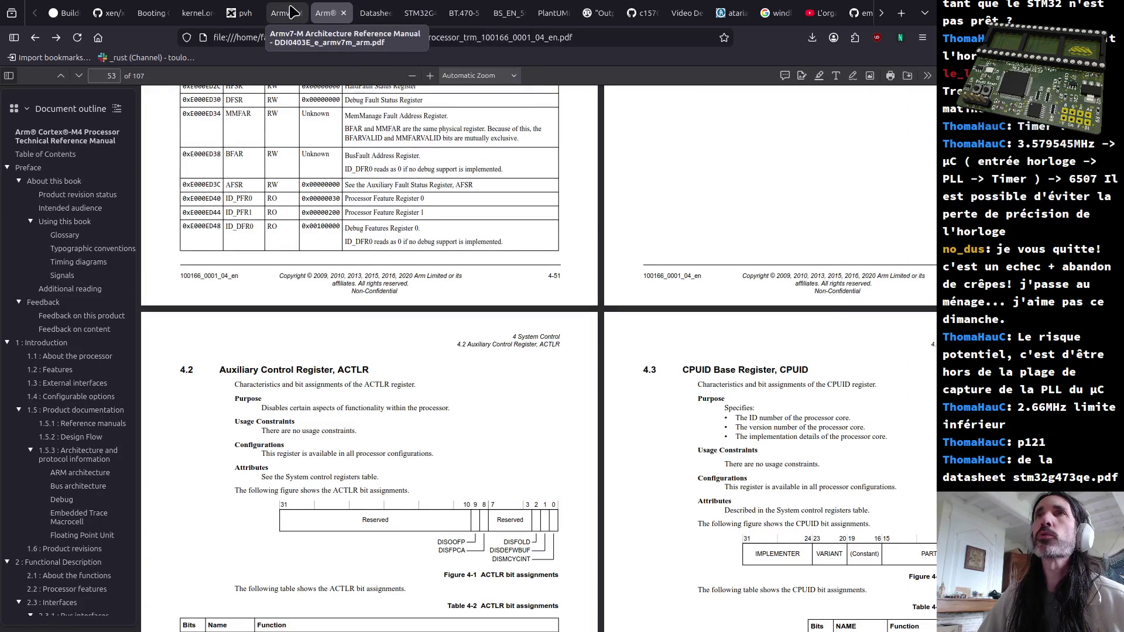
# Step: Search 'mco' from the Pinouts chapter and step through all five matches to page 78
pyautogui.click(378, 18)
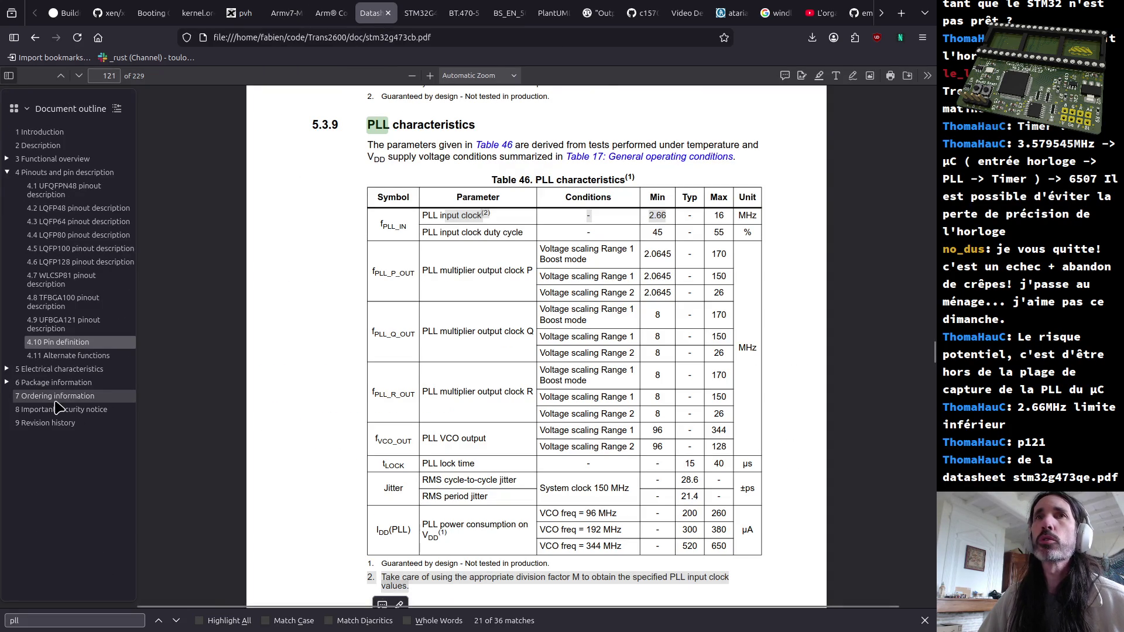
pyautogui.click(49, 179)
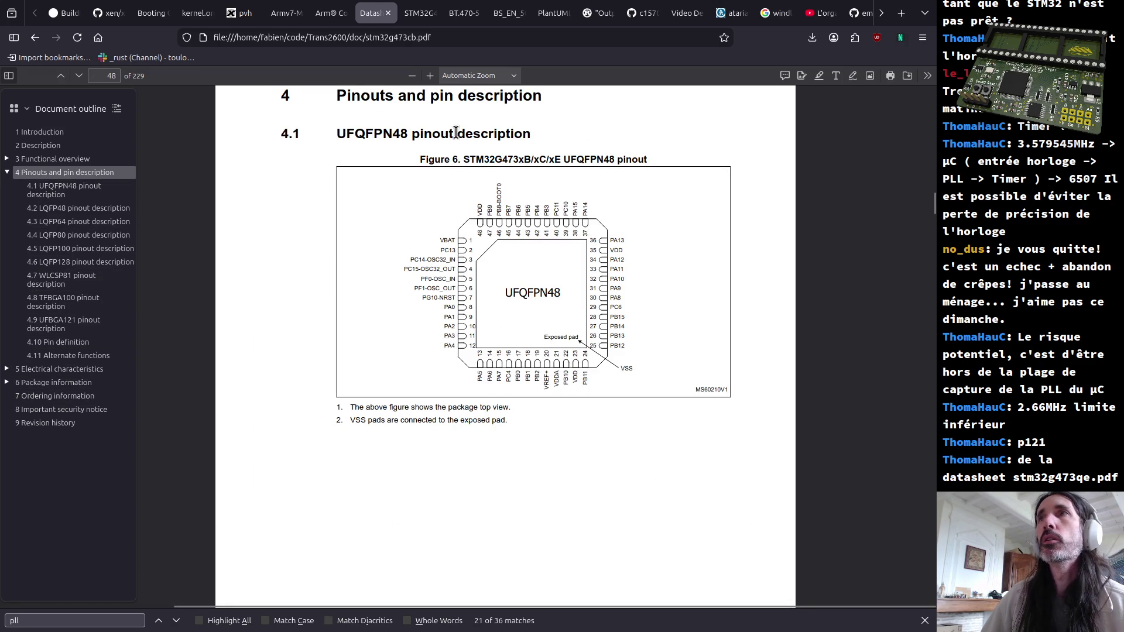
pyautogui.hotkey('ctrl', 'f')
pyautogui.write('mco')
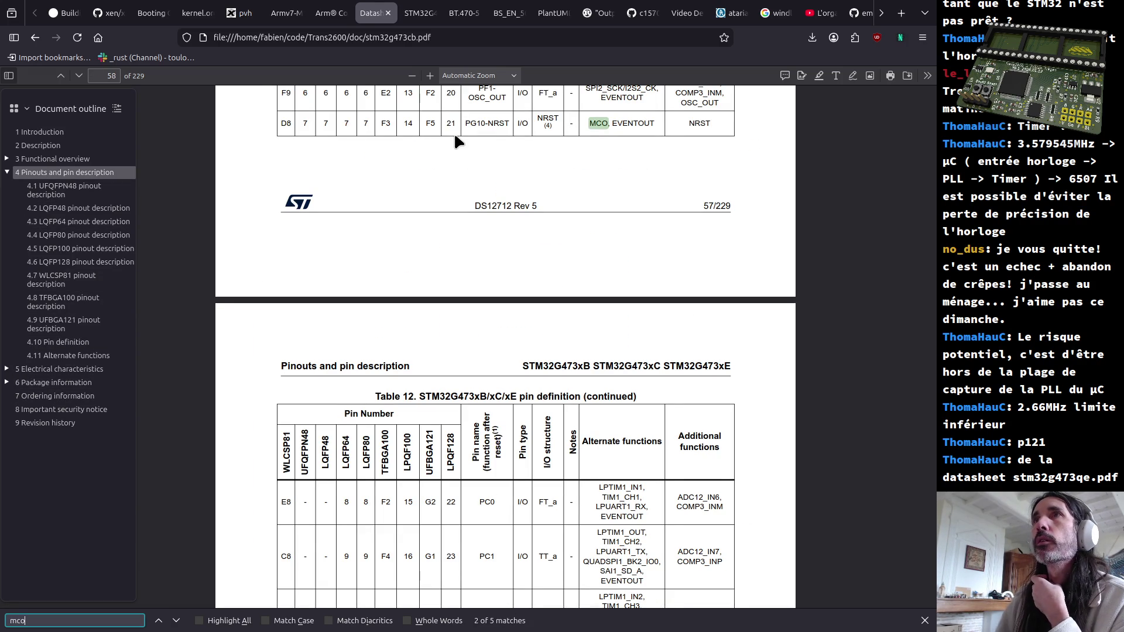
pyautogui.scroll(3, 531, 186)
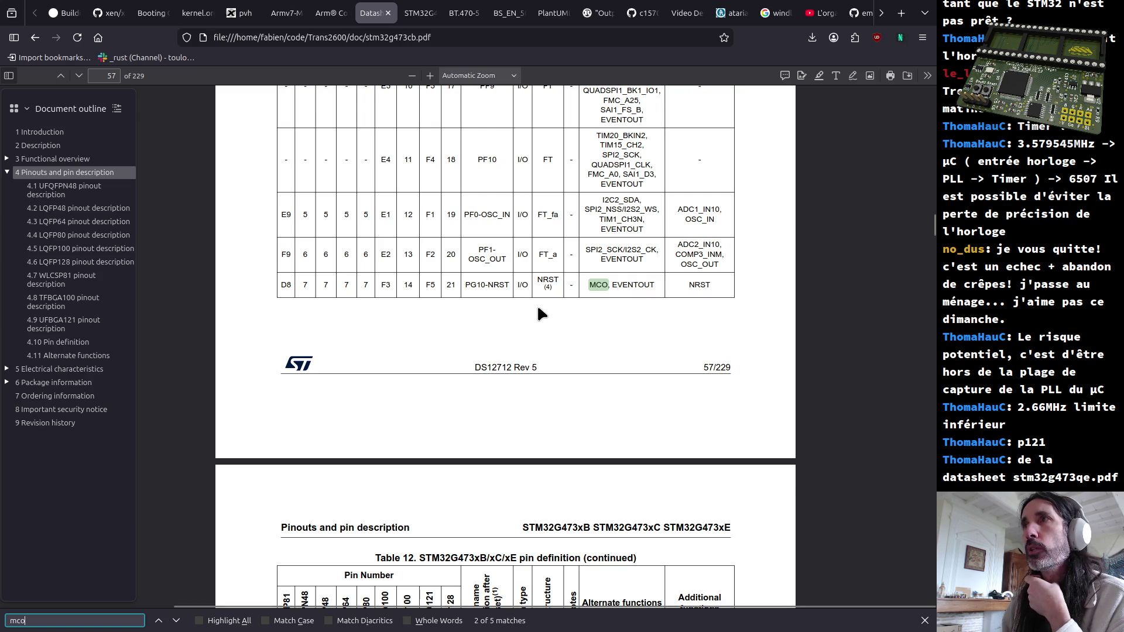
pyautogui.press('Return')
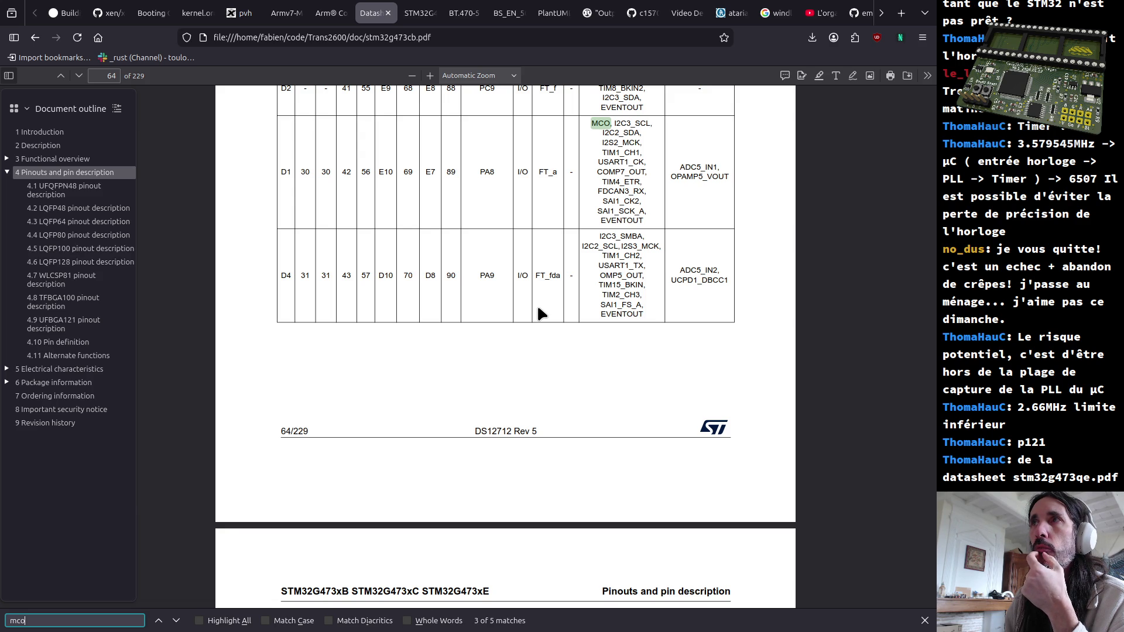
pyautogui.press('Return')
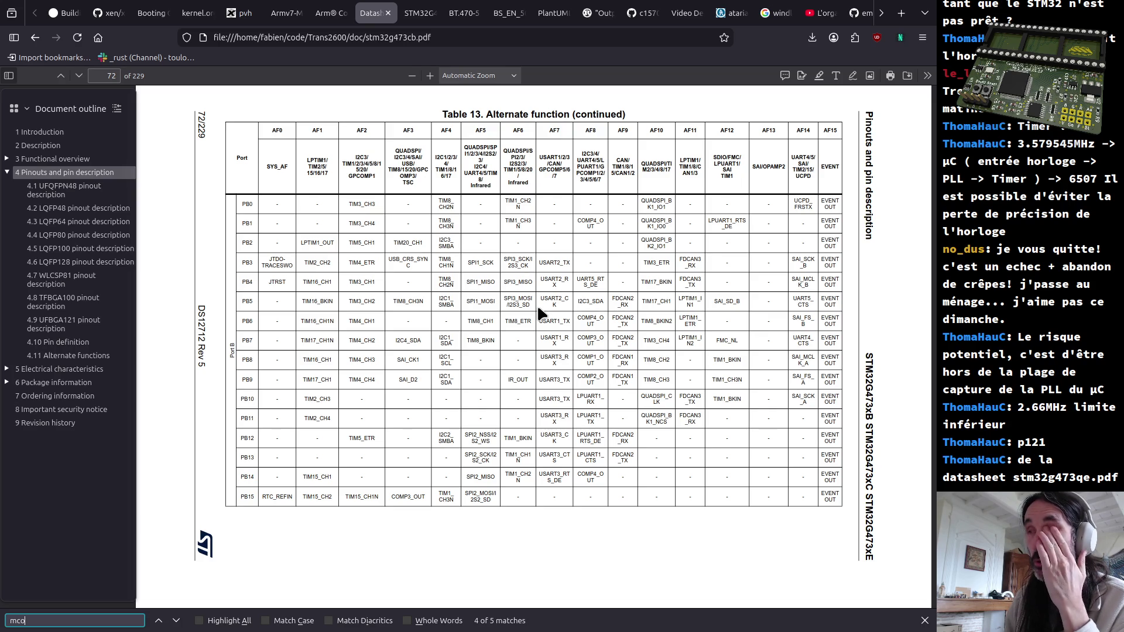
pyautogui.press('Return')
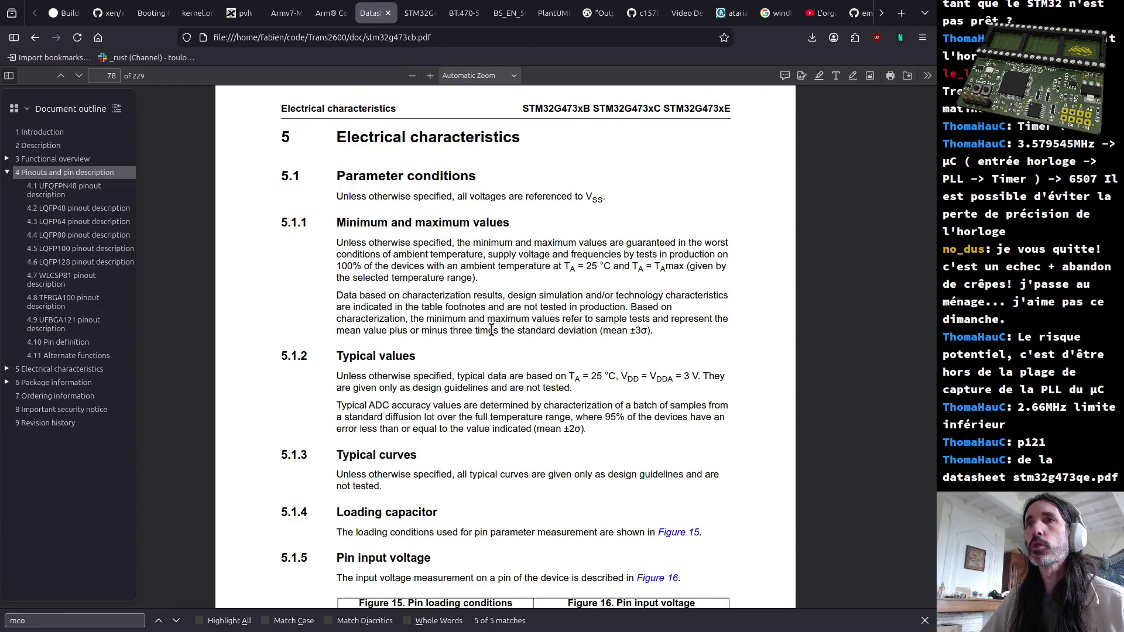
pyautogui.write('121')
# Step: Jump to page 121's PLL table, then step the 'mco' search to the PG10-NRST pin-table entry
pyautogui.press('Return')
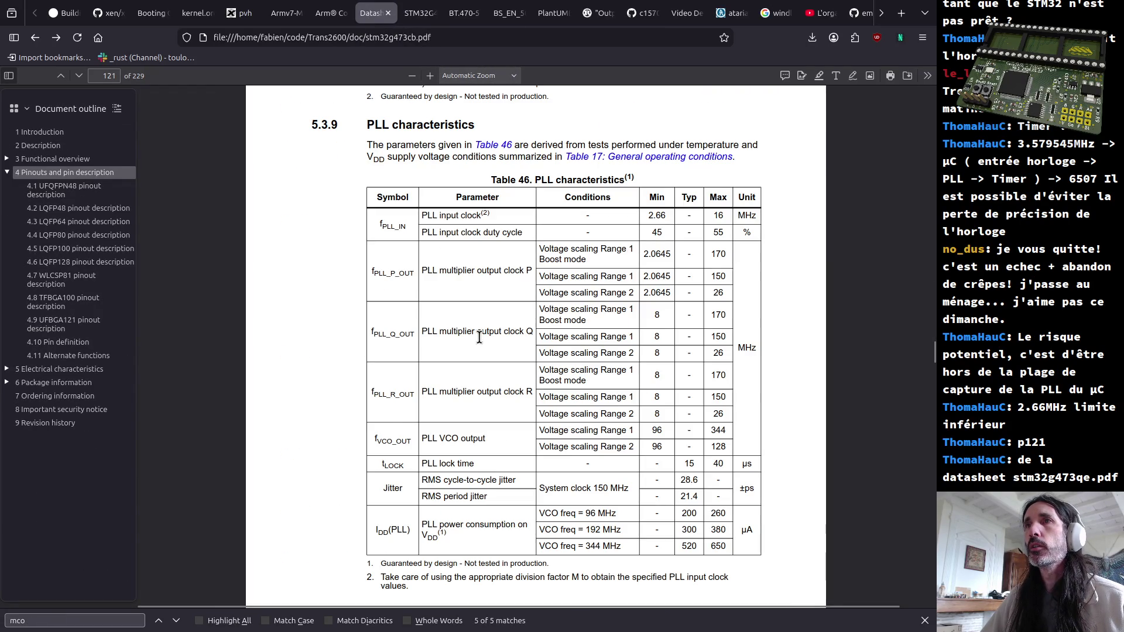
pyautogui.hotkey('ctrl', 'f')
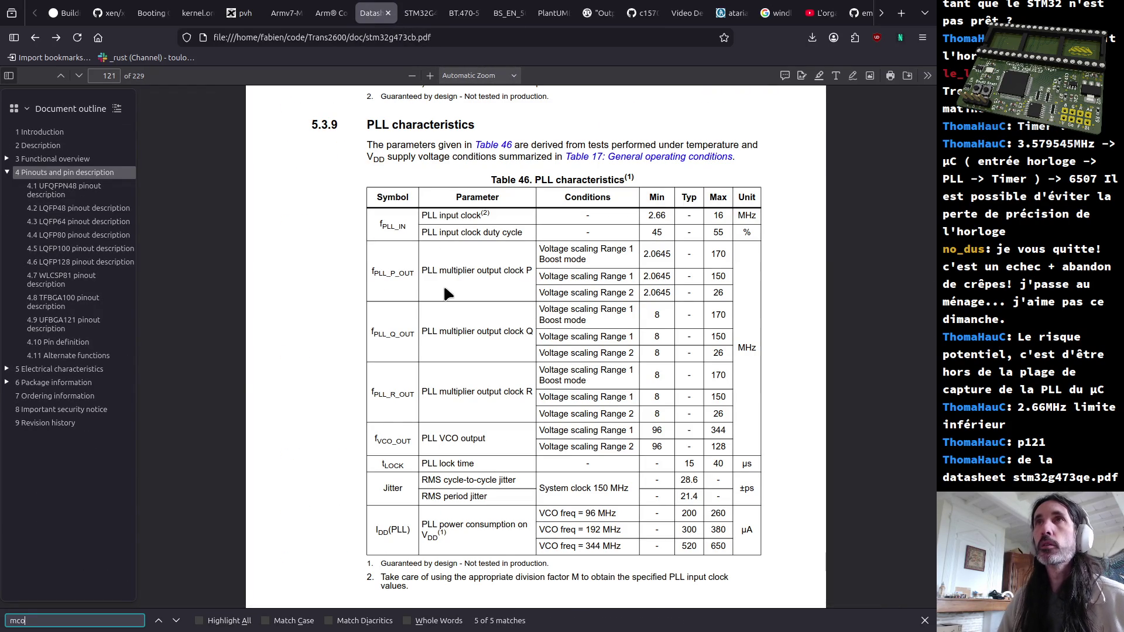
pyautogui.press('Return')
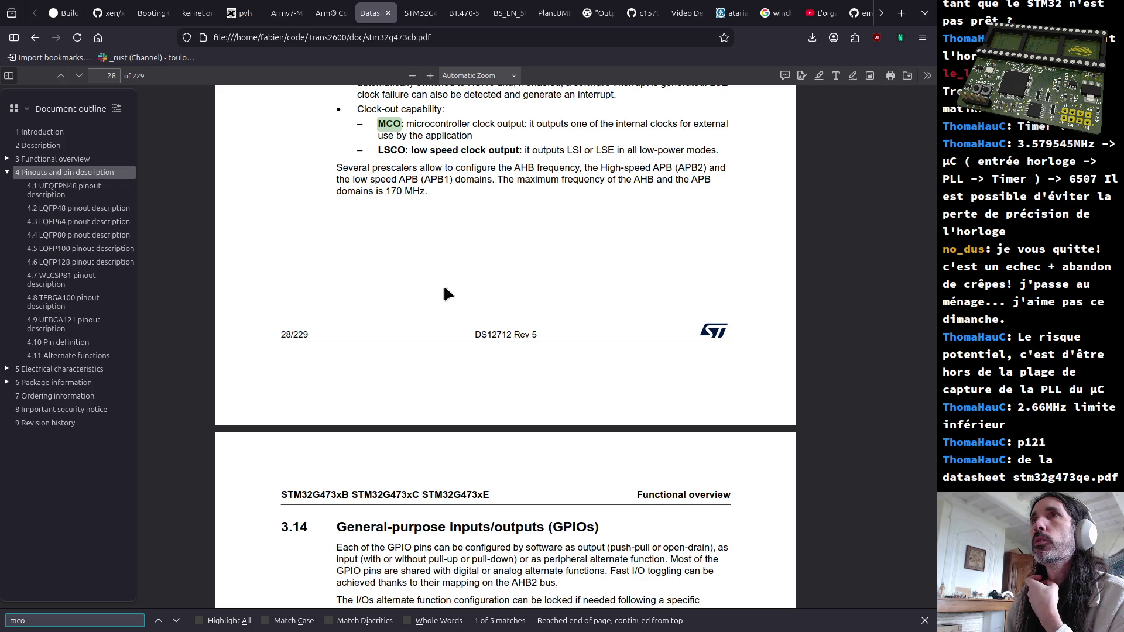
pyautogui.press('Return')
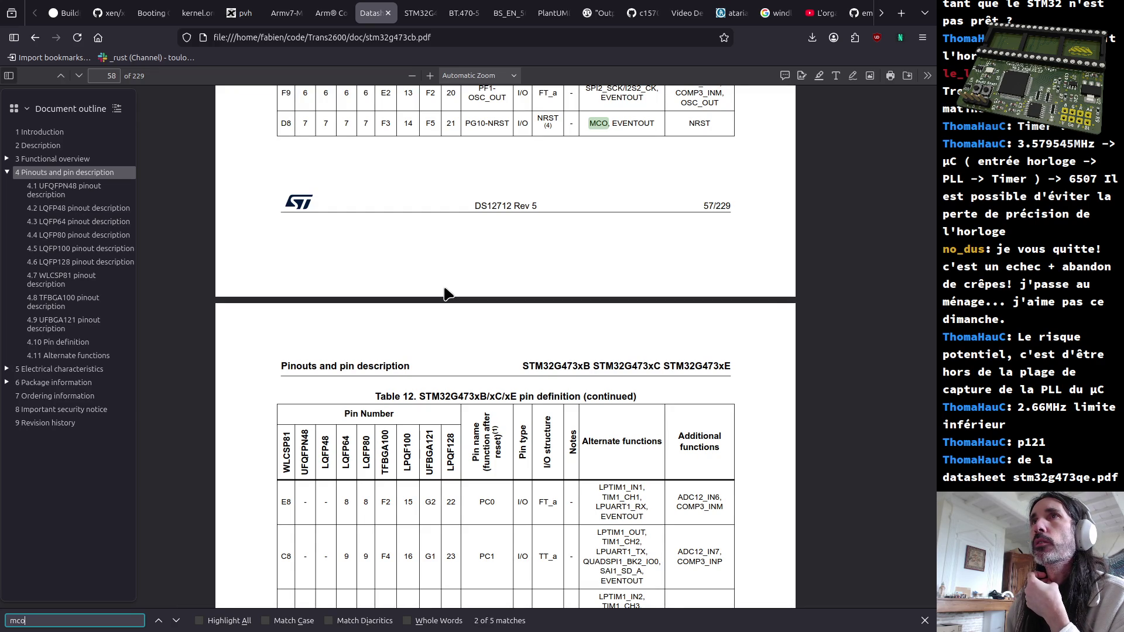
pyautogui.scroll(3, 444, 289)
pyautogui.scroll(6, 430, 303)
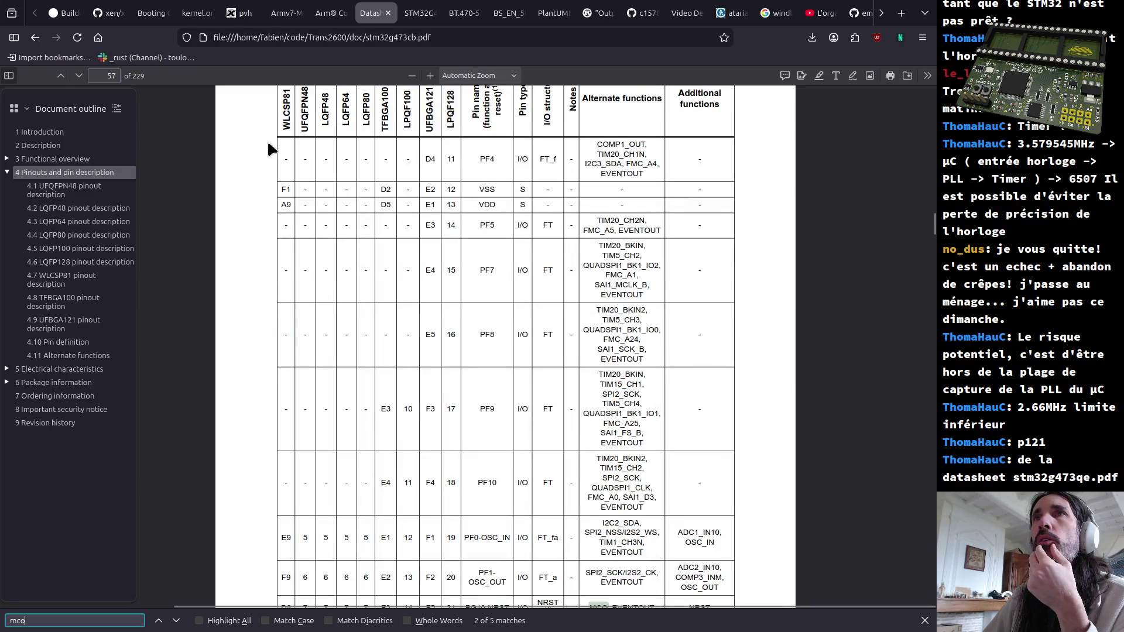
pyautogui.scroll(-2, 279, 229)
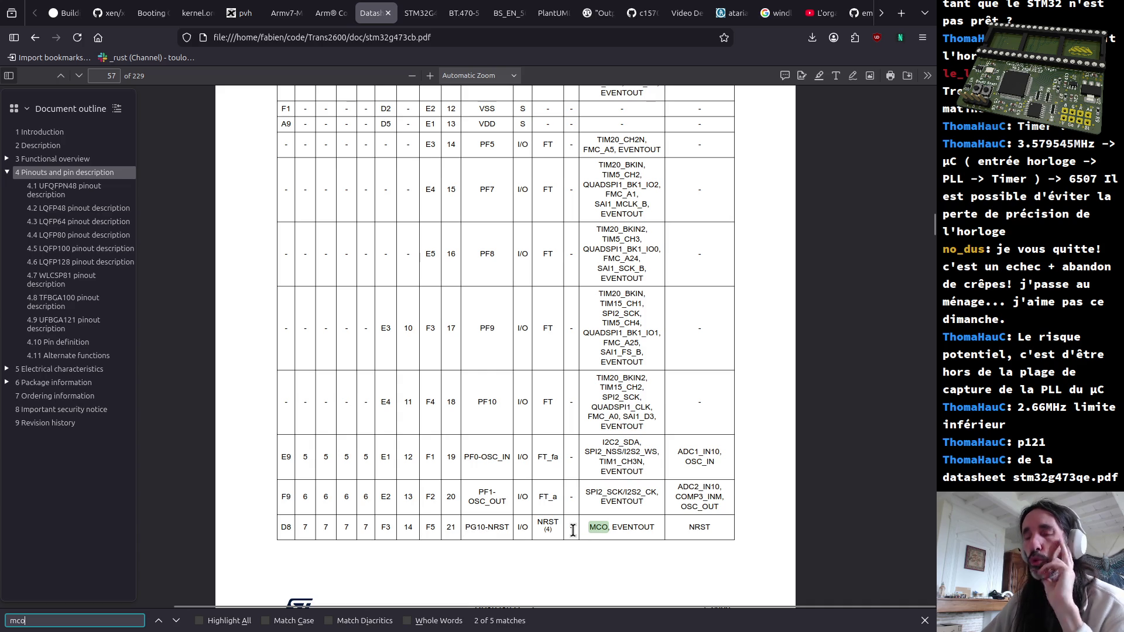
# Step: Bring up the open-windows list after viewing the full PG10-NRST row
pyautogui.hotkey('alt', 'Tab')
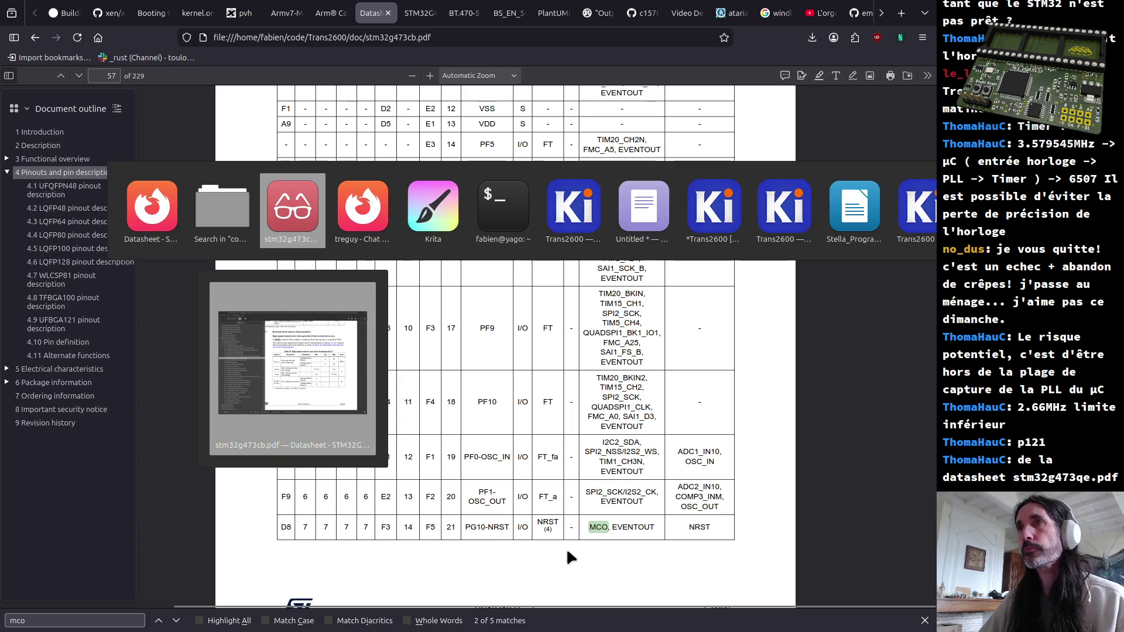
# Step: Switch to the KiCad schematic and start the Draw Buses tool near U5
pyautogui.press('Tab')
pyautogui.press('Tab')
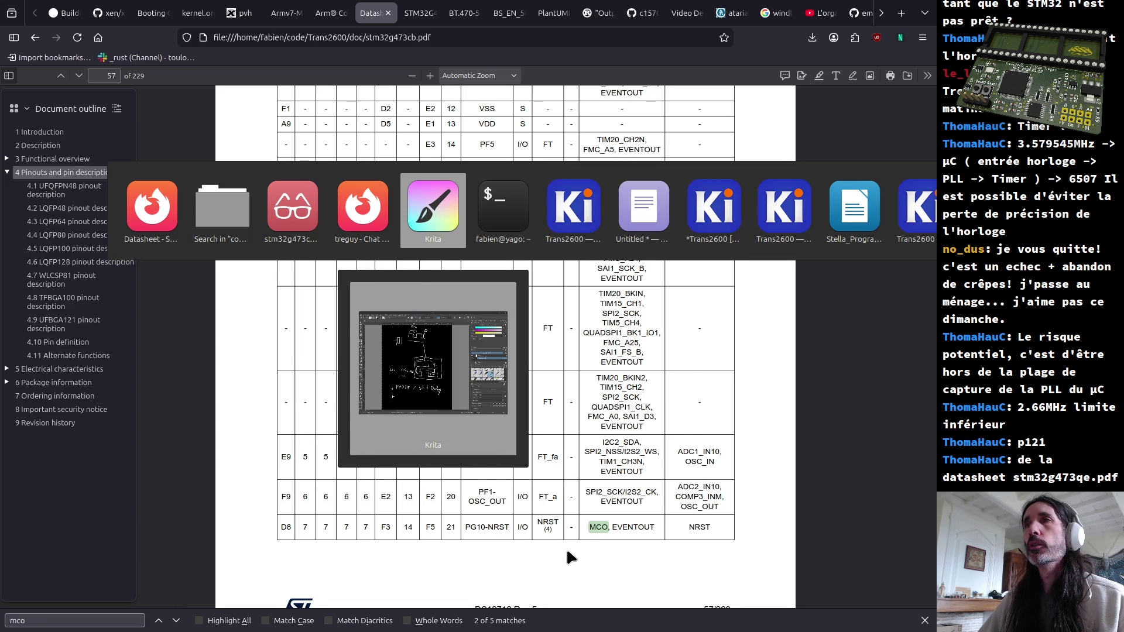
pyautogui.press('Tab')
pyautogui.press('Tab')
pyautogui.hotkey('alt', 'Tab')
pyautogui.press('Tab')
pyautogui.press('Tab')
pyautogui.press('Tab')
pyautogui.press('Tab')
pyautogui.press('Tab')
pyautogui.press('Tab')
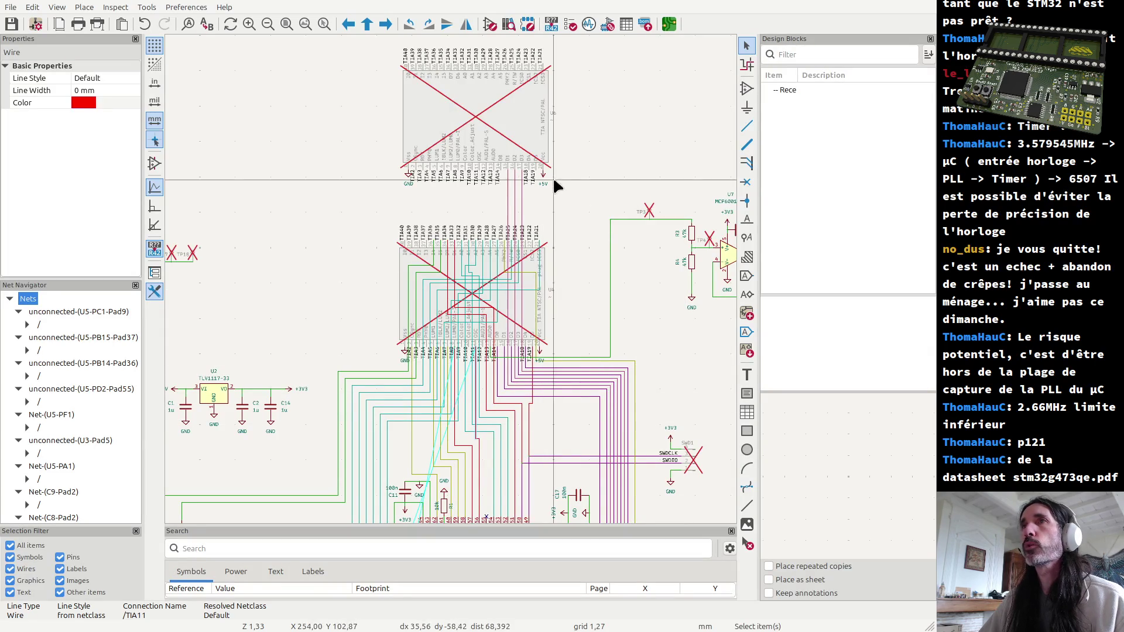
pyautogui.click(747, 145)
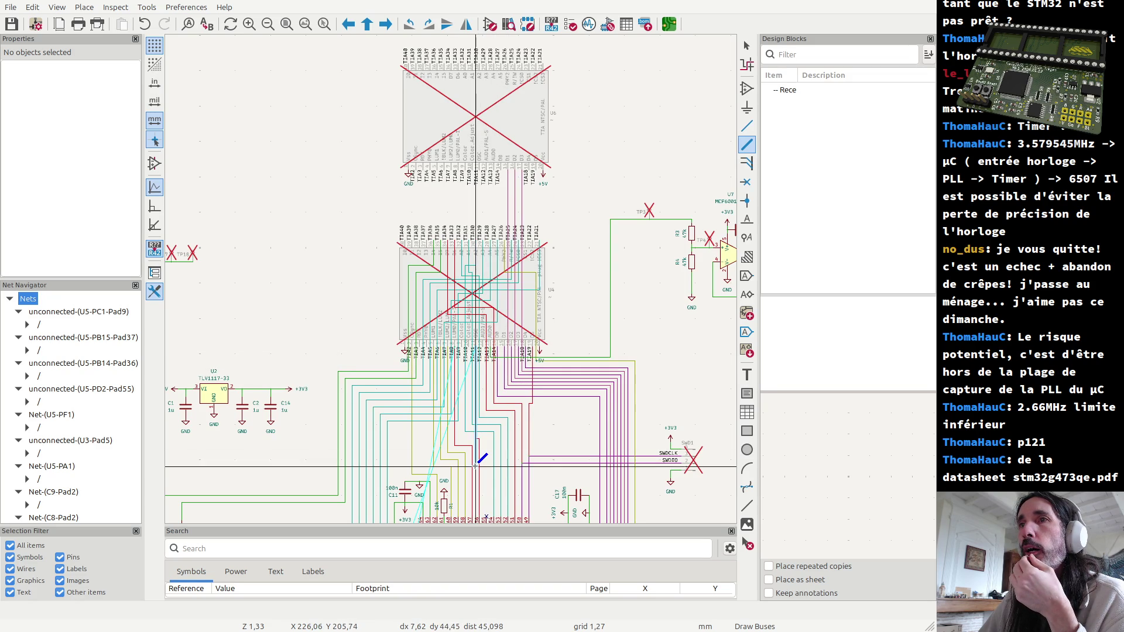
pyautogui.scroll(-3, 475, 448)
pyautogui.scroll(4, 408, 321)
pyautogui.scroll(4, 452, 272)
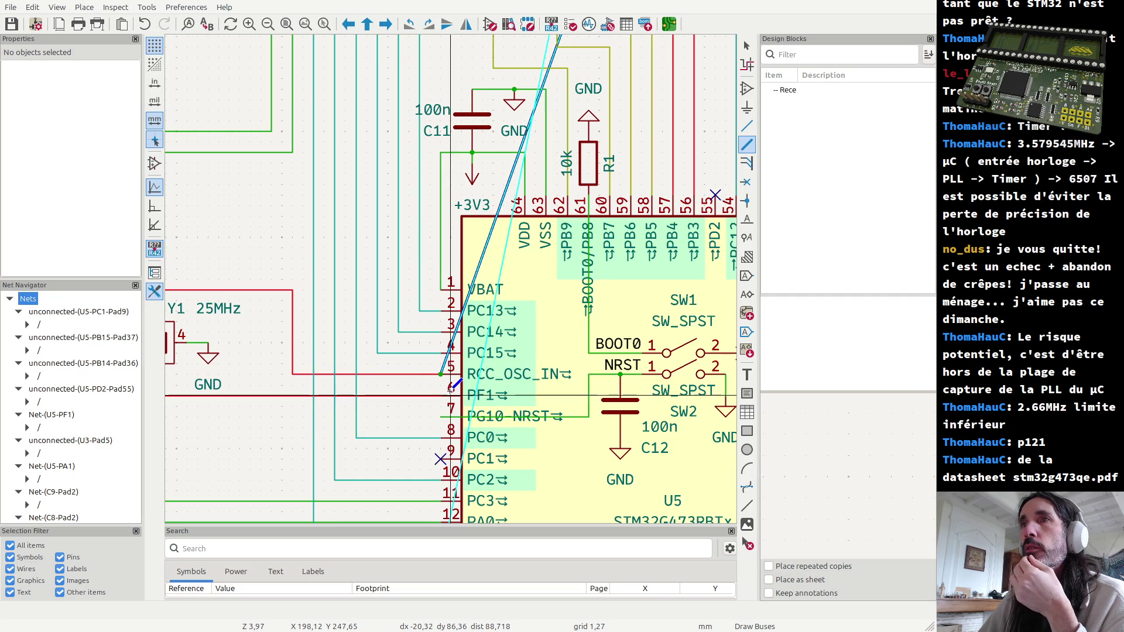
pyautogui.scroll(-5, 451, 280)
pyautogui.scroll(1, 450, 280)
pyautogui.scroll(1, 450, 280)
pyautogui.scroll(-1, 451, 280)
pyautogui.scroll(1, 451, 280)
pyautogui.scroll(1, 452, 280)
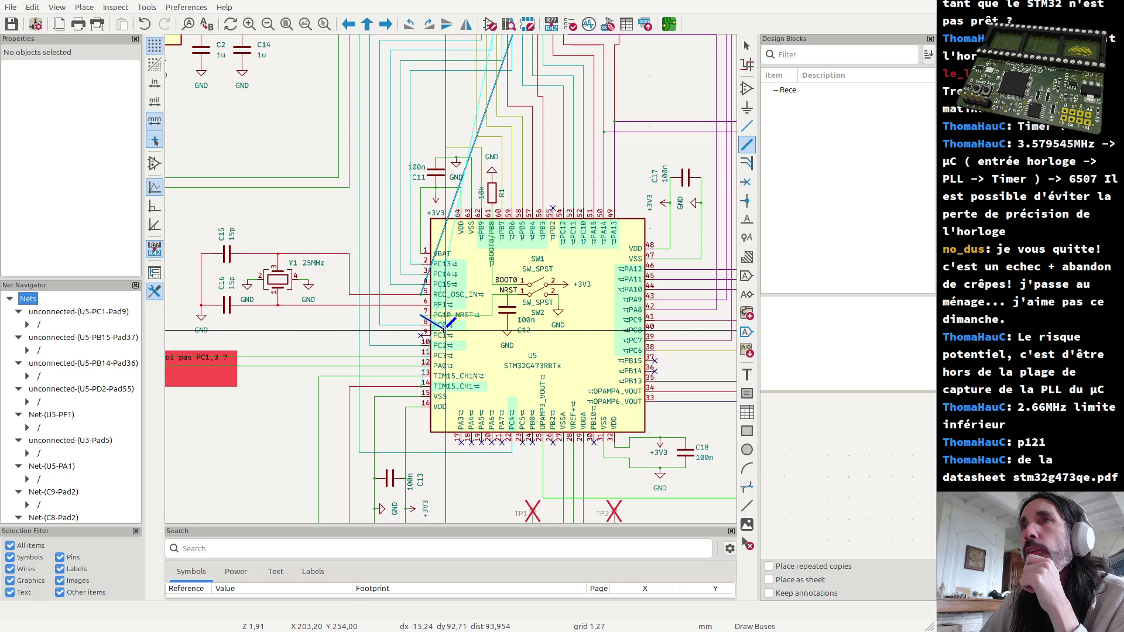
pyautogui.scroll(-3, 456, 281)
pyautogui.scroll(-2, 475, 220)
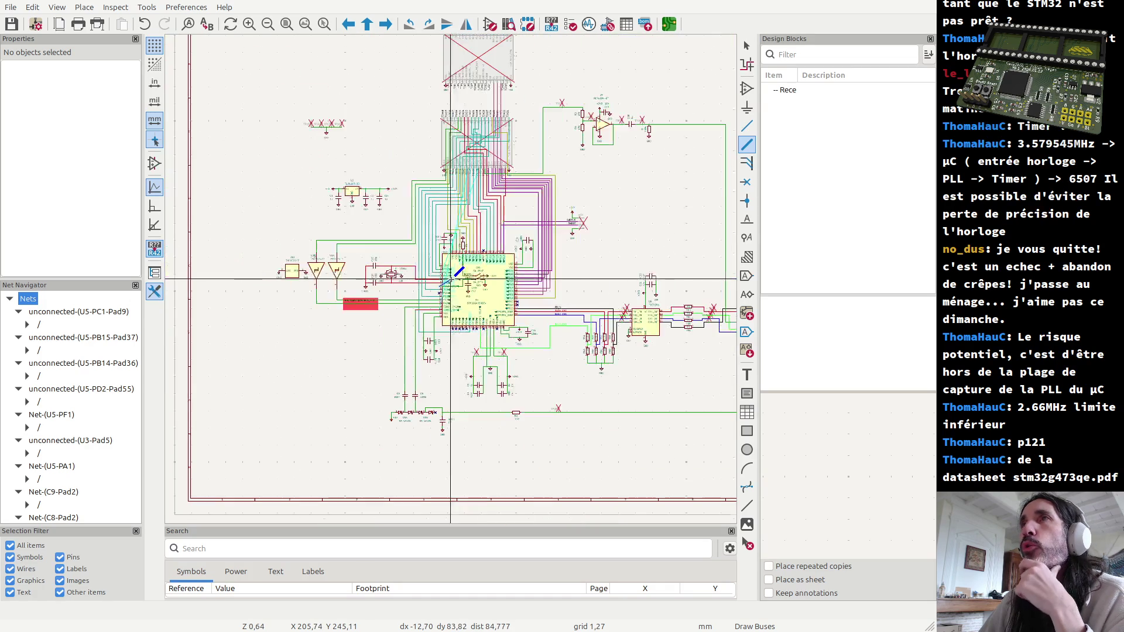
pyautogui.scroll(3, 481, 191)
pyautogui.scroll(3, 433, 326)
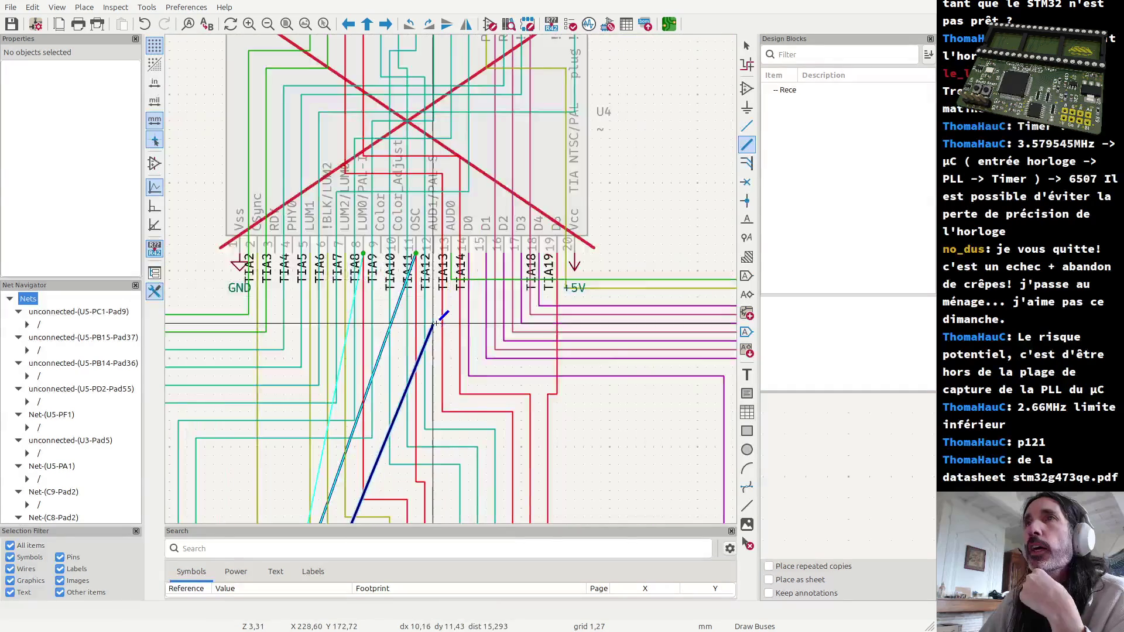
pyautogui.scroll(-2, 418, 254)
pyautogui.scroll(-2, 446, 123)
pyautogui.scroll(2, 448, 123)
pyautogui.scroll(1, 450, 235)
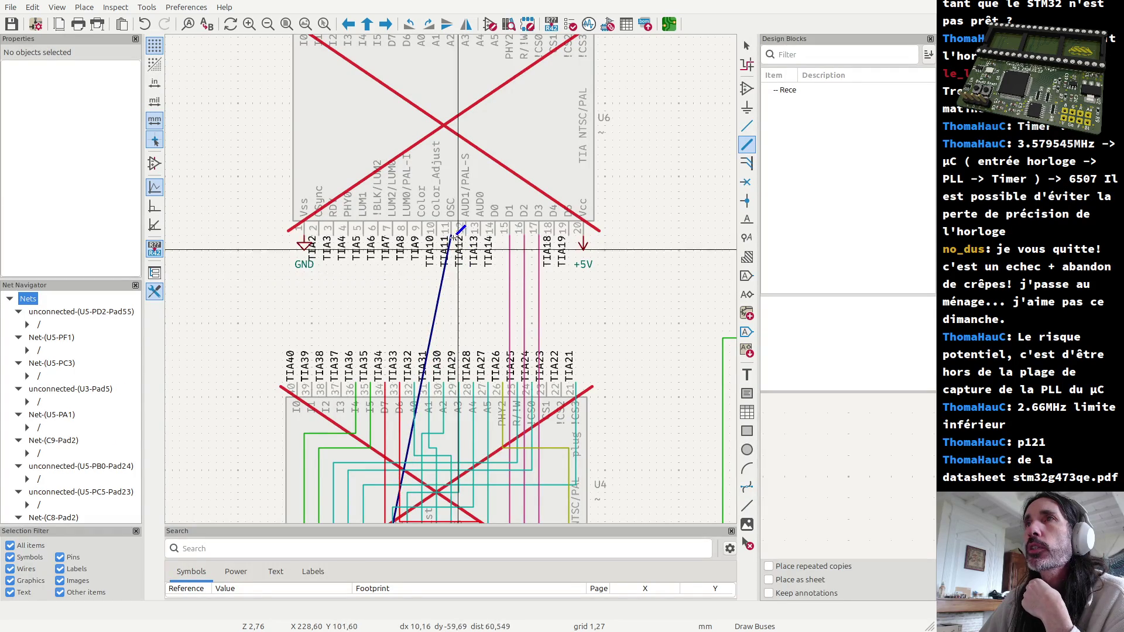
pyautogui.scroll(-3, 450, 278)
pyautogui.scroll(-4, 451, 279)
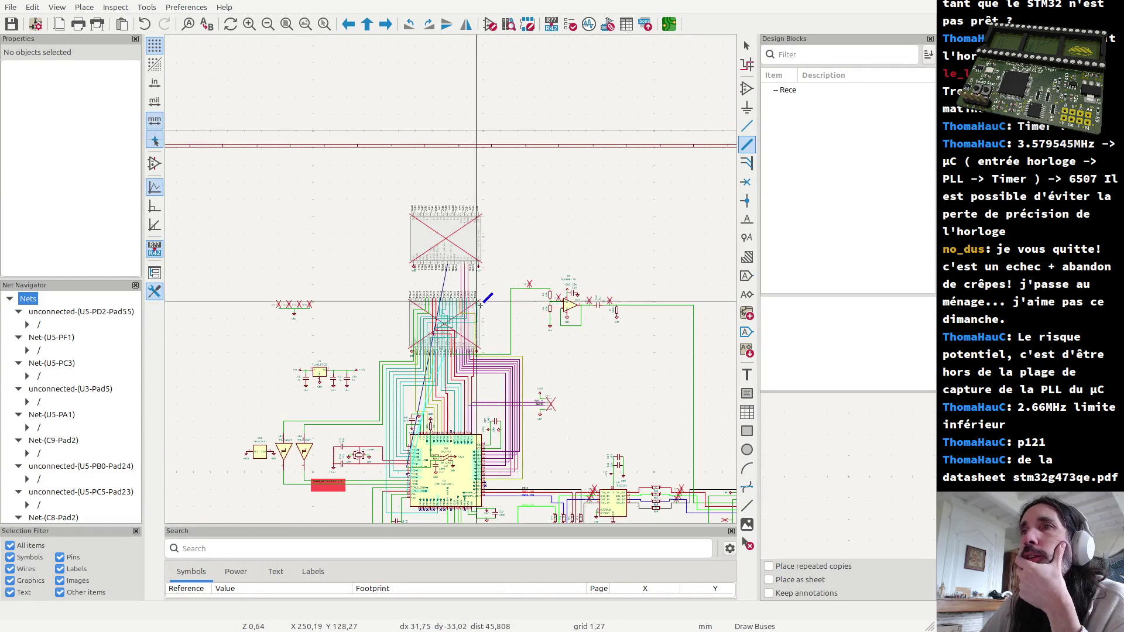
pyautogui.scroll(8, 451, 278)
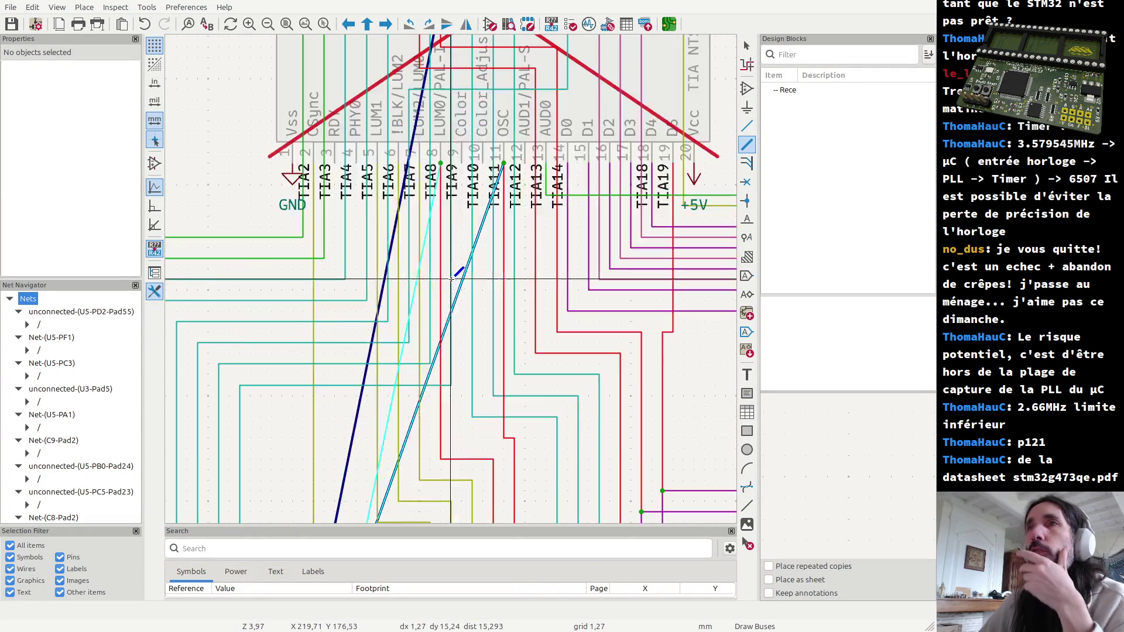
# Step: Cancel the bus and delete the cyan wire from the TIA socket's OSC pin, keeping the dark-blue bus
pyautogui.press('Escape')
pyautogui.click(406, 446)
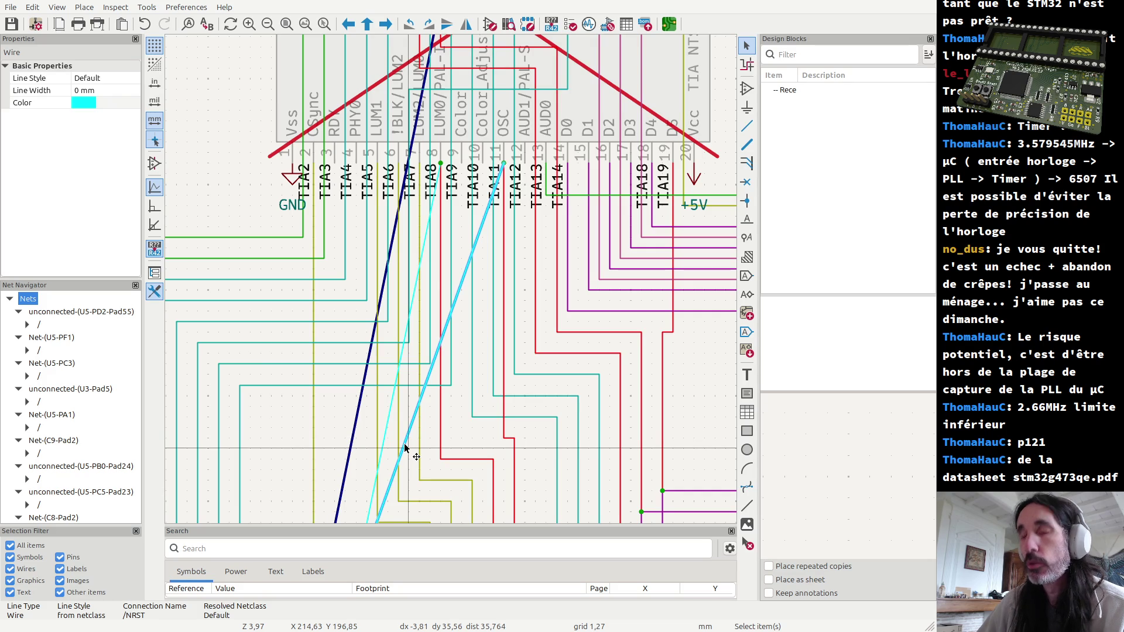
pyautogui.press('Delete')
pyautogui.click(407, 450)
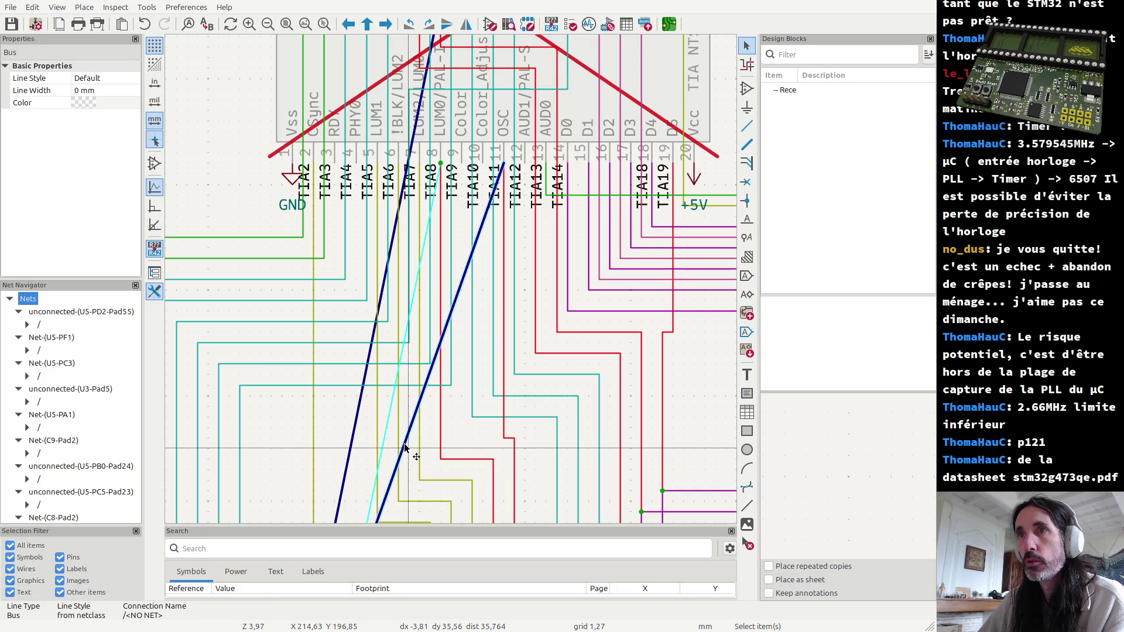
pyautogui.click(450, 421)
pyautogui.scroll(-2, 445, 351)
# Step: Pan to STM32 U5 and inspect its PF1 pin properties (pin 6, bidirectional)
pyautogui.moveTo(445, 350); pyautogui.dragTo(454, 289, button='middle')
pyautogui.scroll(1, 421, 334)
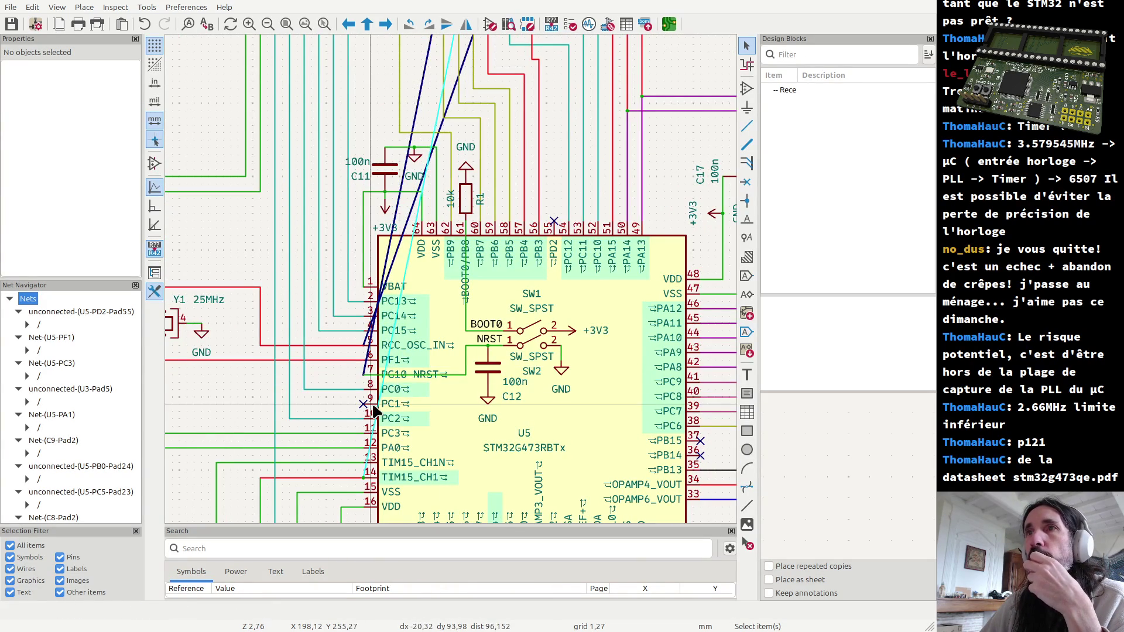
pyautogui.click(335, 358)
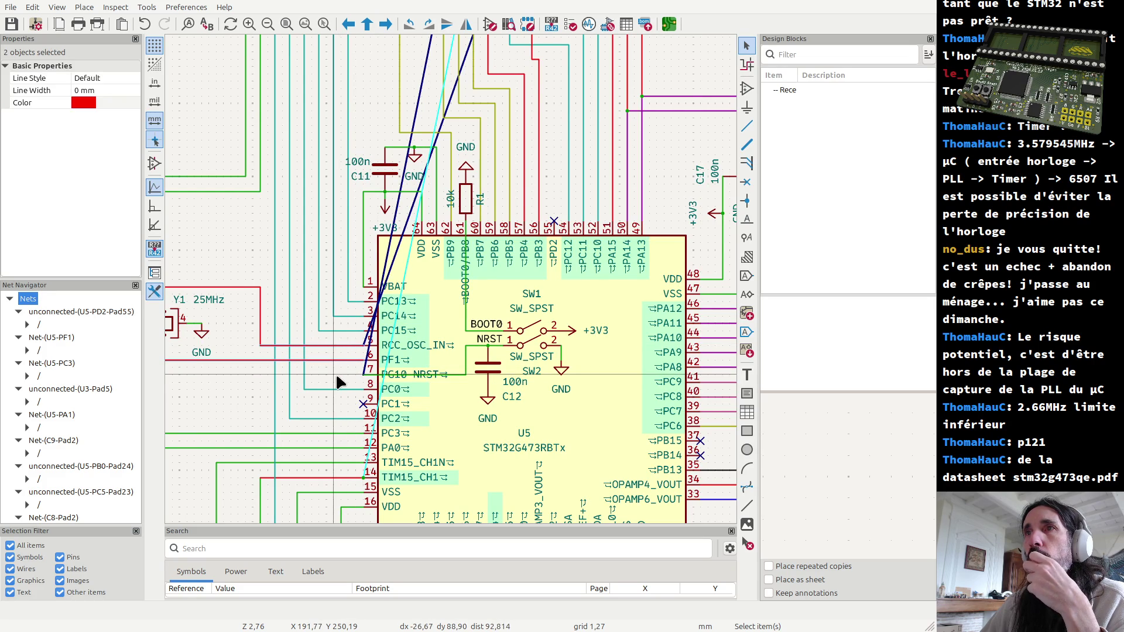
pyautogui.click(337, 378)
pyautogui.click(393, 362)
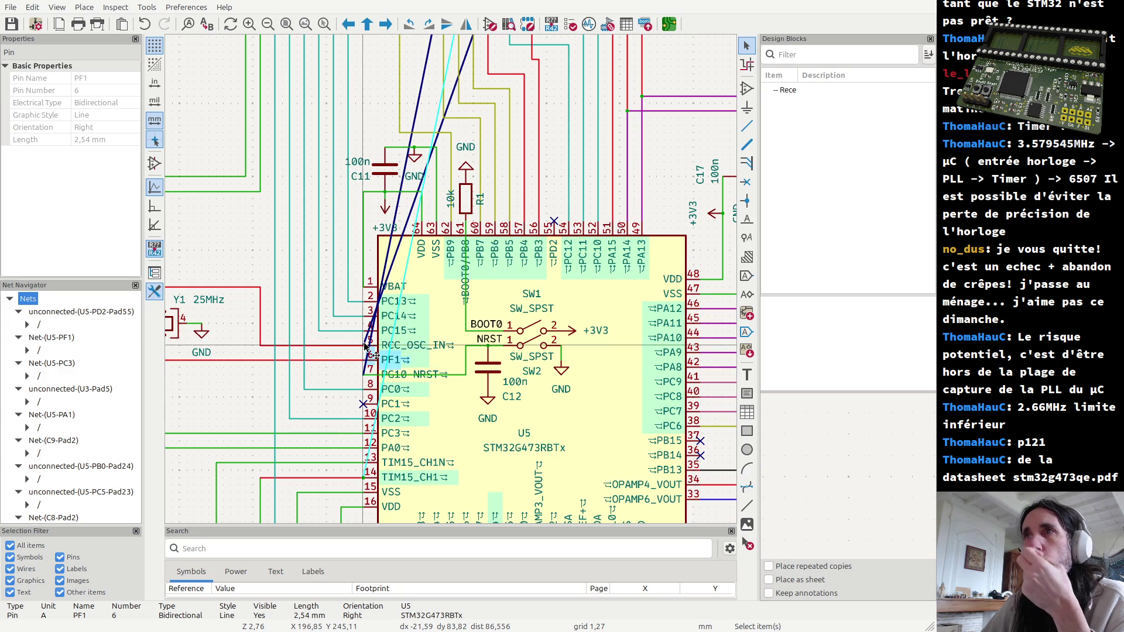
pyautogui.scroll(-2, 367, 347)
pyautogui.scroll(-2, 450, 278)
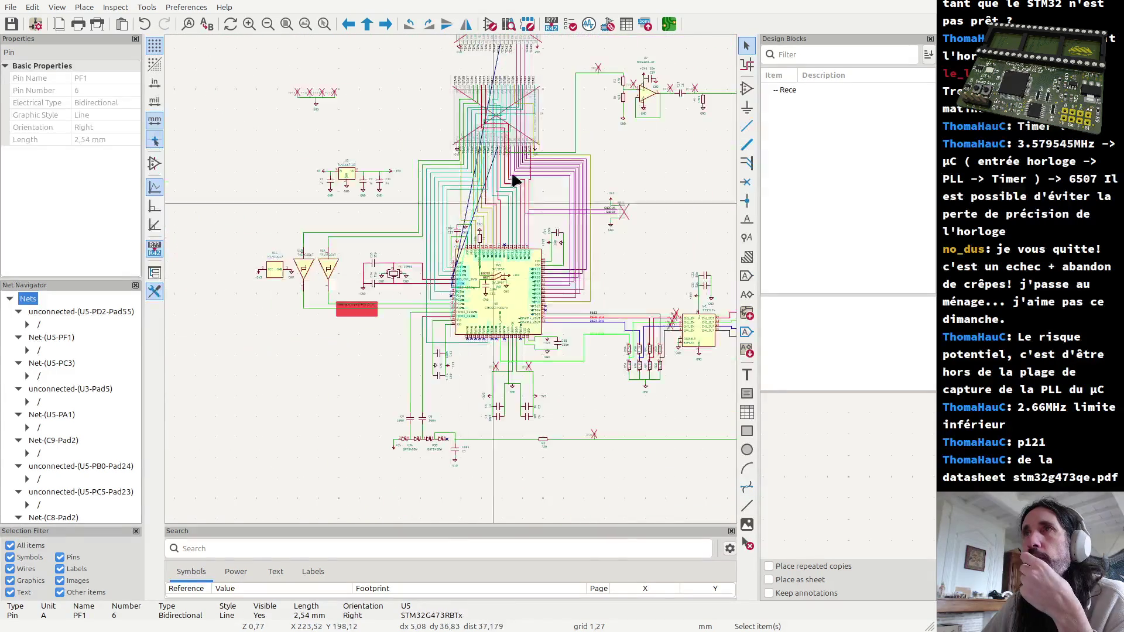
pyautogui.scroll(-1, 525, 107)
pyautogui.scroll(3, 451, 276)
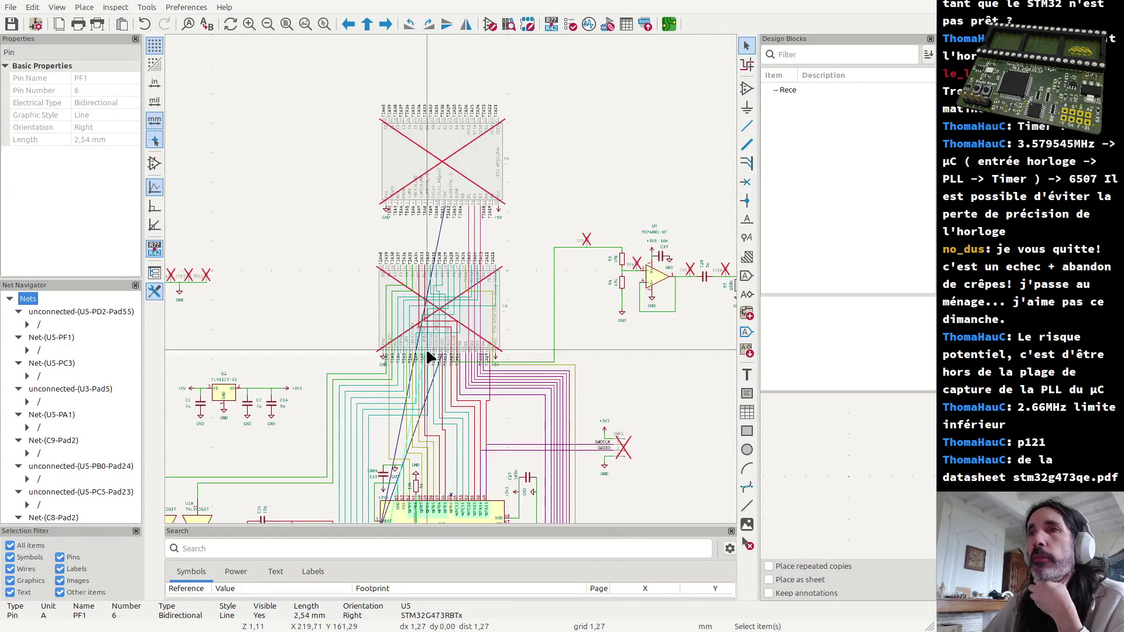
pyautogui.scroll(-2, 453, 281)
pyautogui.scroll(1, 454, 286)
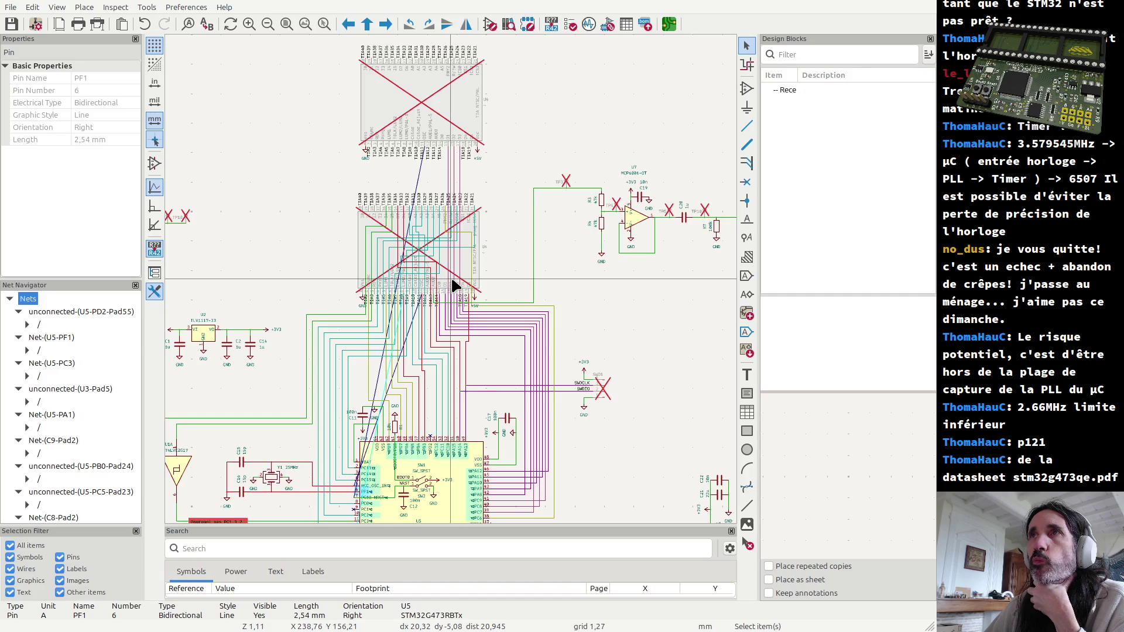
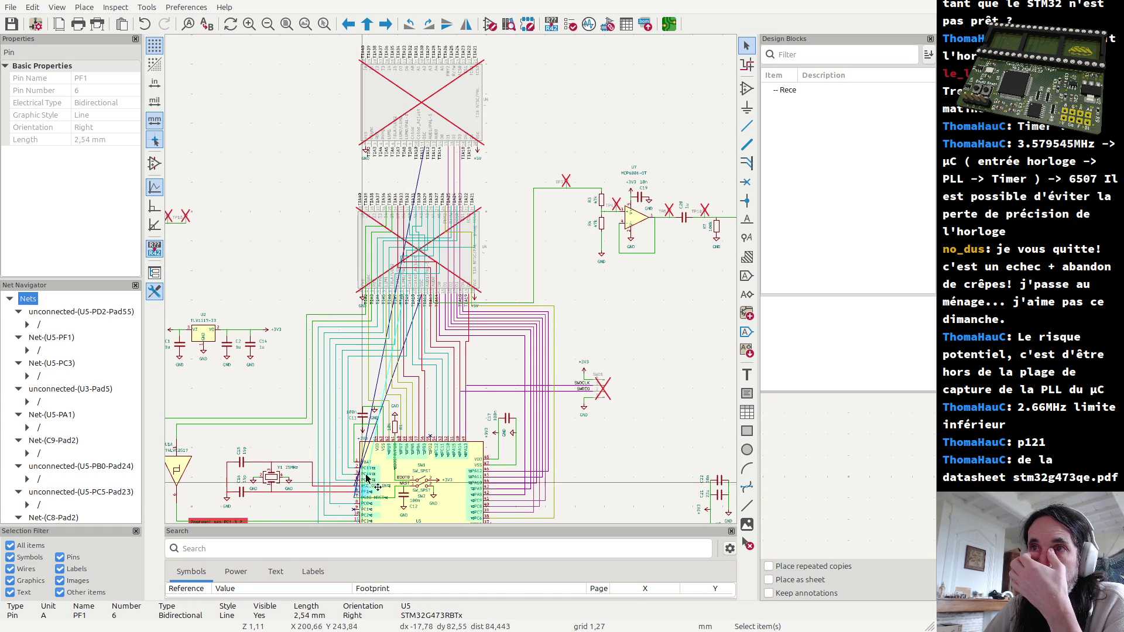
pyautogui.scroll(3, 439, 342)
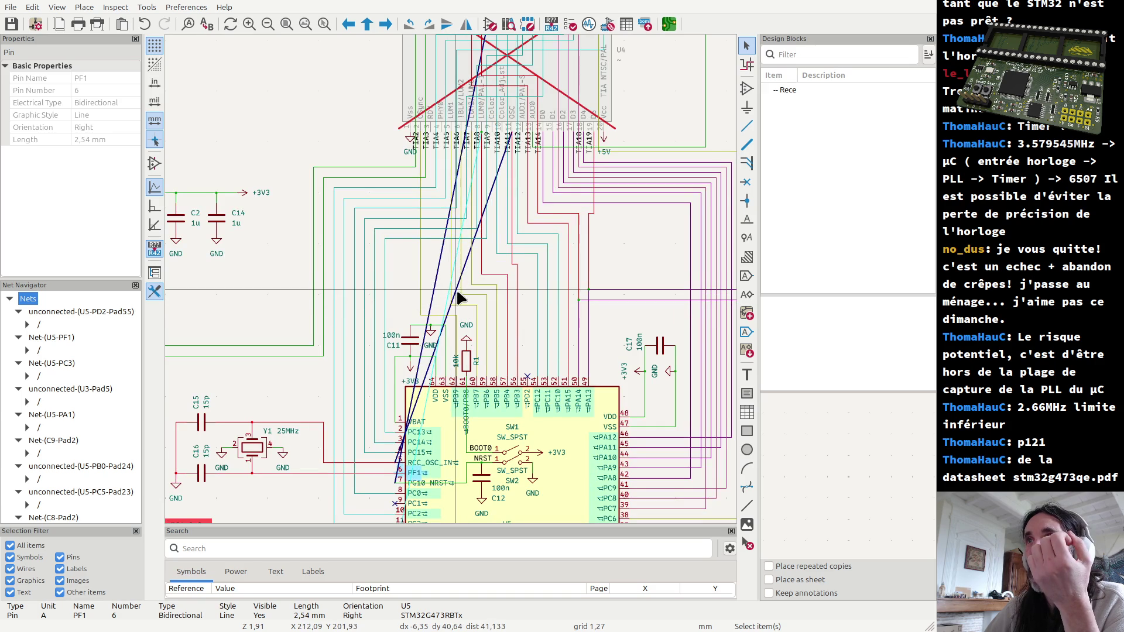
# Step: Inspect the diagonal bus between the socket chips and the STM32, then begin a new bus
pyautogui.click(459, 299)
pyautogui.scroll(-3, 456, 158)
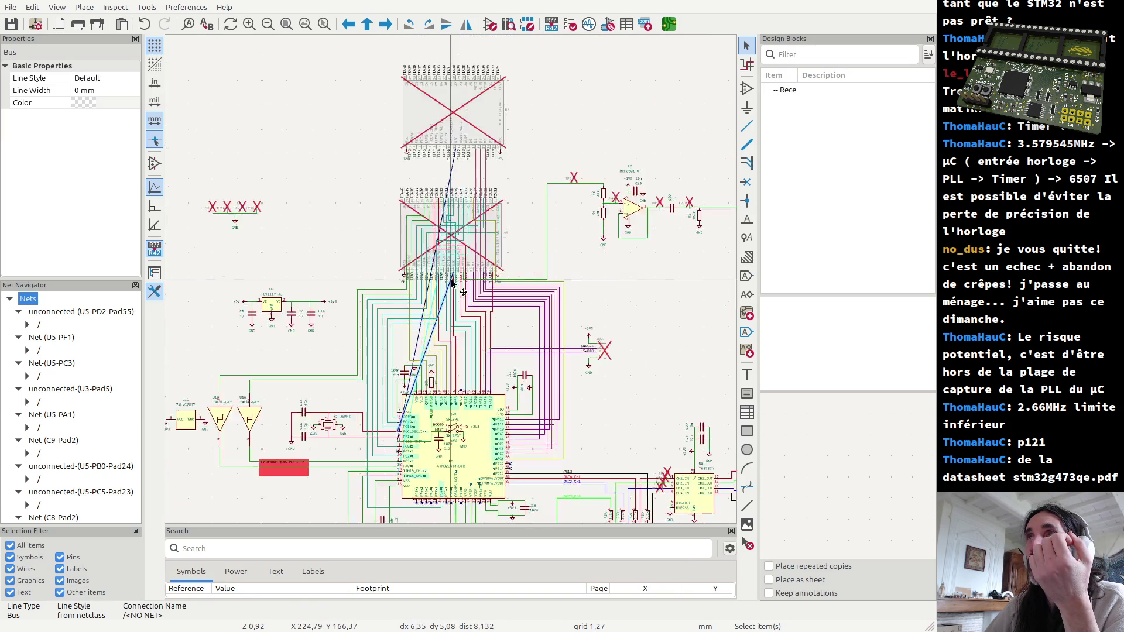
pyautogui.scroll(3, 456, 158)
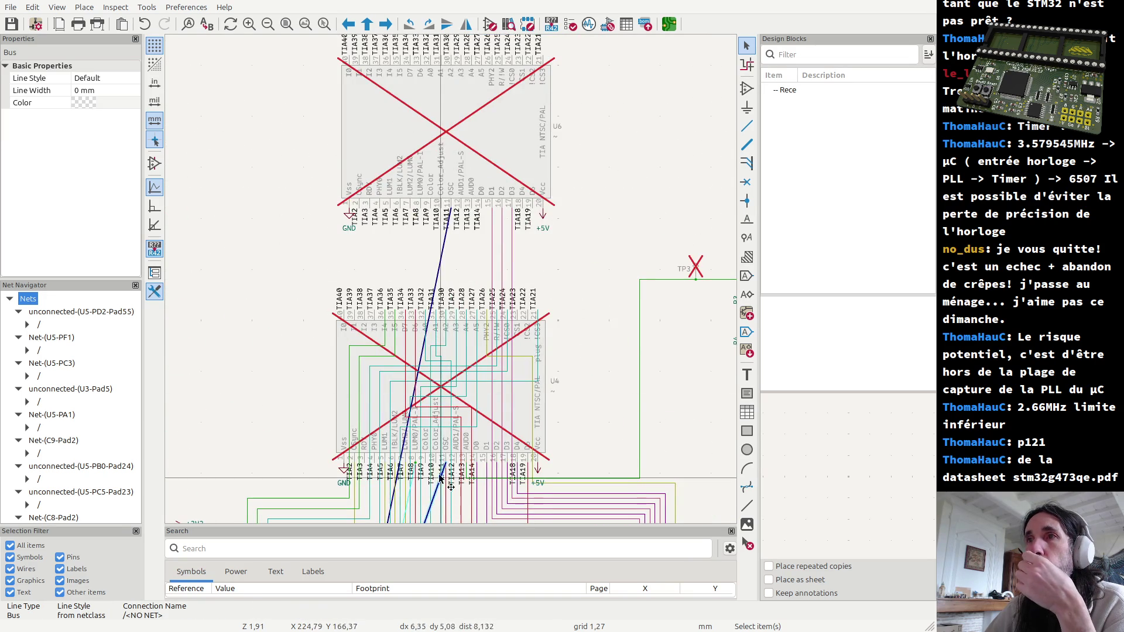
pyautogui.click(747, 144)
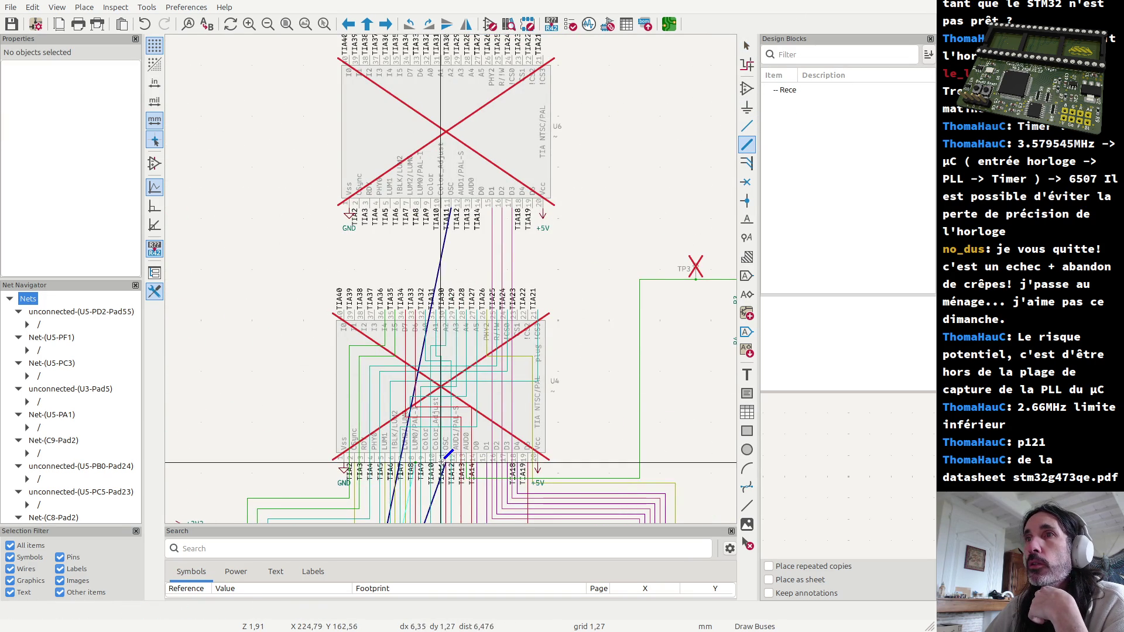
# Step: End the bus at the top chip and delete the two stray diagonal bus segments
pyautogui.doubleClick(449, 208)
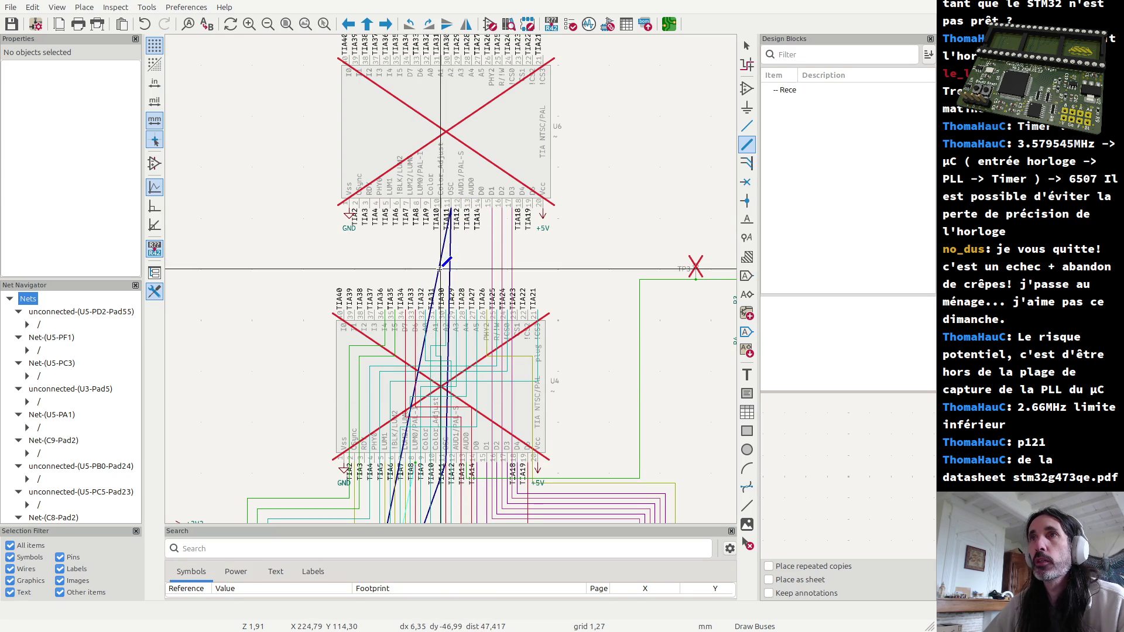
pyautogui.press('Escape')
pyautogui.click(440, 274)
pyautogui.press('Delete')
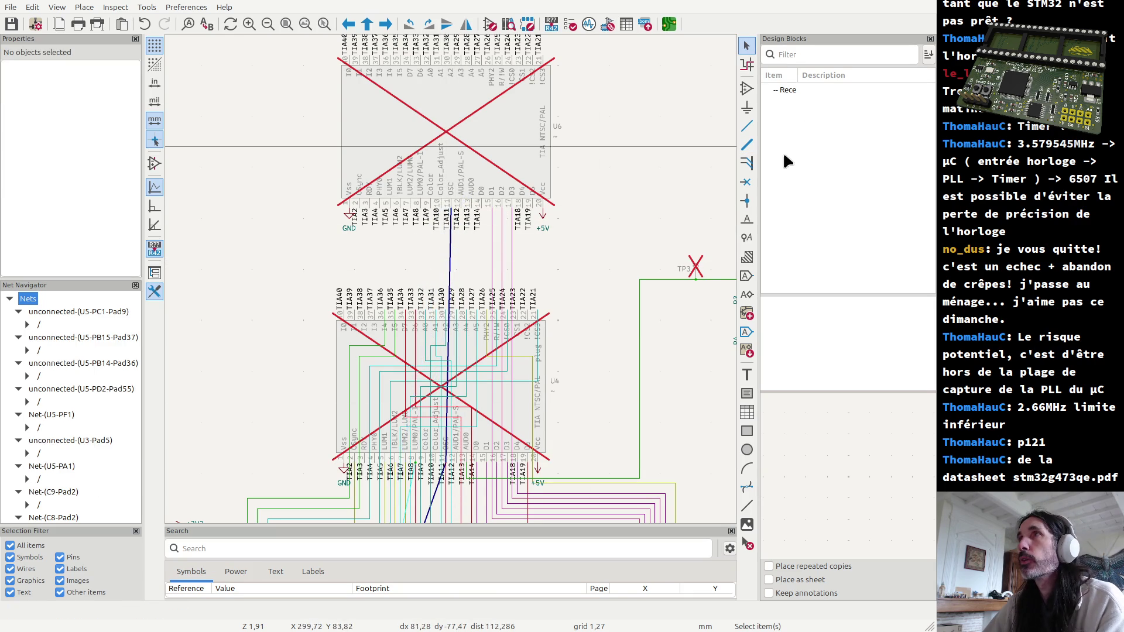
pyautogui.click(437, 497)
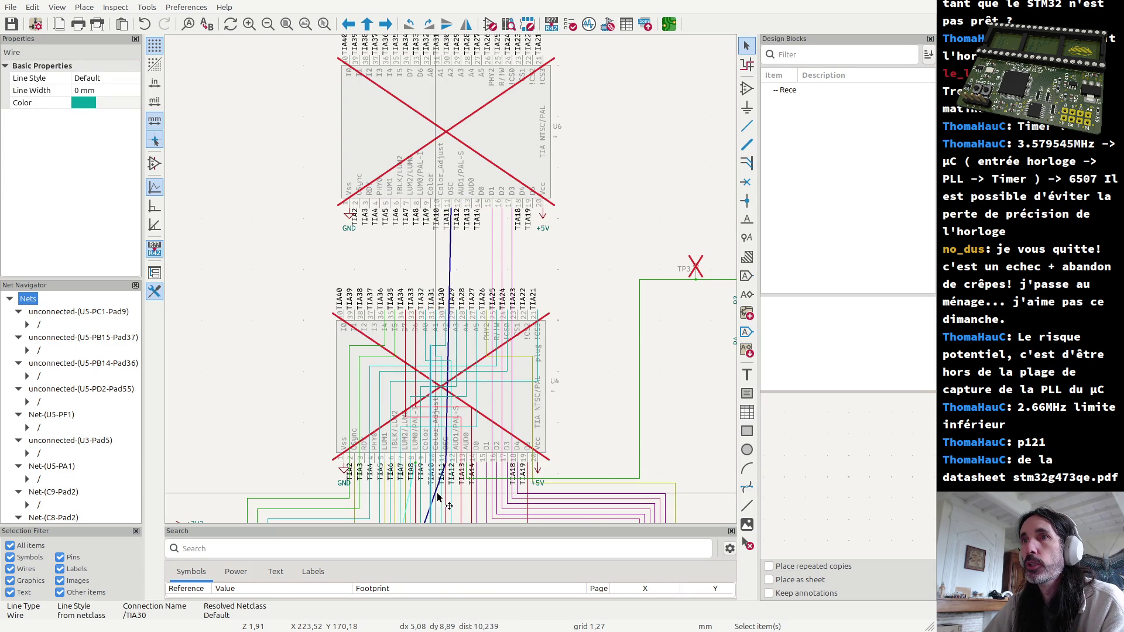
pyautogui.press('Delete')
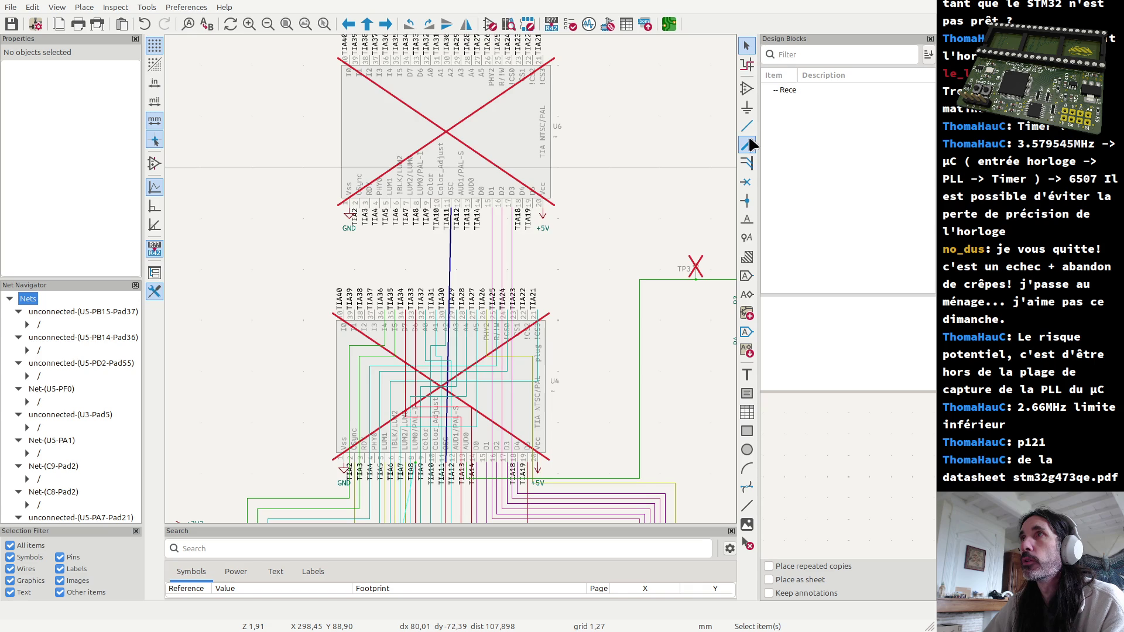
# Step: Draw a fresh bus from the lower socket chip down to the STM32 pin
pyautogui.click(746, 144)
pyautogui.click(454, 451)
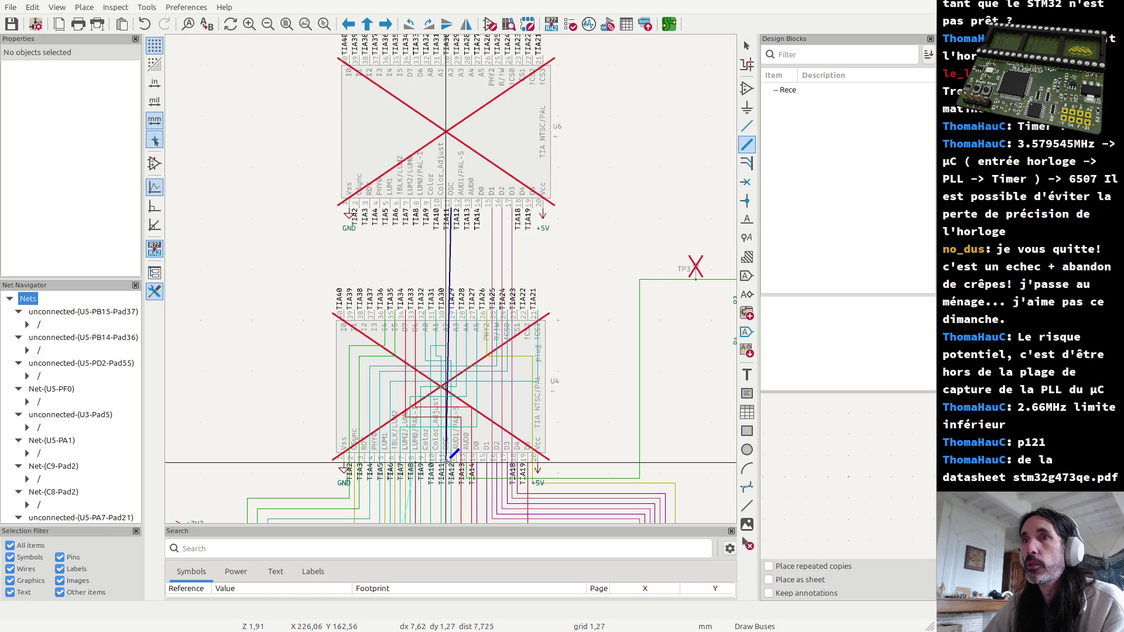
pyautogui.scroll(-1, 454, 454)
pyautogui.scroll(-2, 430, 334)
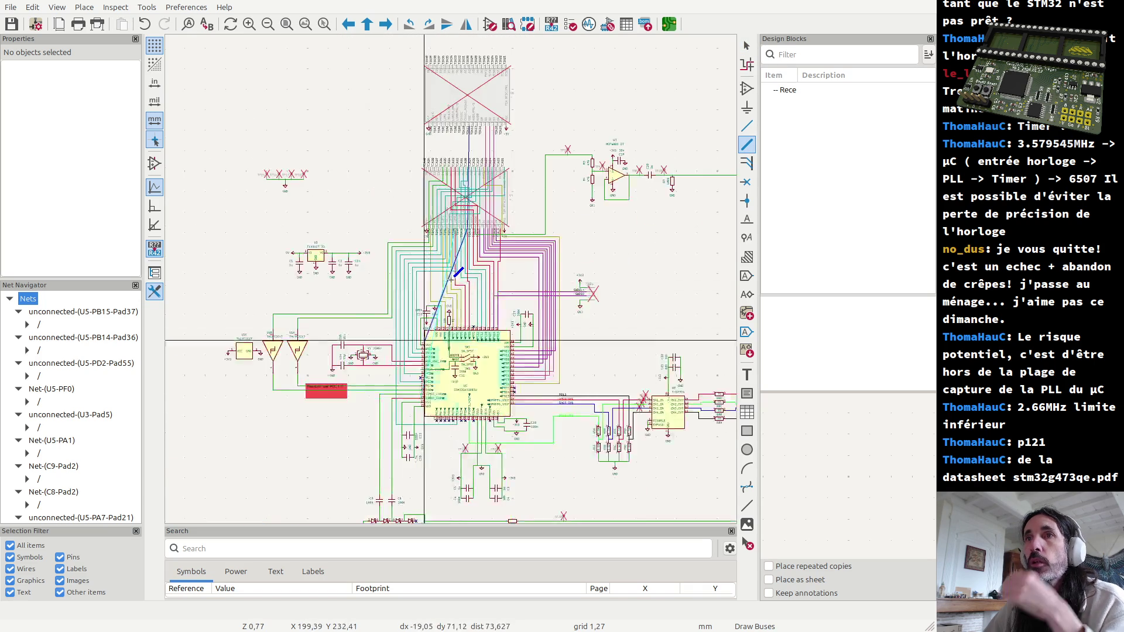
pyautogui.scroll(5, 425, 341)
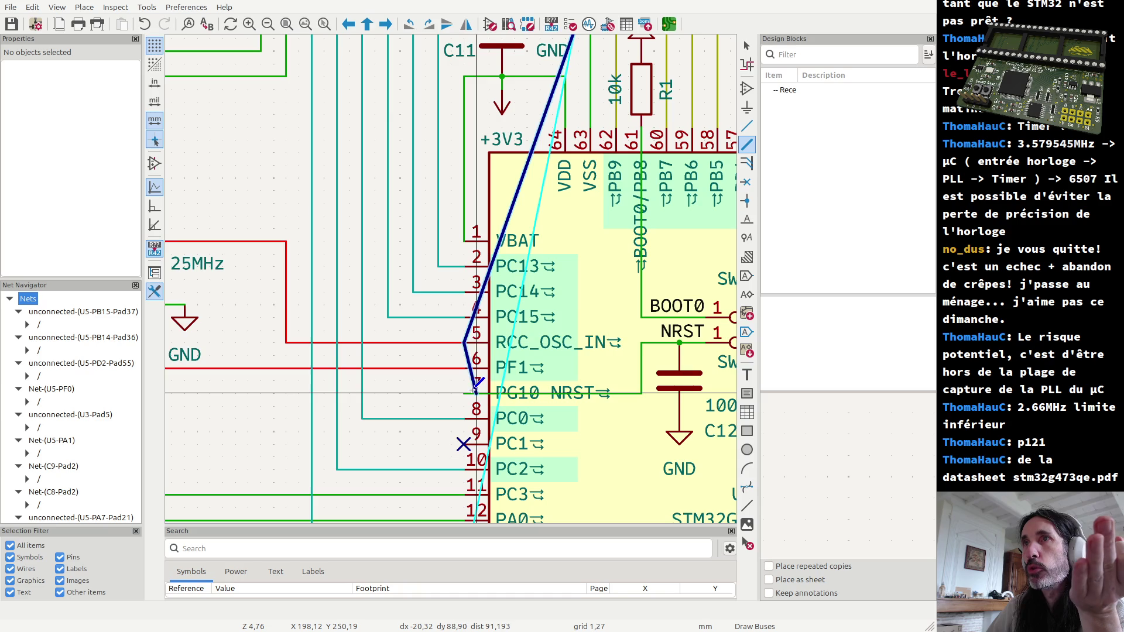
pyautogui.click(465, 341)
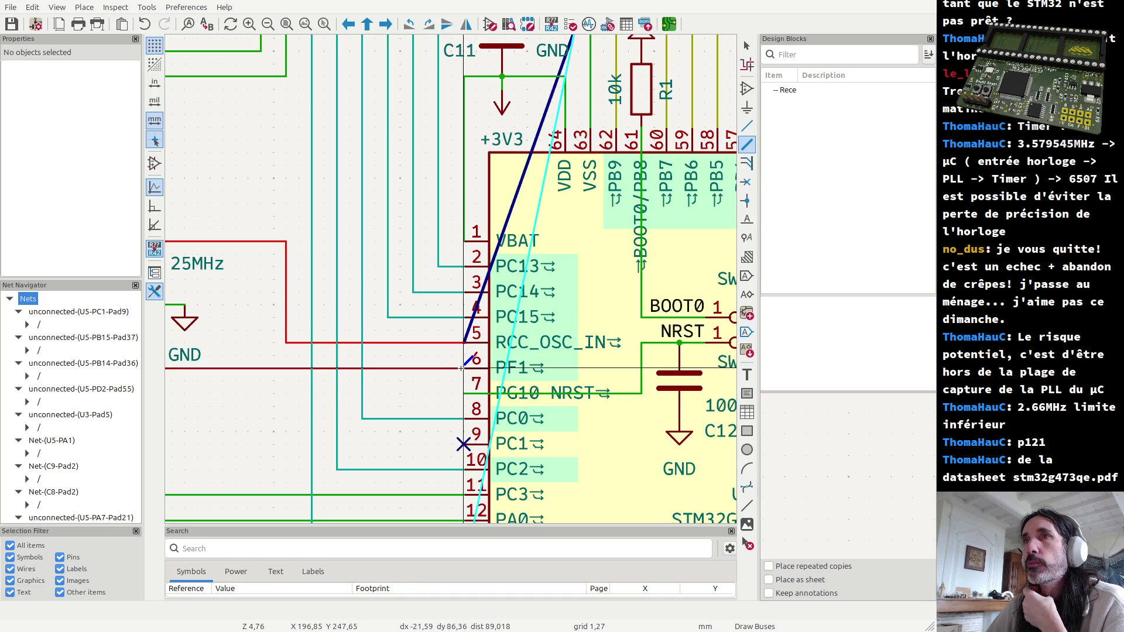
pyautogui.scroll(-3, 464, 358)
pyautogui.scroll(-2, 456, 279)
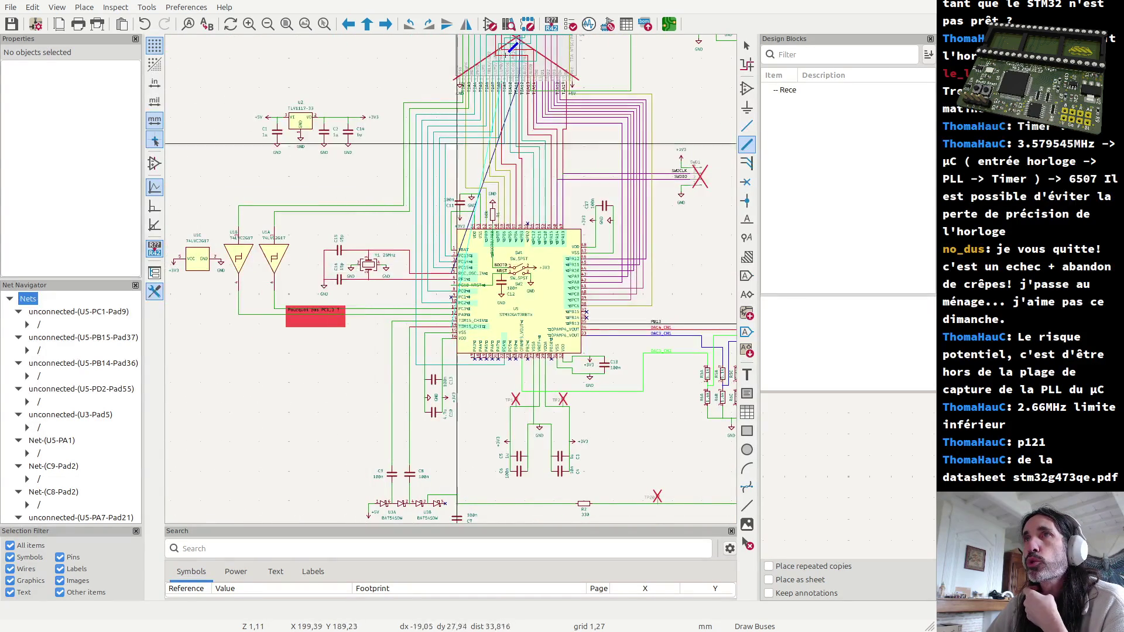
pyautogui.scroll(2, 383, 202)
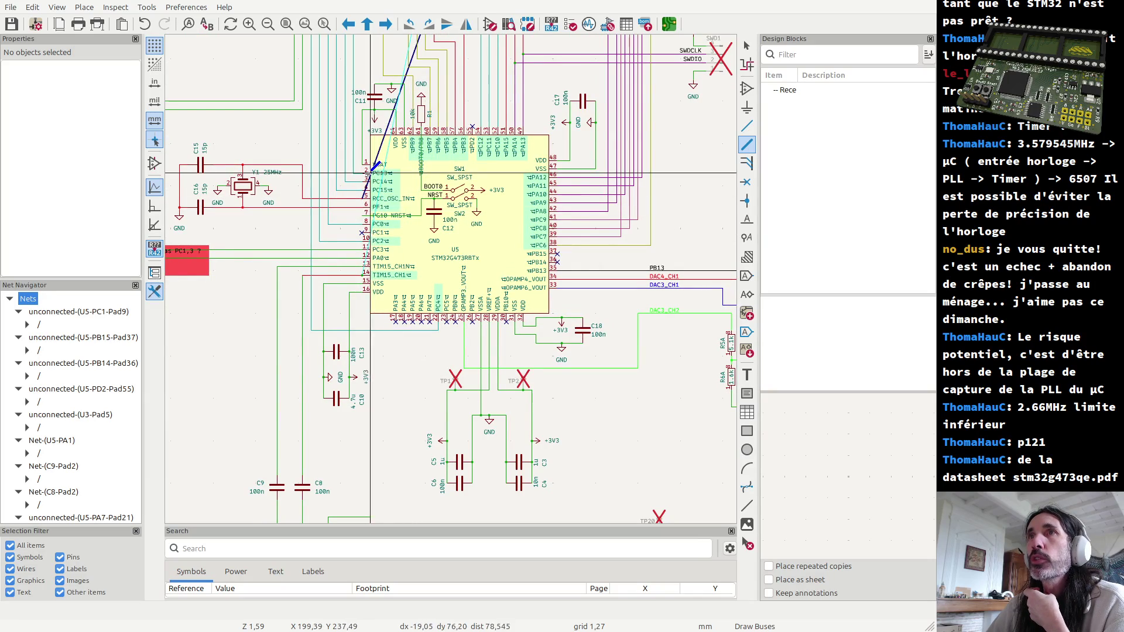
pyautogui.scroll(-3, 361, 217)
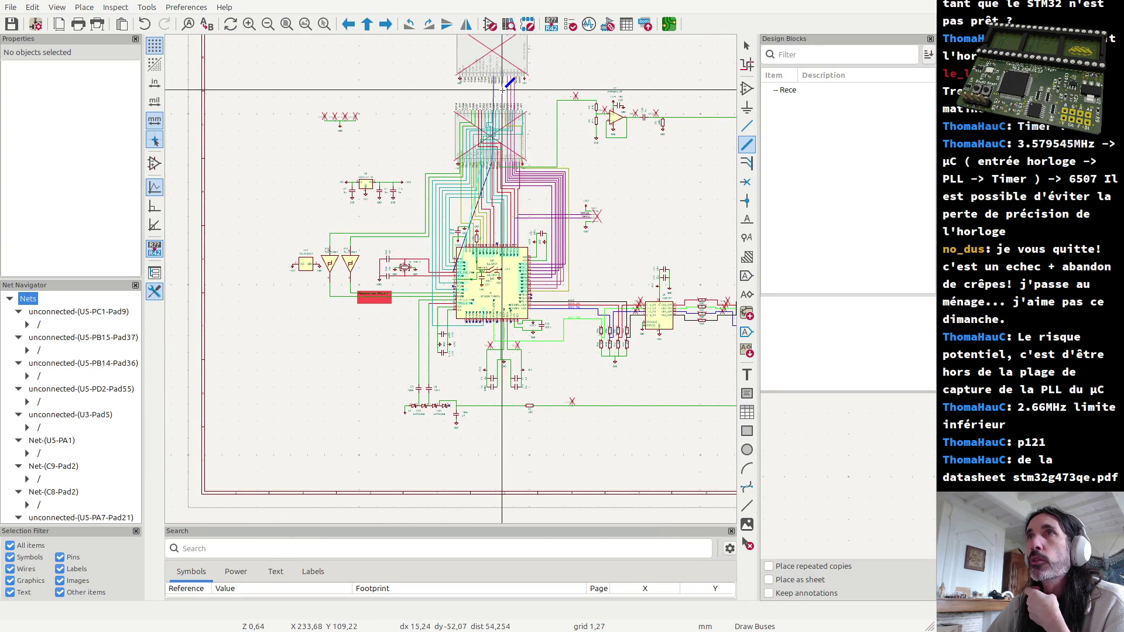
pyautogui.scroll(3, 489, 142)
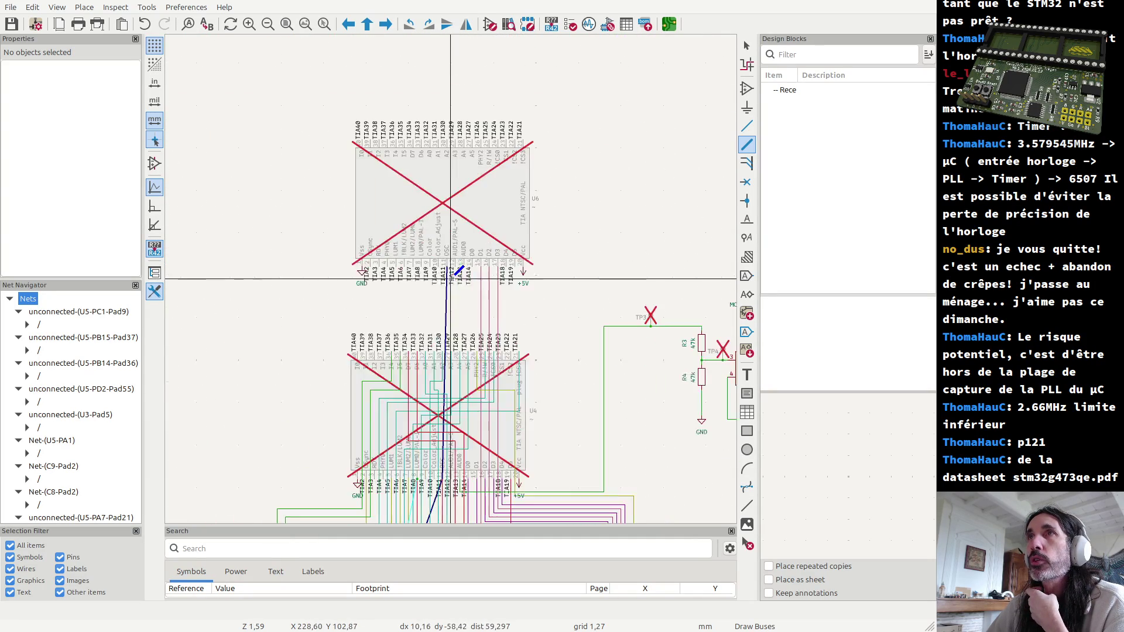
# Step: Finish the bus, check it, then review the U6 socket symbol's properties
pyautogui.press('Escape')
pyautogui.click(445, 312)
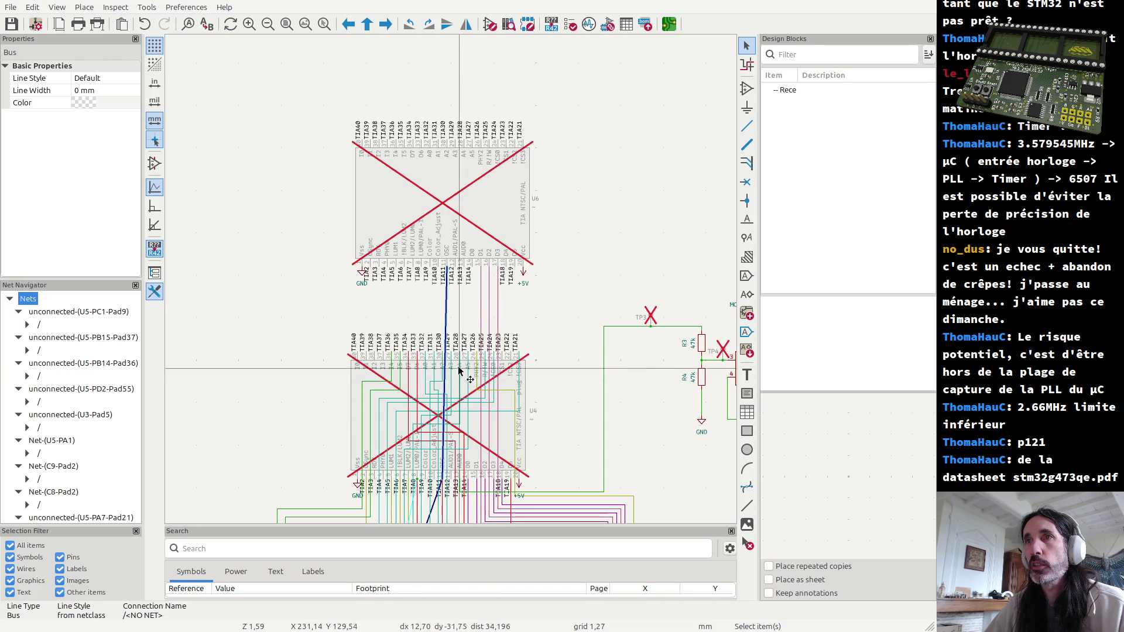
pyautogui.press('Escape')
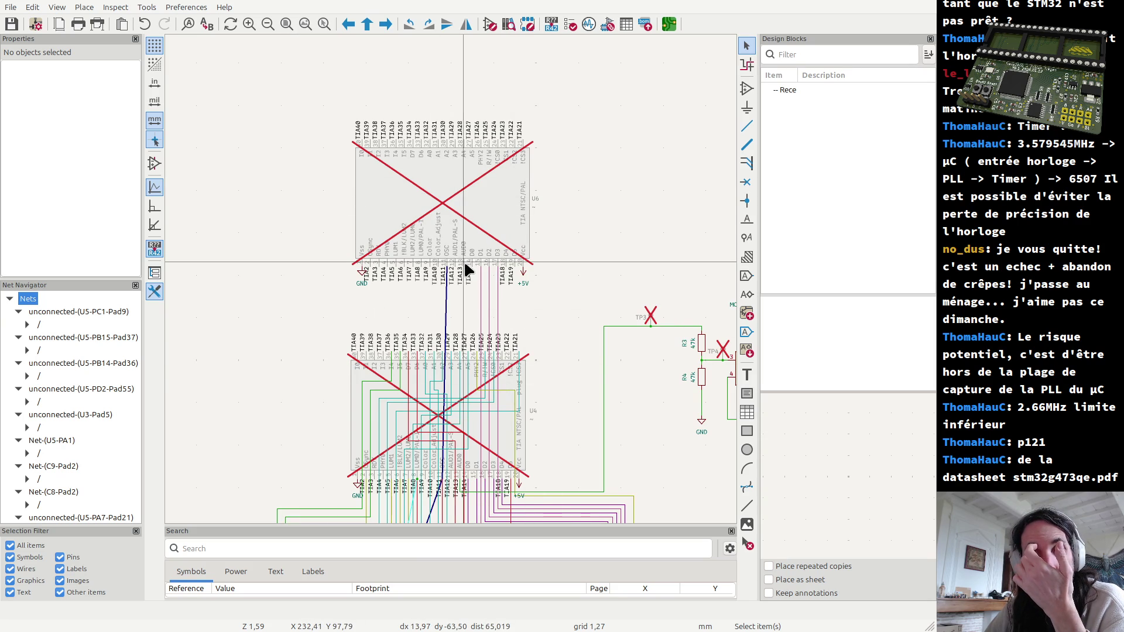
pyautogui.click(389, 203)
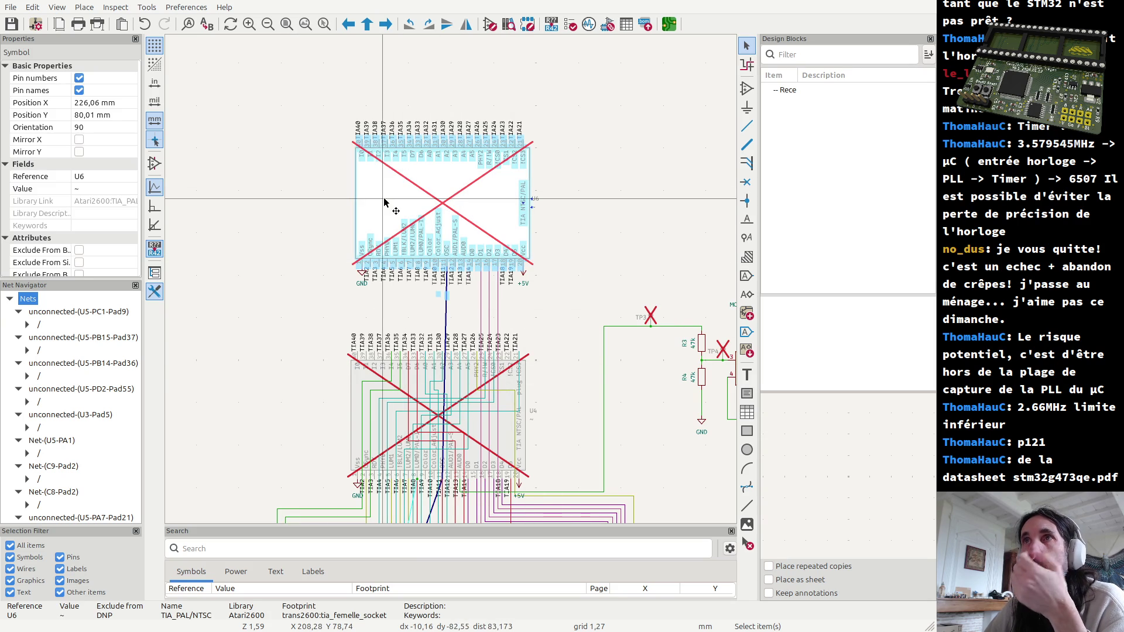
pyautogui.click(266, 224)
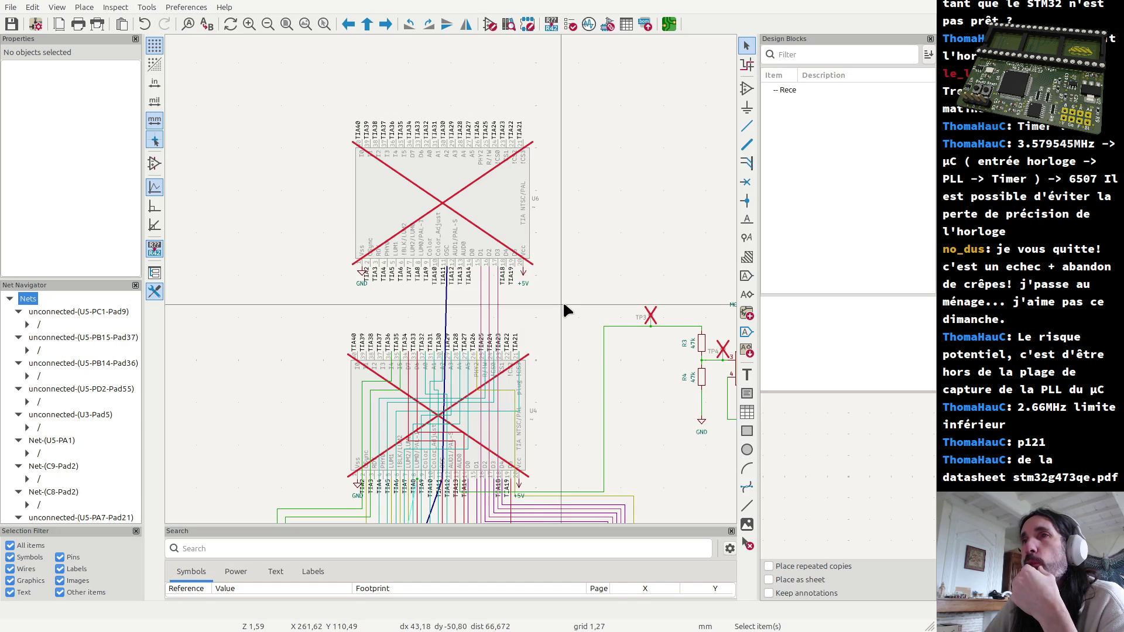
pyautogui.scroll(-2, 559, 287)
pyautogui.scroll(-1, 450, 281)
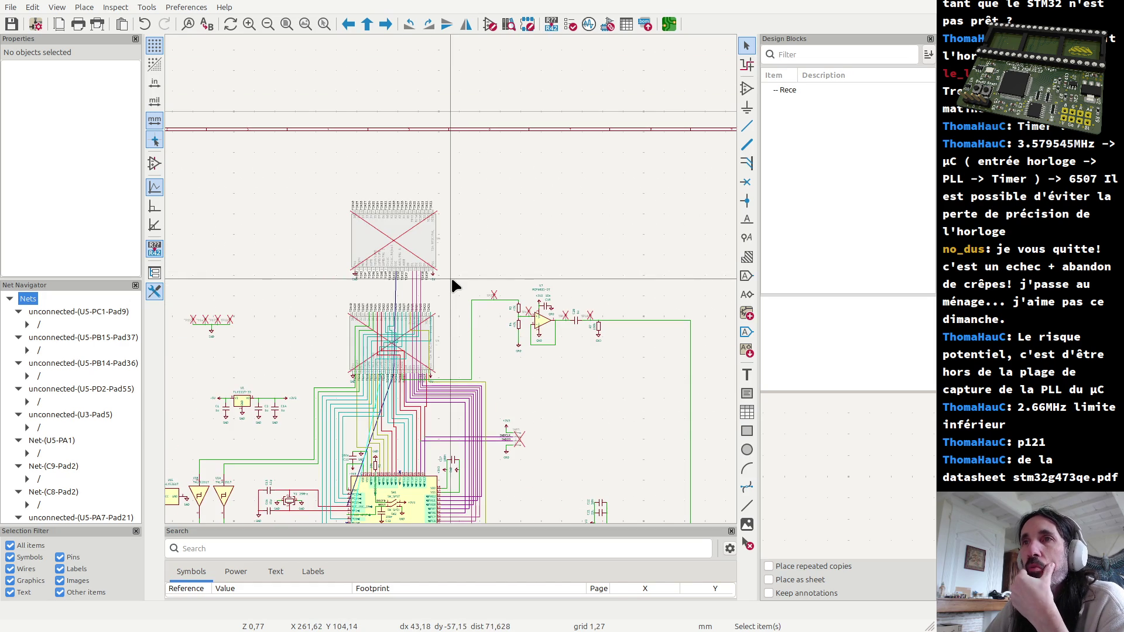
pyautogui.scroll(-1, 454, 286)
pyautogui.scroll(2, 465, 325)
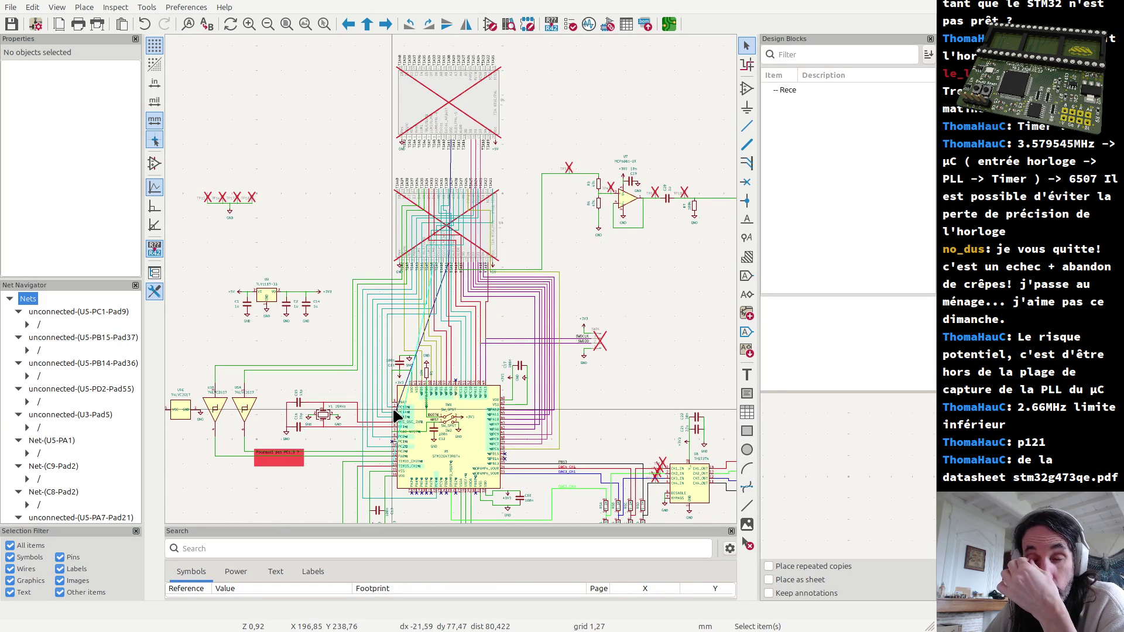
pyautogui.scroll(2, 397, 417)
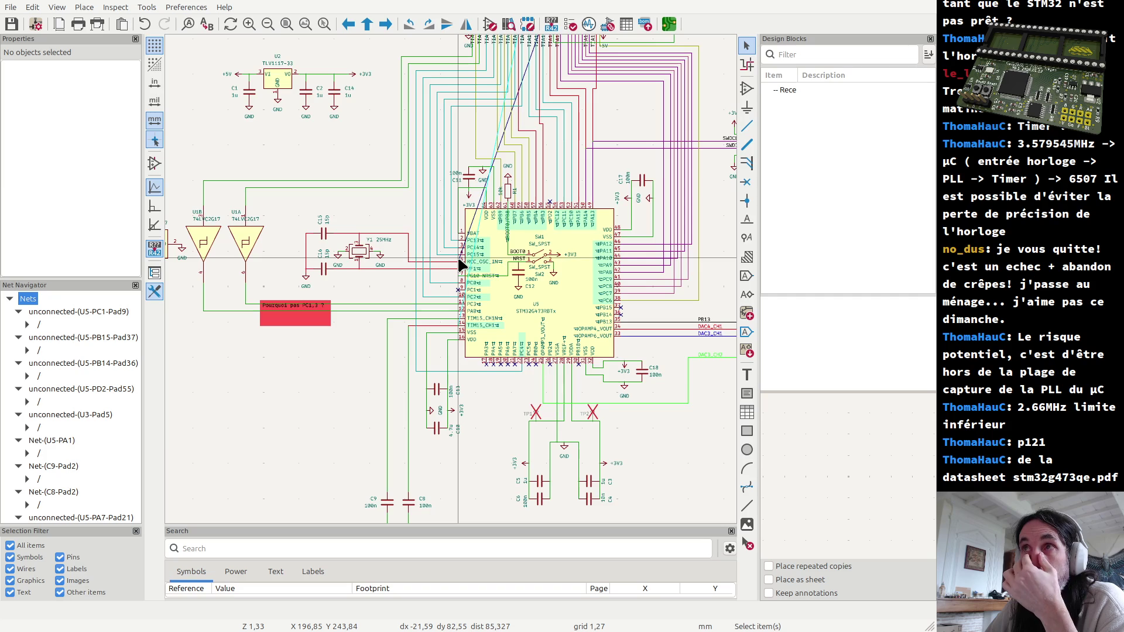
pyautogui.click(480, 270)
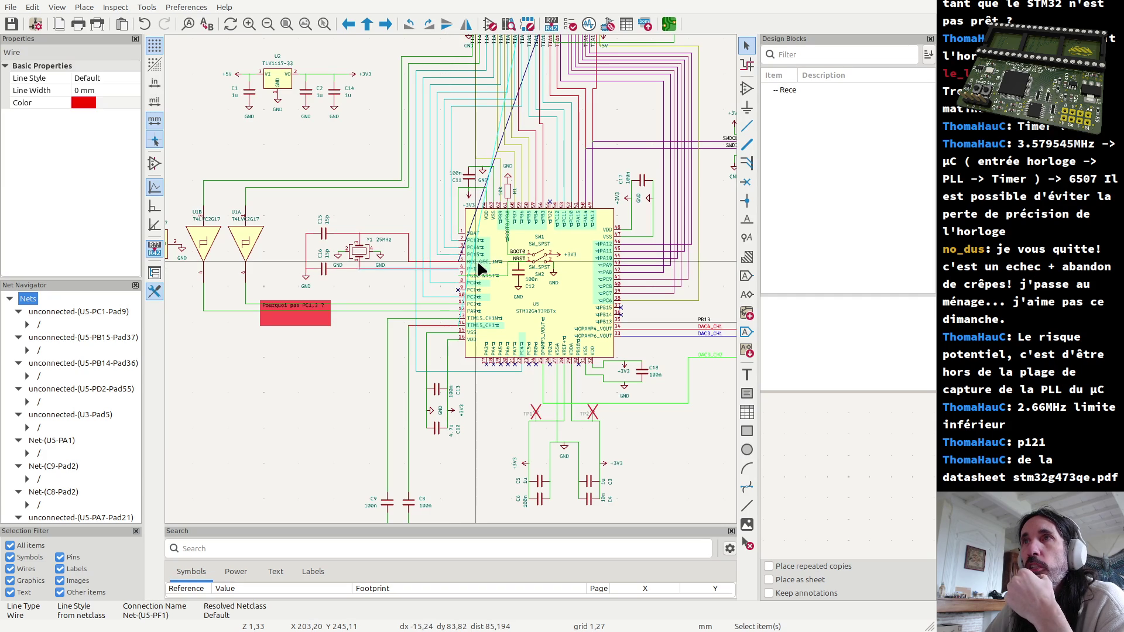
pyautogui.scroll(-2, 479, 272)
pyautogui.scroll(1, 464, 255)
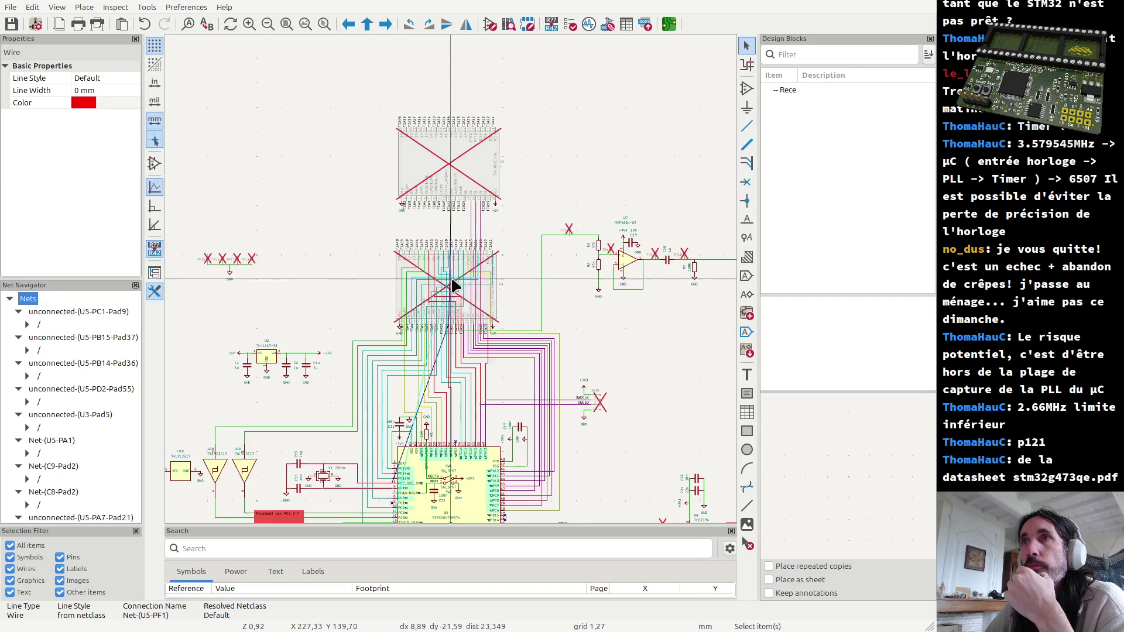
pyautogui.scroll(3, 453, 284)
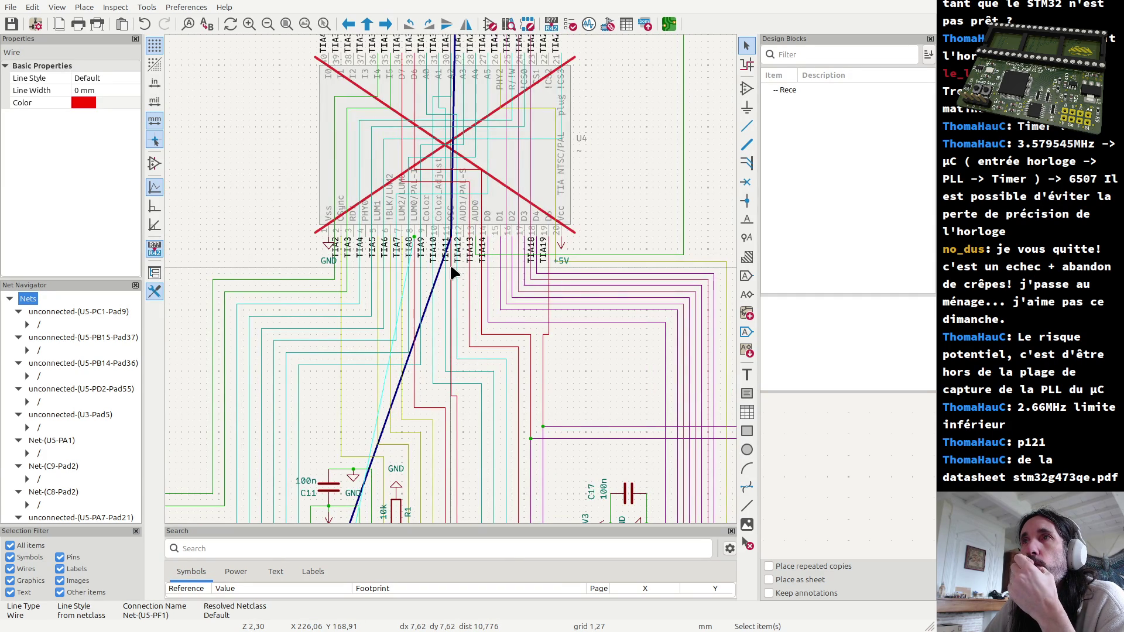
pyautogui.moveTo(563, 353); pyautogui.dragTo(466, 335)
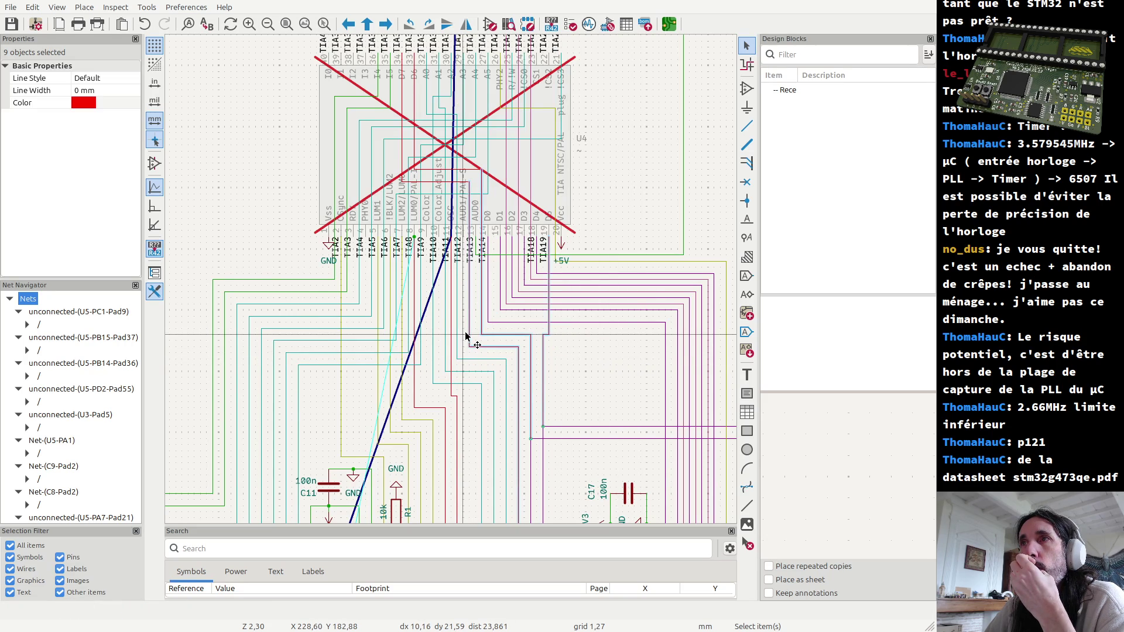
pyautogui.click(601, 354)
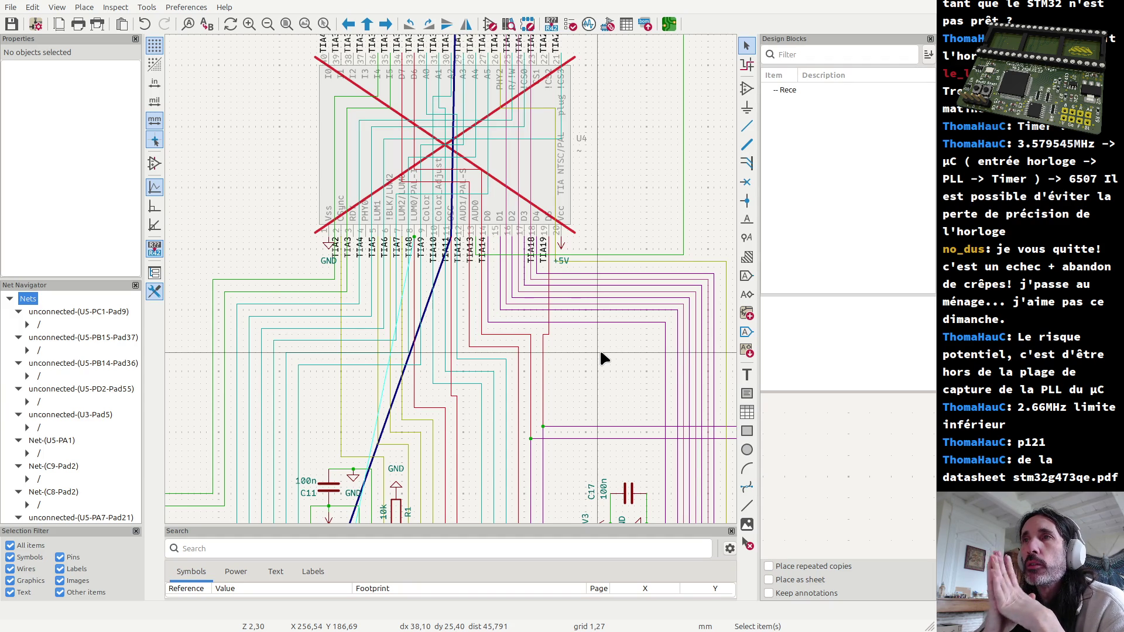
pyautogui.scroll(-4, 600, 349)
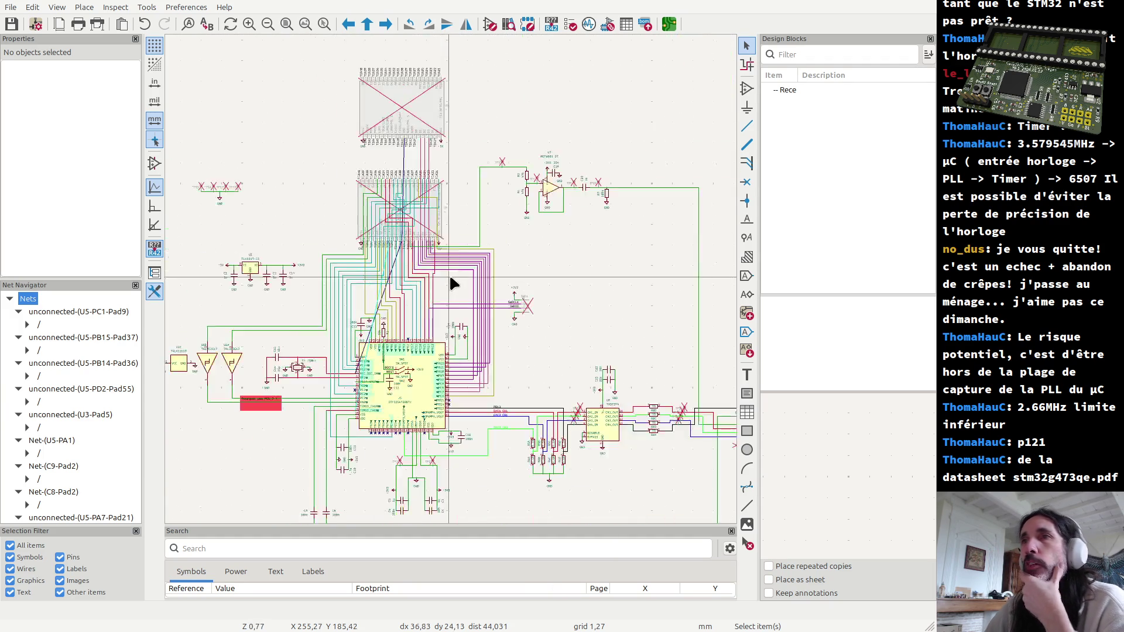
pyautogui.click(416, 396)
pyautogui.scroll(-2, 460, 344)
pyautogui.scroll(1, 264, 284)
pyautogui.scroll(2, 264, 283)
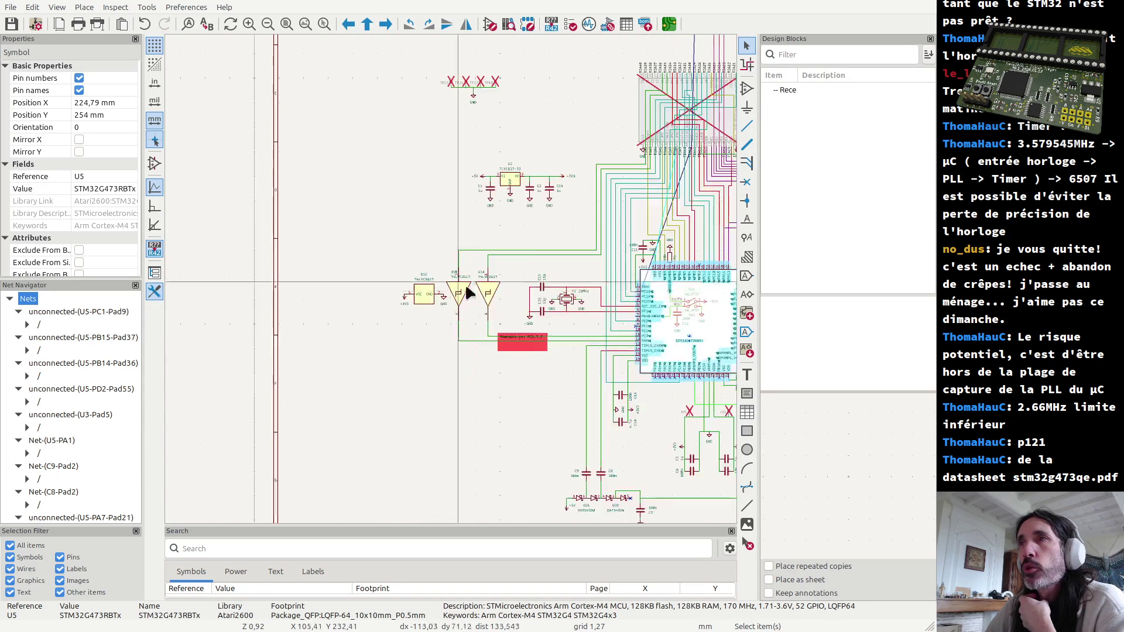
pyautogui.scroll(1, 468, 277)
pyautogui.scroll(2, 448, 255)
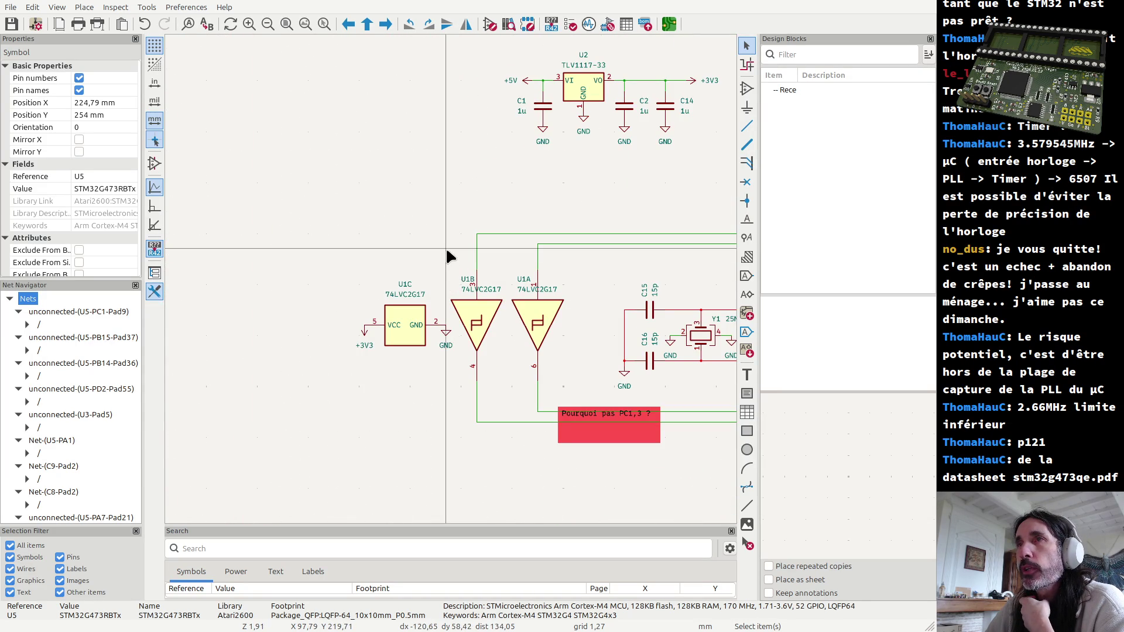
pyautogui.moveTo(445, 247); pyautogui.dragTo(582, 382)
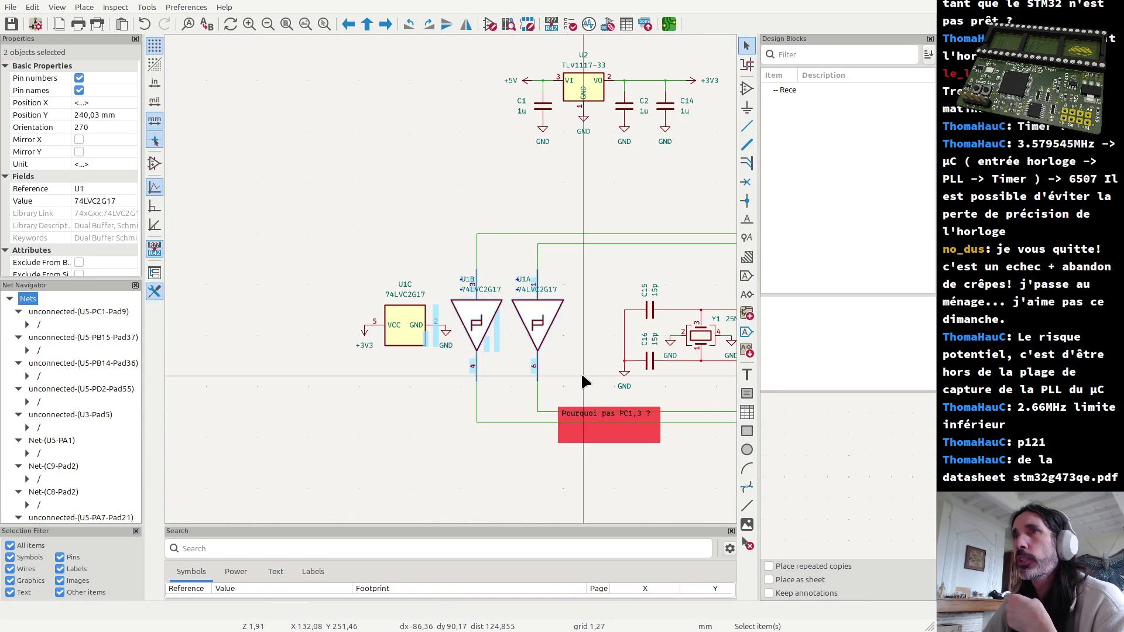
pyautogui.click(578, 339)
pyautogui.click(504, 340)
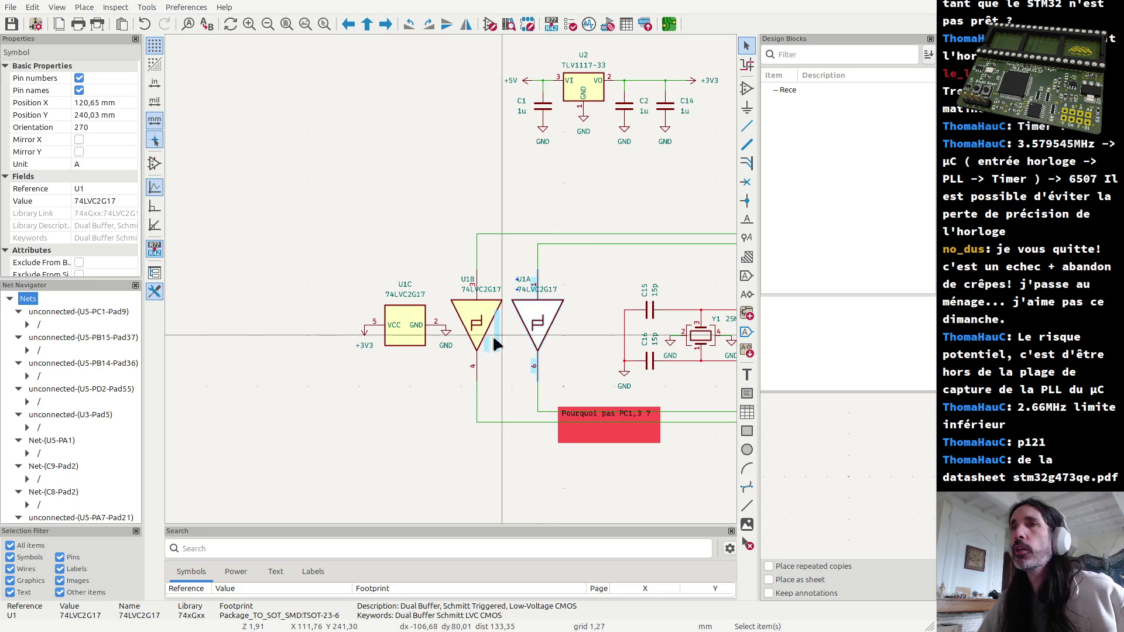
pyautogui.click(478, 347)
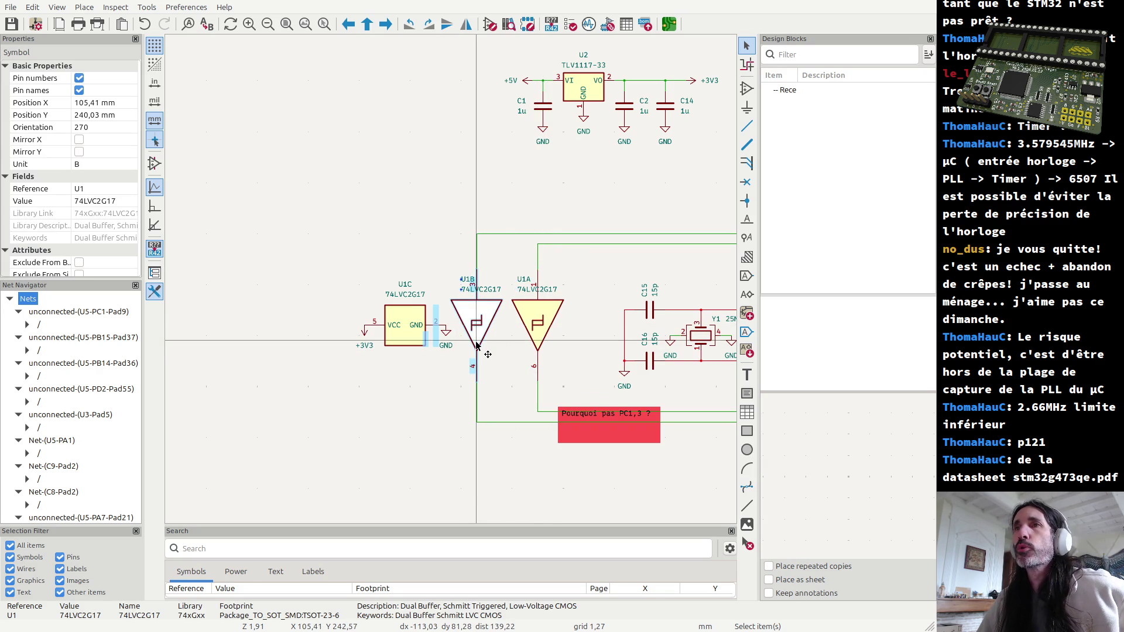
pyautogui.click(418, 444)
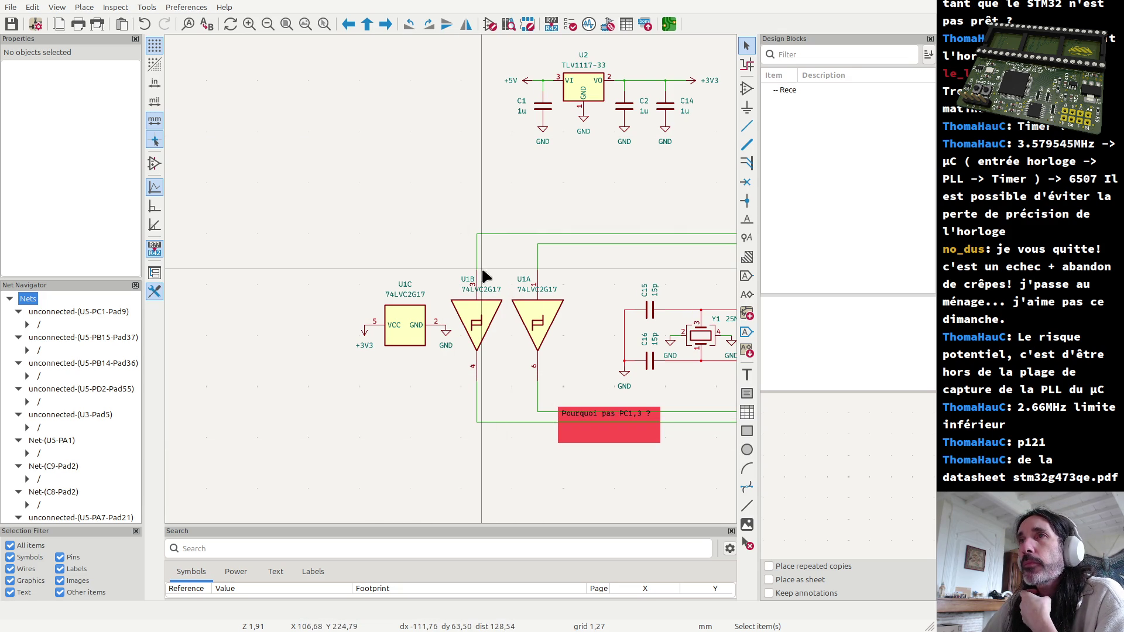
pyautogui.click(541, 309)
pyautogui.scroll(-5, 542, 312)
pyautogui.scroll(1, 455, 286)
pyautogui.scroll(1, 454, 285)
pyautogui.scroll(1, 455, 285)
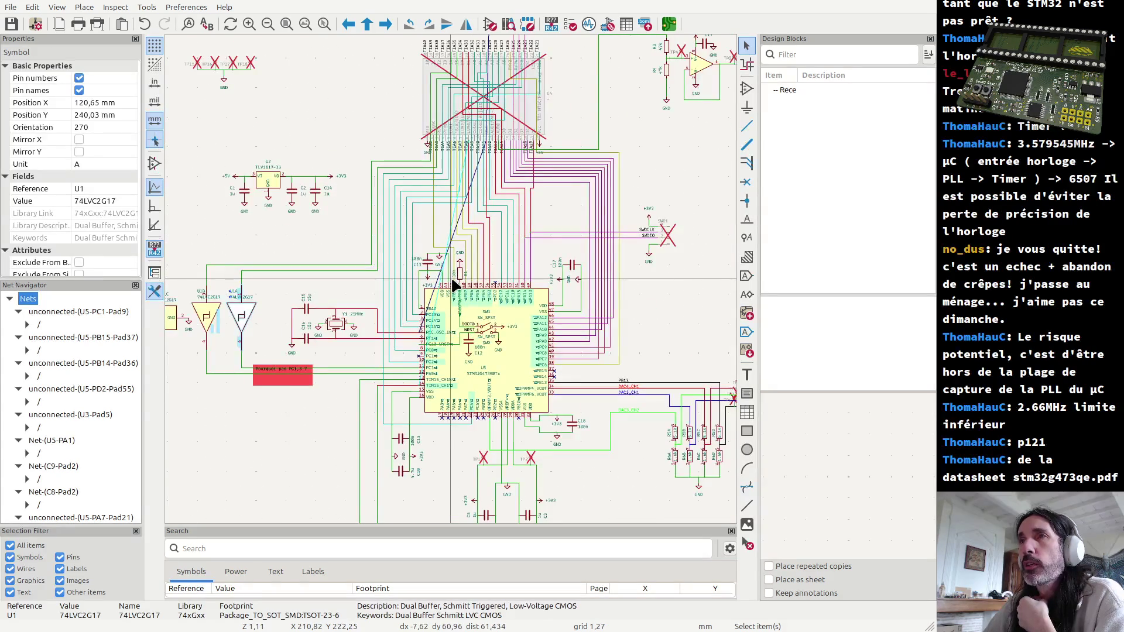
# Step: Glance at the STM32 datasheet in Firefox, return to KiCad and switch to the PCB Editor
pyautogui.hotkey('alt', 'Tab')
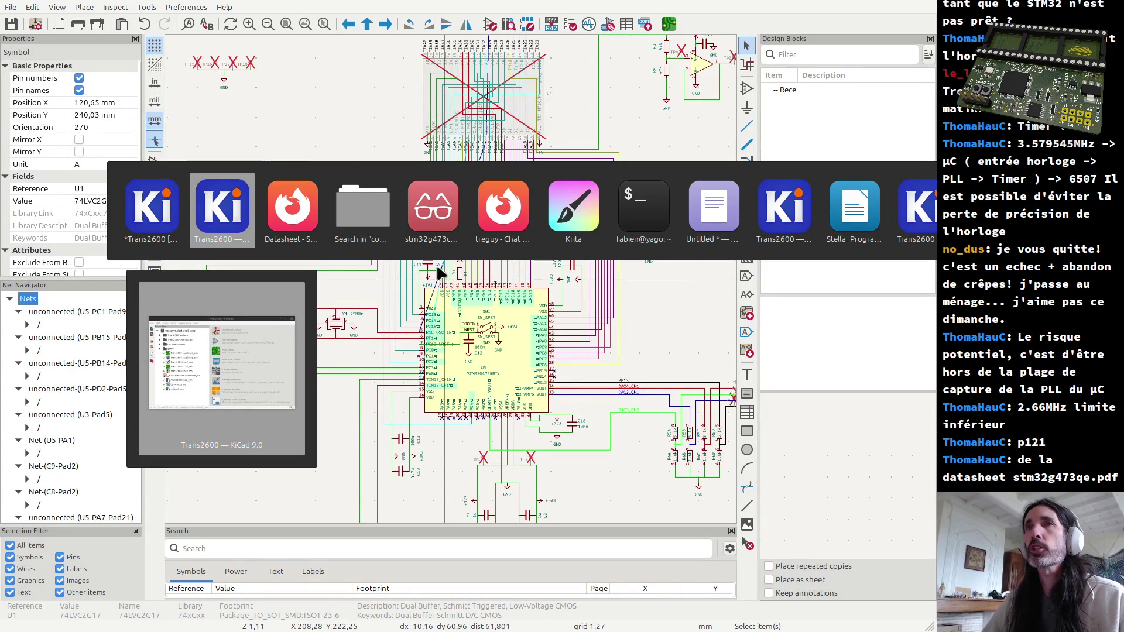
pyautogui.press('Tab')
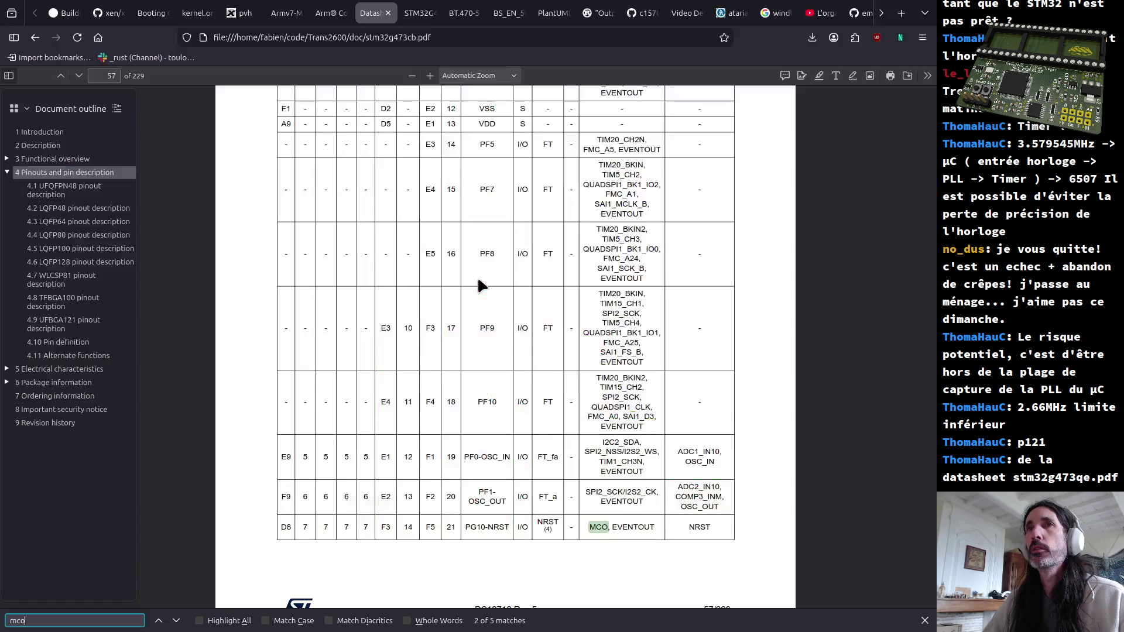
pyautogui.hotkey('alt', 'Tab')
pyautogui.hotkey('alt', 'Tab')
pyautogui.hotkey('alt', 'Tab')
pyautogui.hotkey('alt', 'Tab')
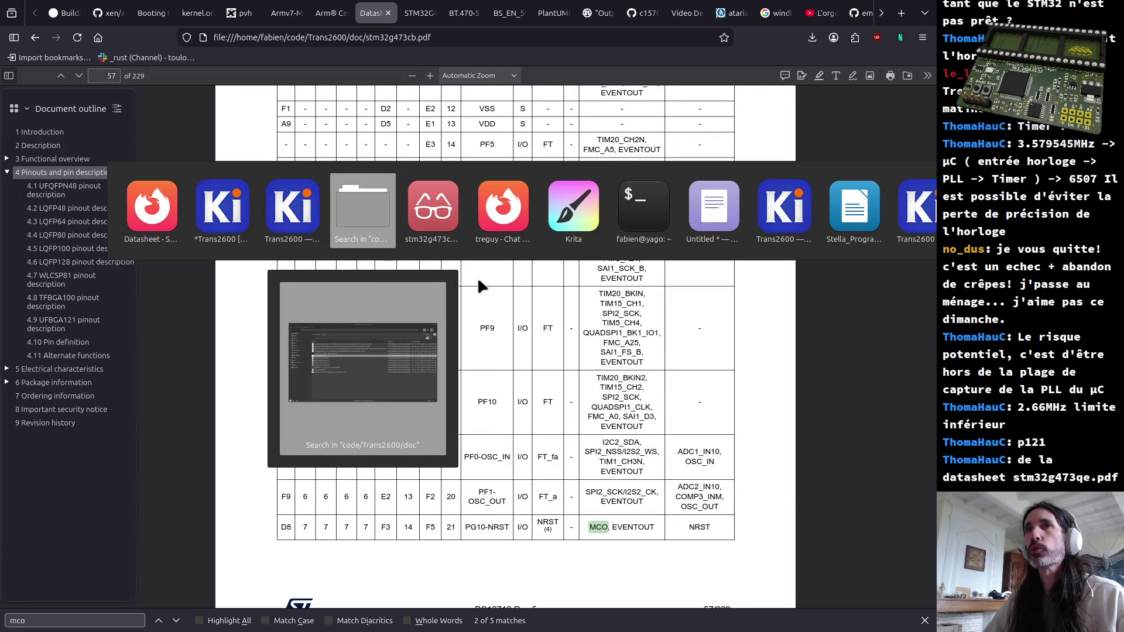
pyautogui.press('Escape')
pyautogui.hotkey('alt', 'Tab')
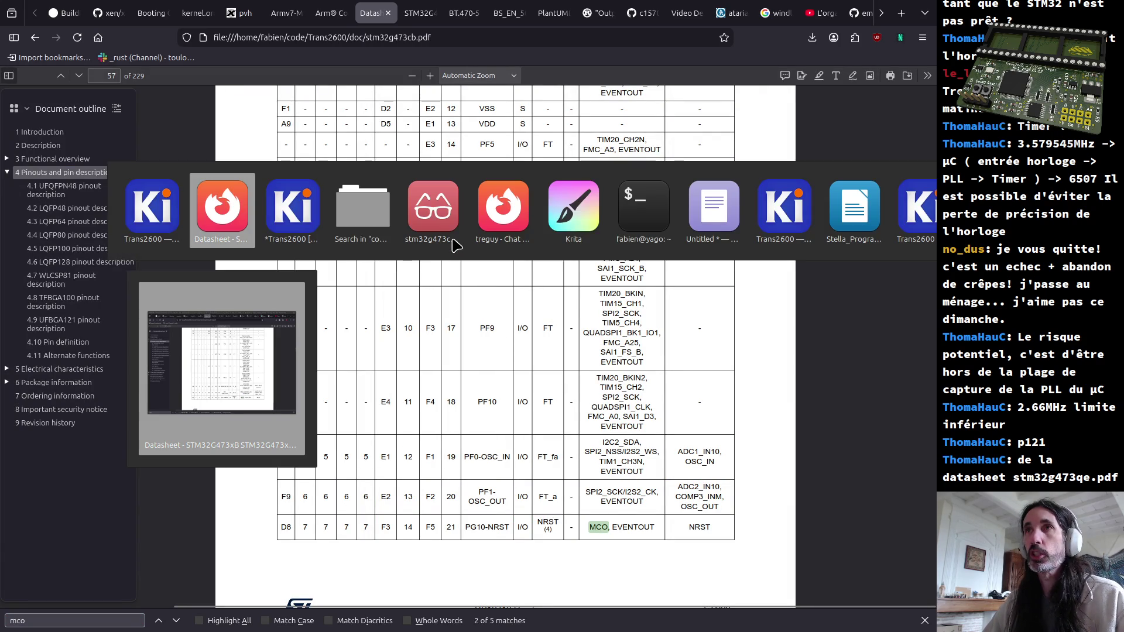
pyautogui.hotkey('alt', 'Tab')
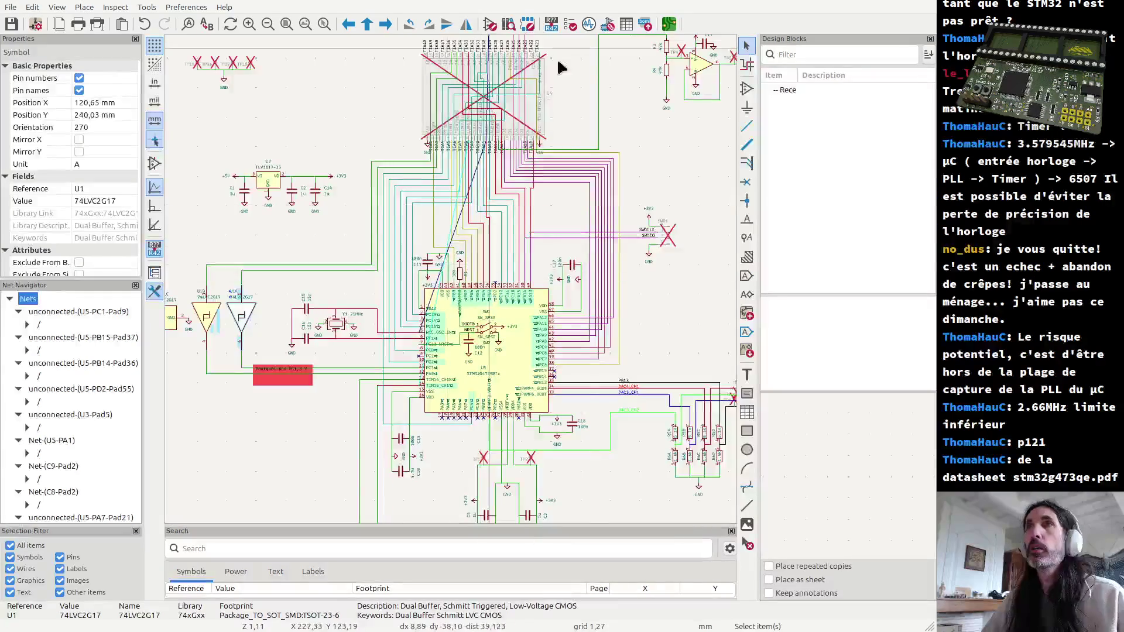
pyautogui.click(670, 27)
pyautogui.scroll(-3, 469, 296)
pyautogui.scroll(-3, 394, 211)
pyautogui.scroll(3, 349, 249)
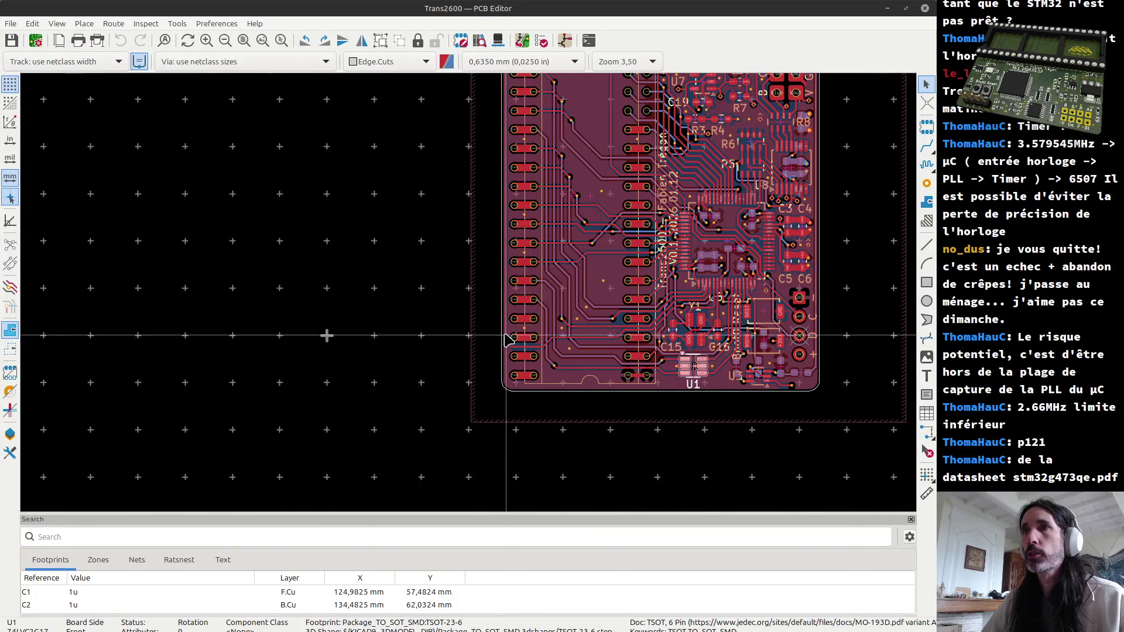
pyautogui.scroll(-3, 619, 400)
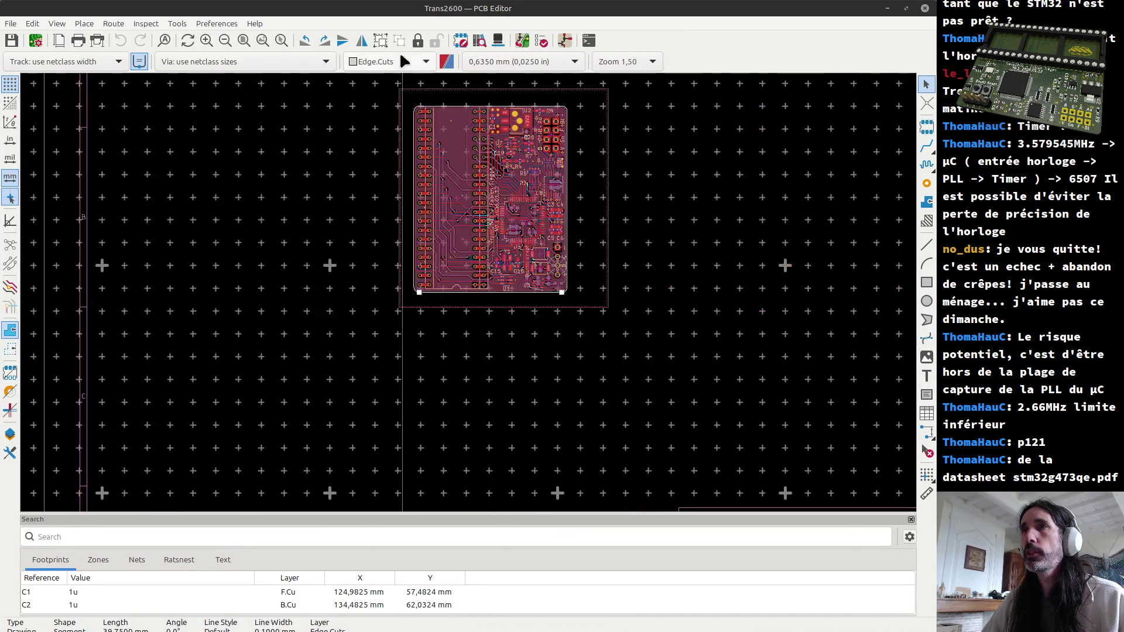
pyautogui.scroll(4, 427, 112)
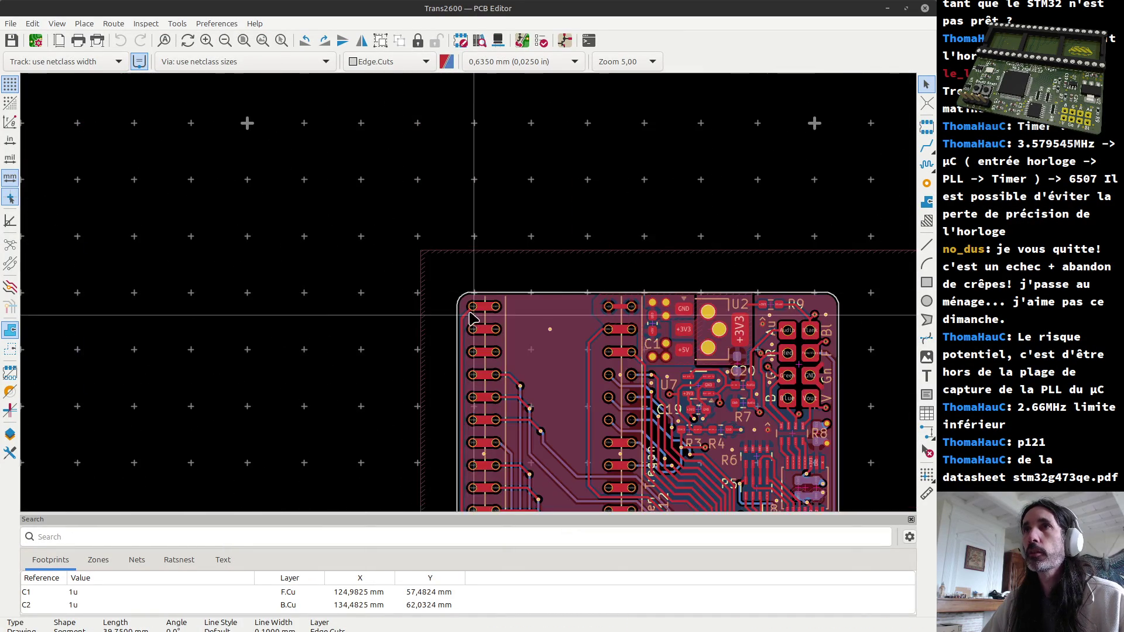
pyautogui.click(926, 493)
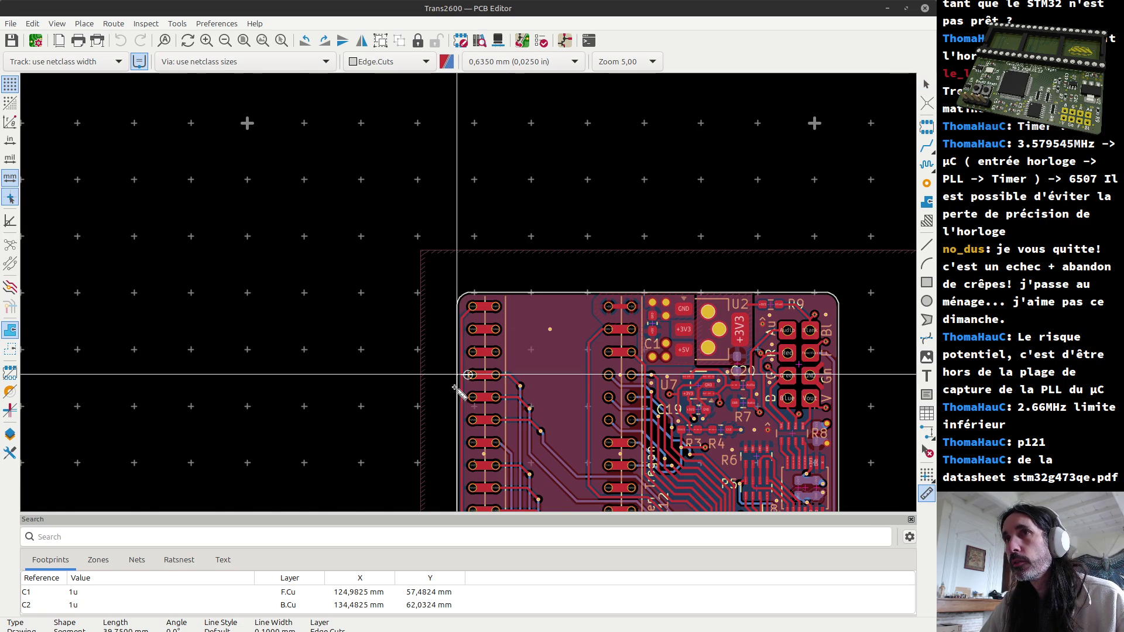
pyautogui.scroll(3, 456, 379)
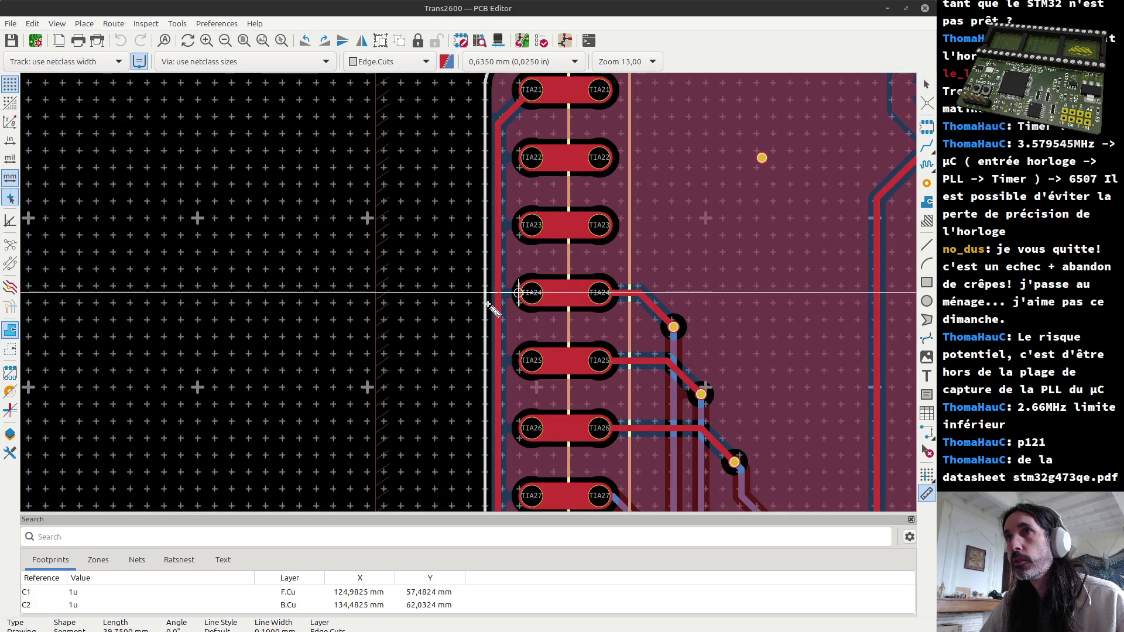
pyautogui.scroll(-3, 487, 316)
pyautogui.scroll(-4, 471, 296)
pyautogui.scroll(2, 451, 414)
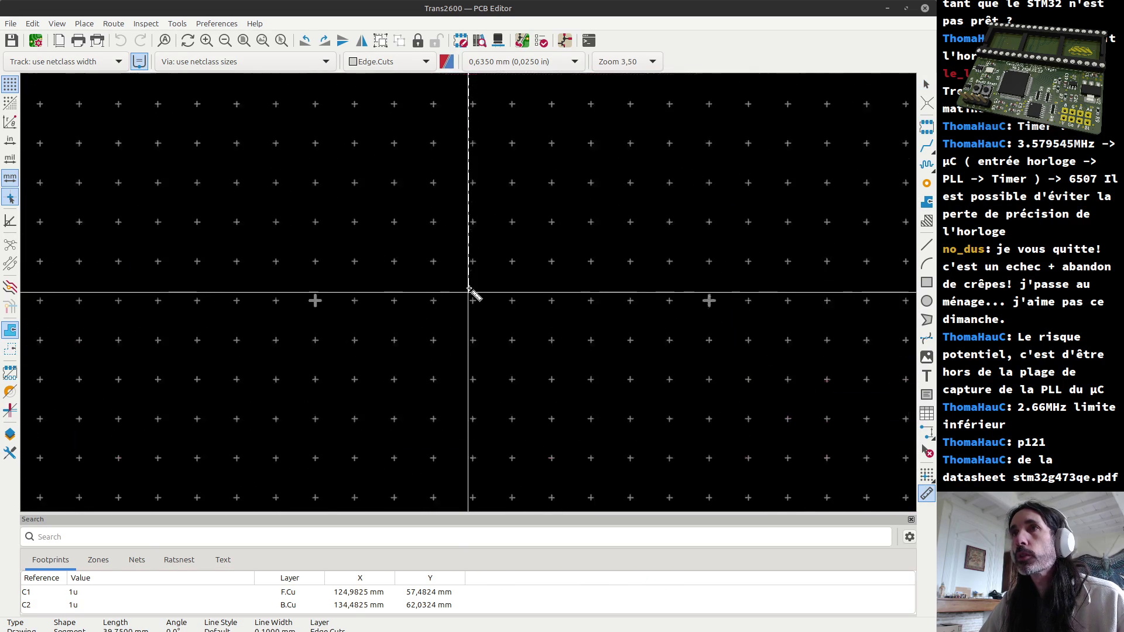
pyautogui.scroll(2, 470, 303)
pyautogui.scroll(2, 472, 295)
pyautogui.scroll(1, 478, 352)
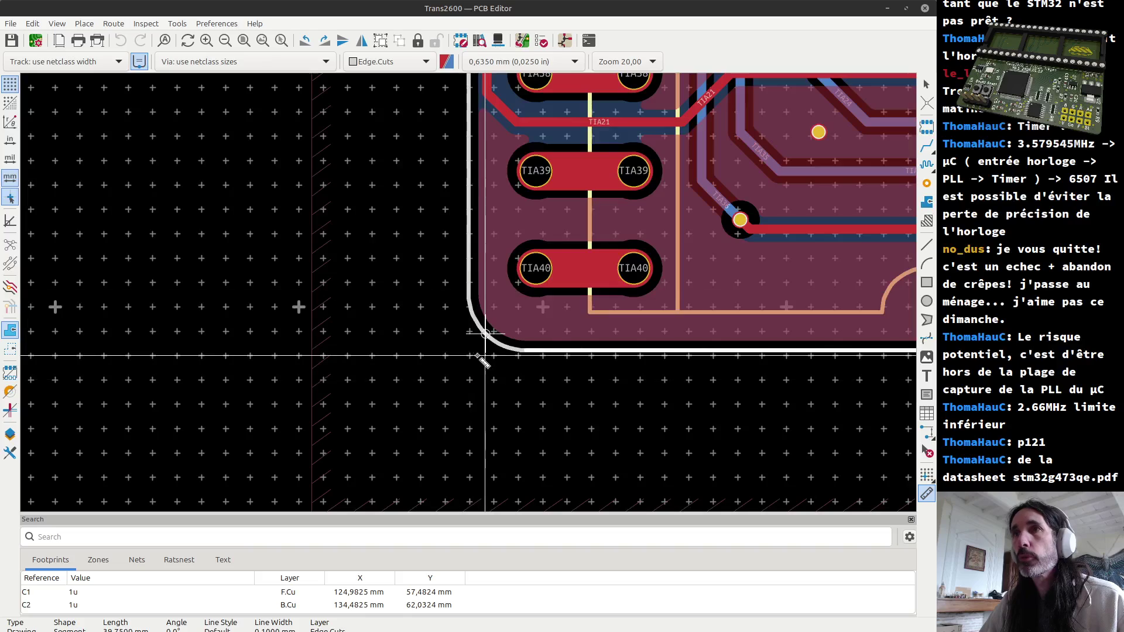
pyautogui.click(468, 297)
pyautogui.scroll(-5, 468, 297)
pyautogui.scroll(1, 400, 349)
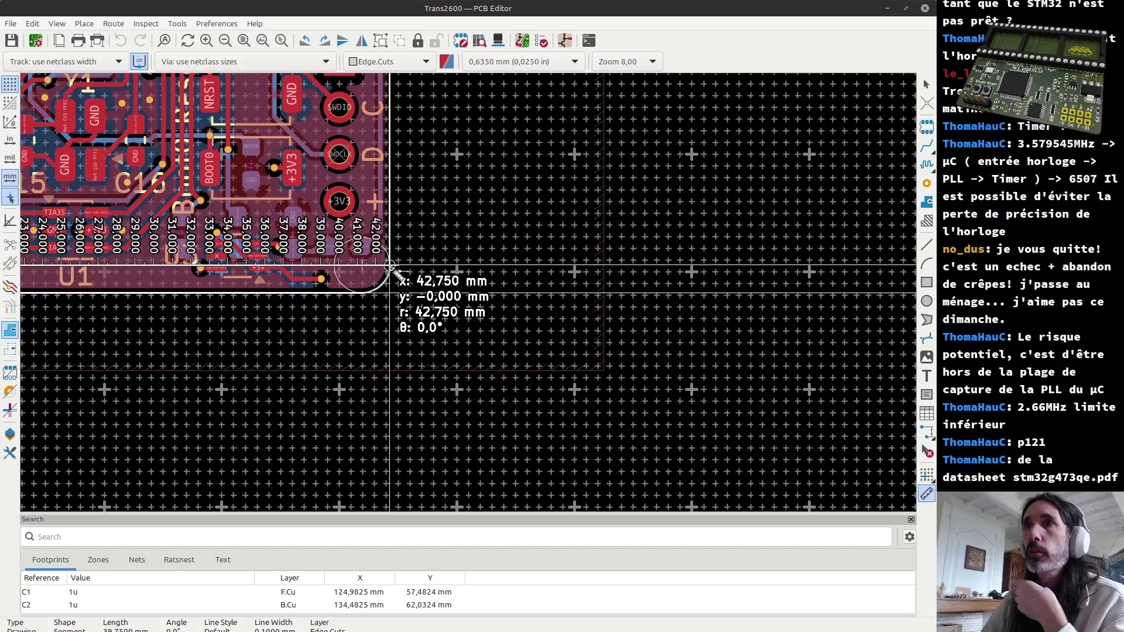
pyautogui.press('Escape')
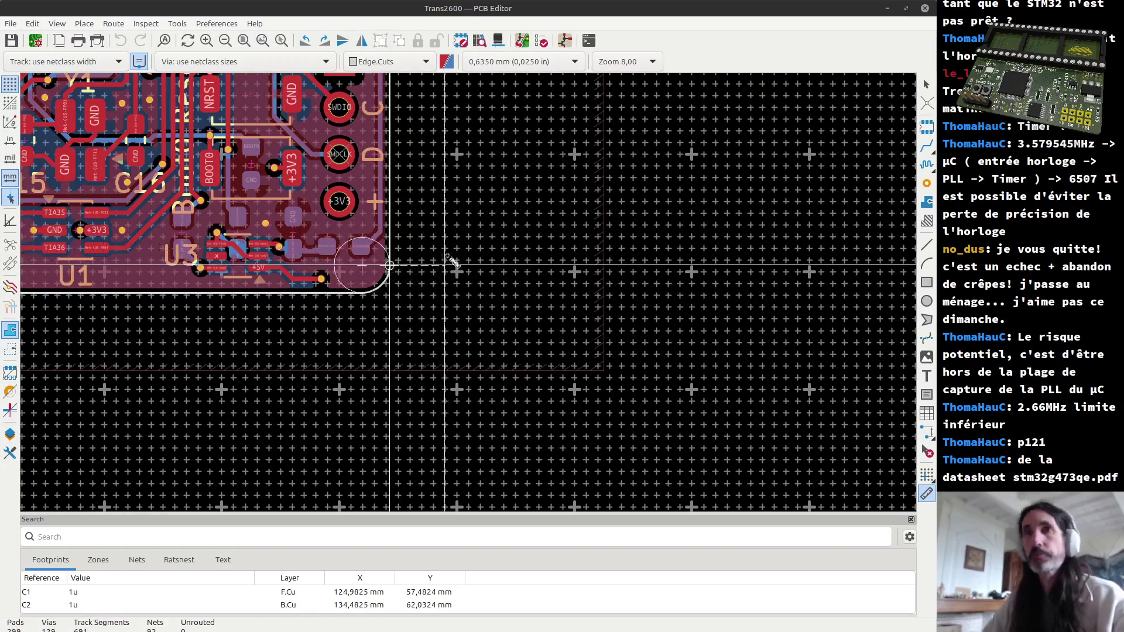
pyautogui.scroll(-3, 446, 281)
pyautogui.scroll(-3, 430, 203)
pyautogui.scroll(2, 431, 202)
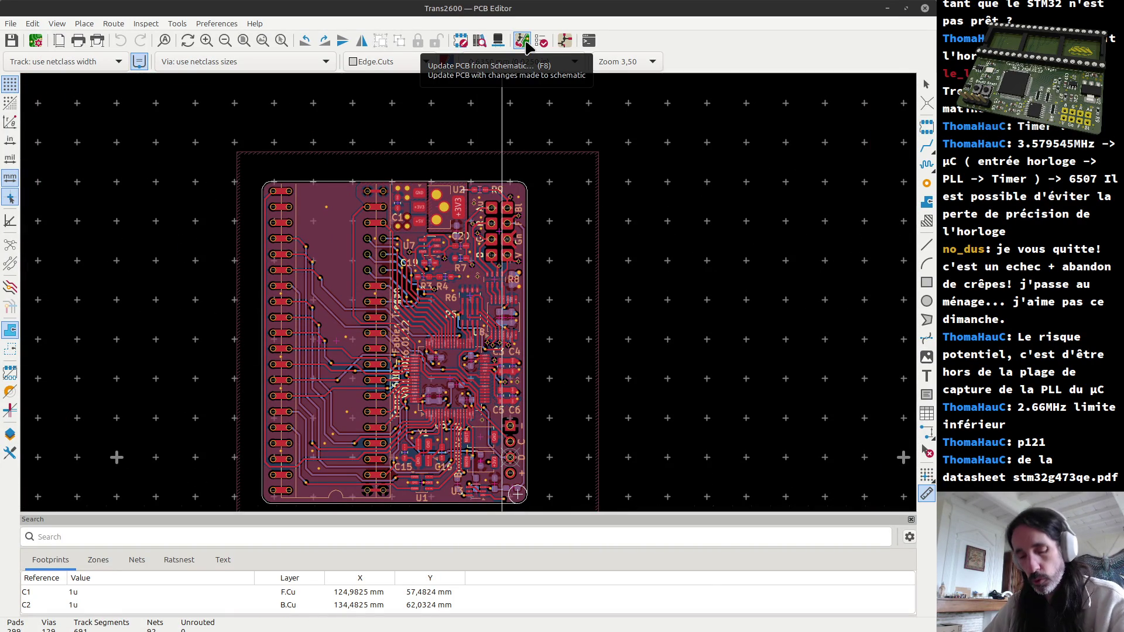
pyautogui.hotkey('alt', '3')
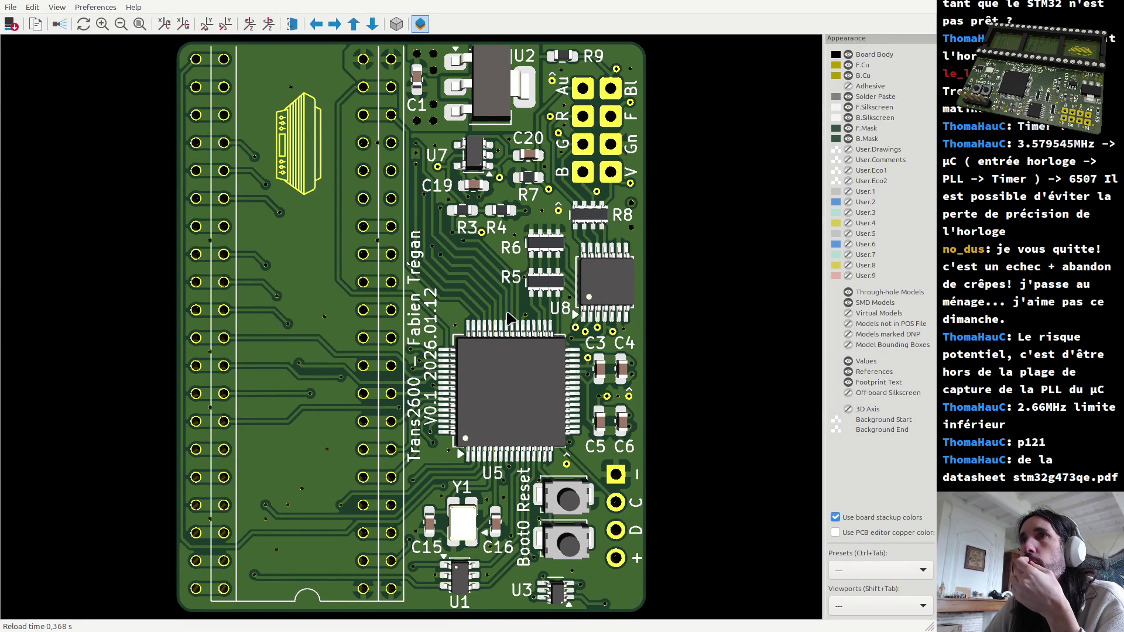
pyautogui.moveTo(567, 301)
pyautogui.mouseDown()
pyautogui.moveTo(117, 278)
pyautogui.moveTo(482, 329)
pyautogui.moveTo(131, 284)
pyautogui.mouseUp()
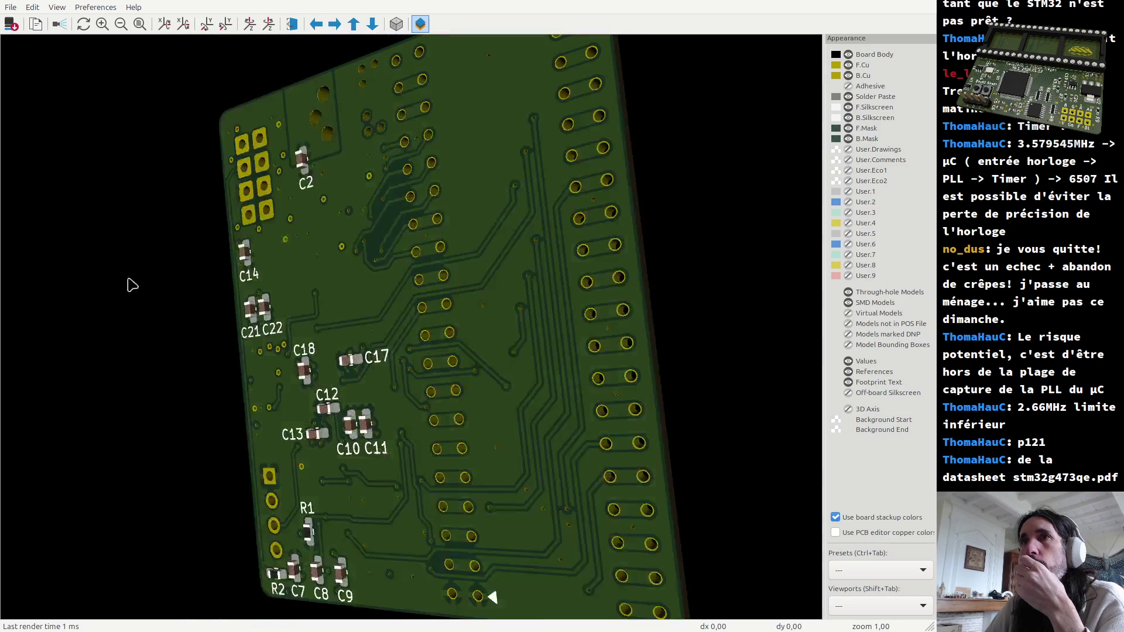
pyautogui.hotkey('shift', 'z')
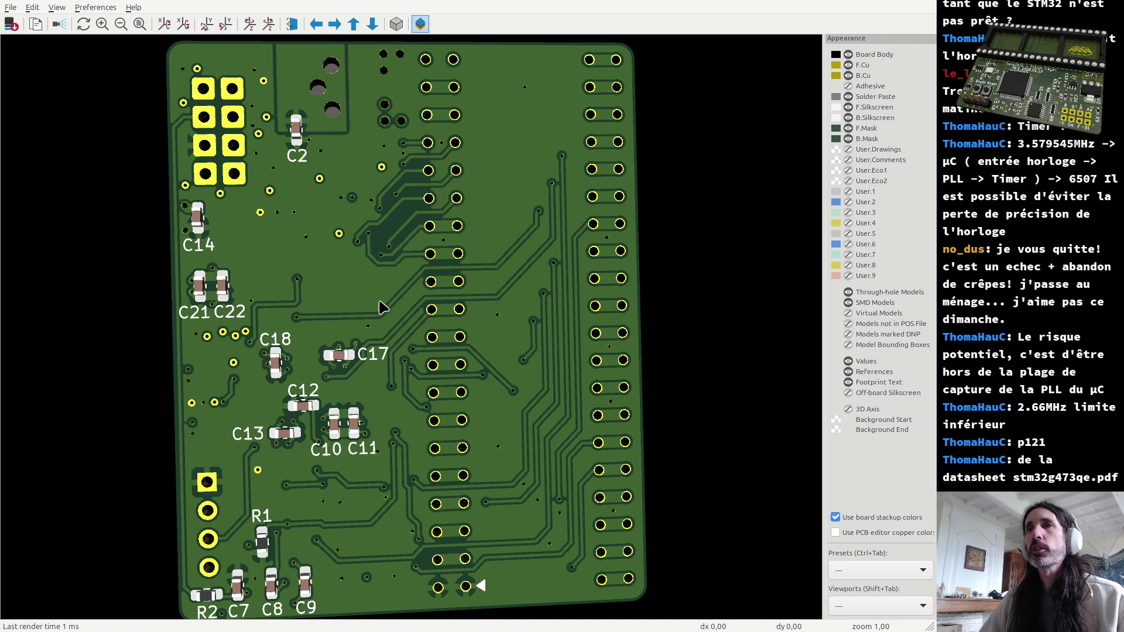
pyautogui.hotkey('alt', 'Tab')
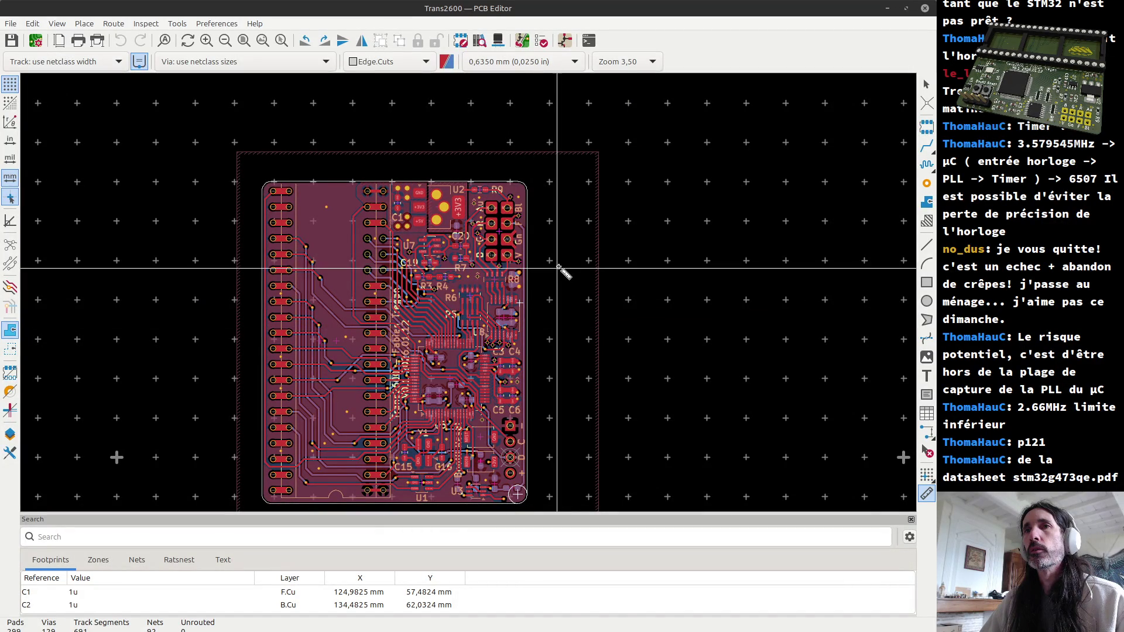
# Step: View the board in the 3D Viewer (Alt+3), then cycle windows back toward the schematic
pyautogui.click(518, 297)
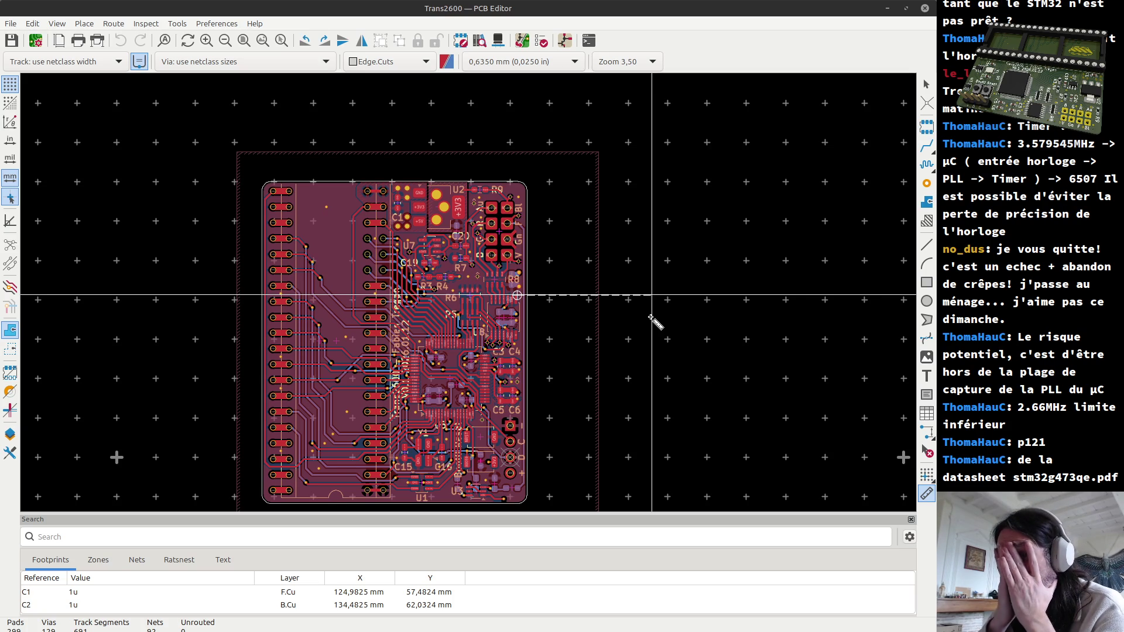
pyautogui.hotkey('alt', '3')
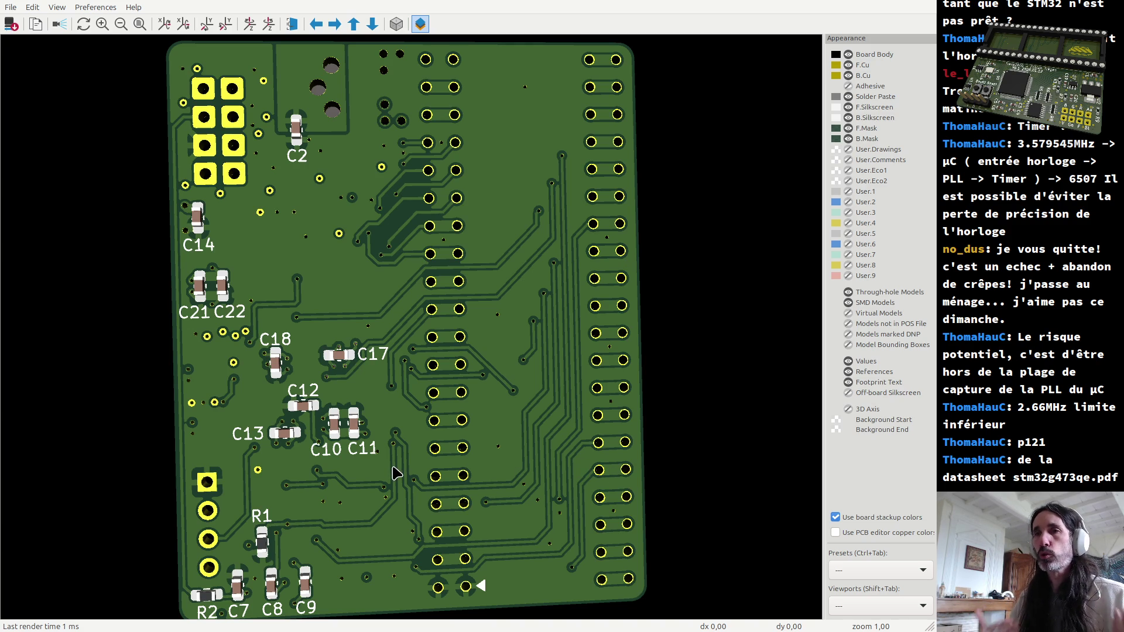
pyautogui.hotkey('alt', 'Tab')
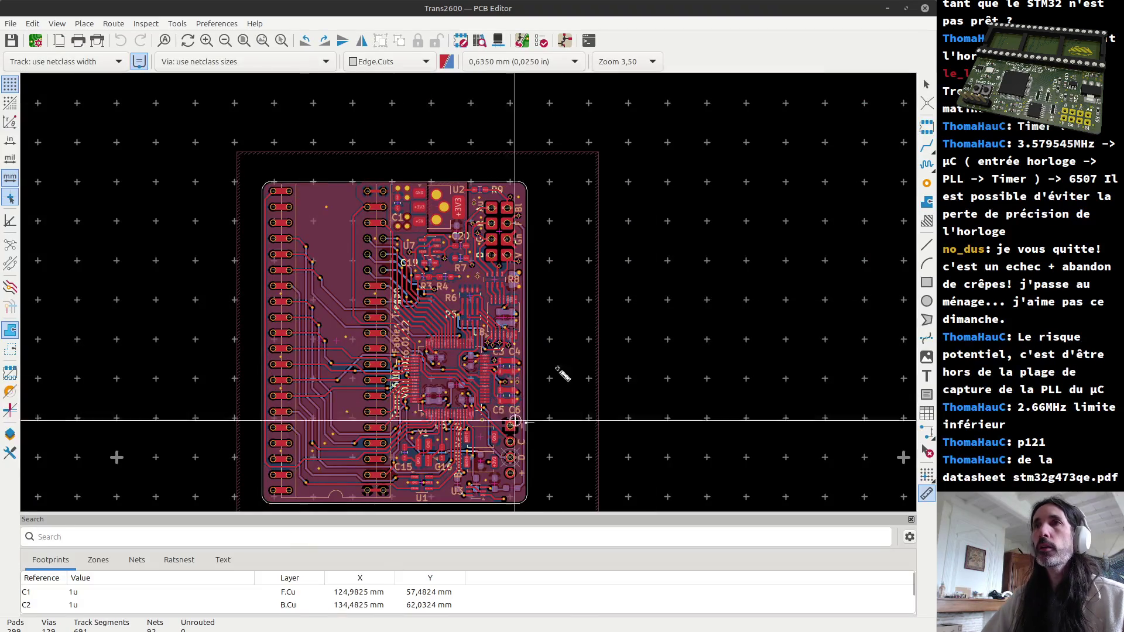
pyautogui.hotkey('alt', 'Tab')
pyautogui.press('Tab')
pyautogui.hotkey('alt', 'Tab')
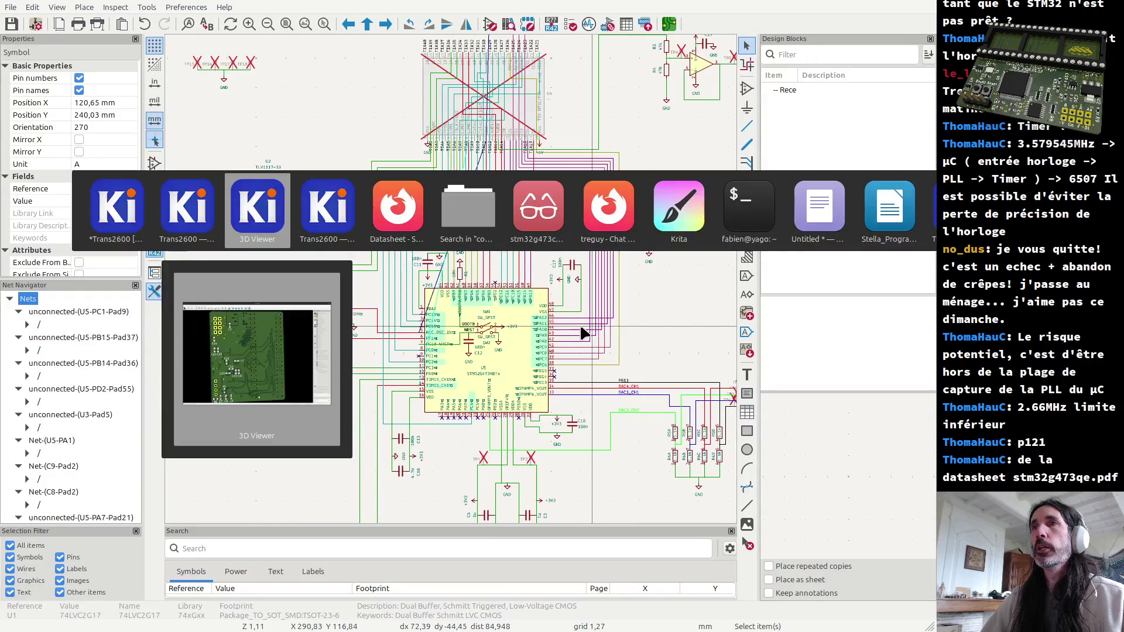
# Step: Return to the schematic editor, pan to U5's left side and check the green wire's net
pyautogui.hotkey('alt', 'shift', 'Tab')
pyautogui.hotkey('alt', 'Tab')
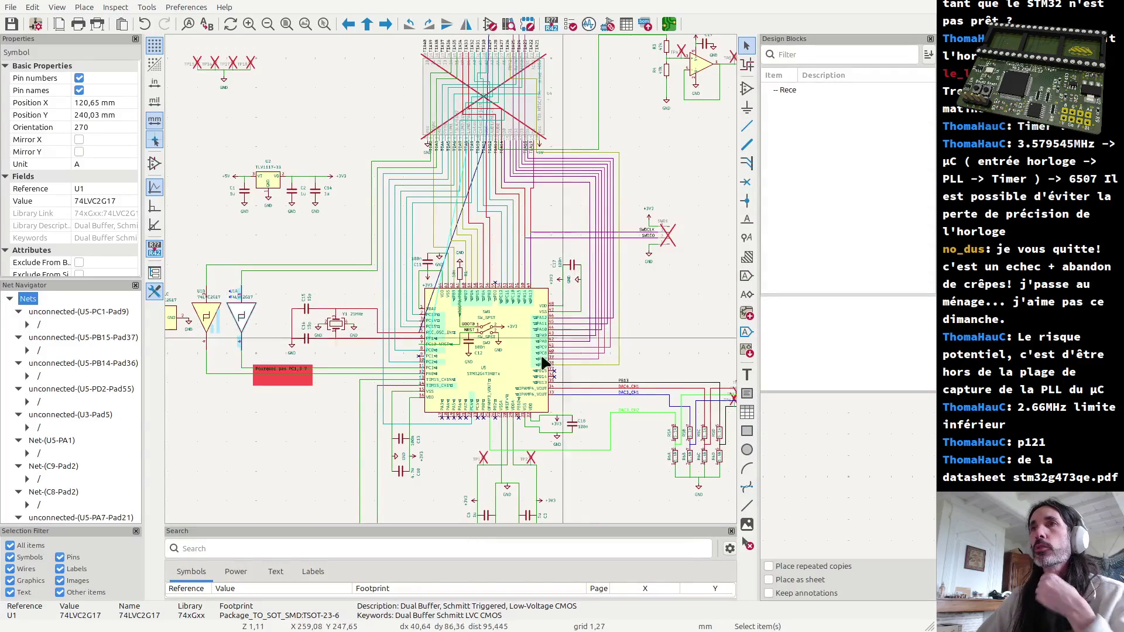
pyautogui.scroll(3, 455, 427)
pyautogui.scroll(2, 453, 286)
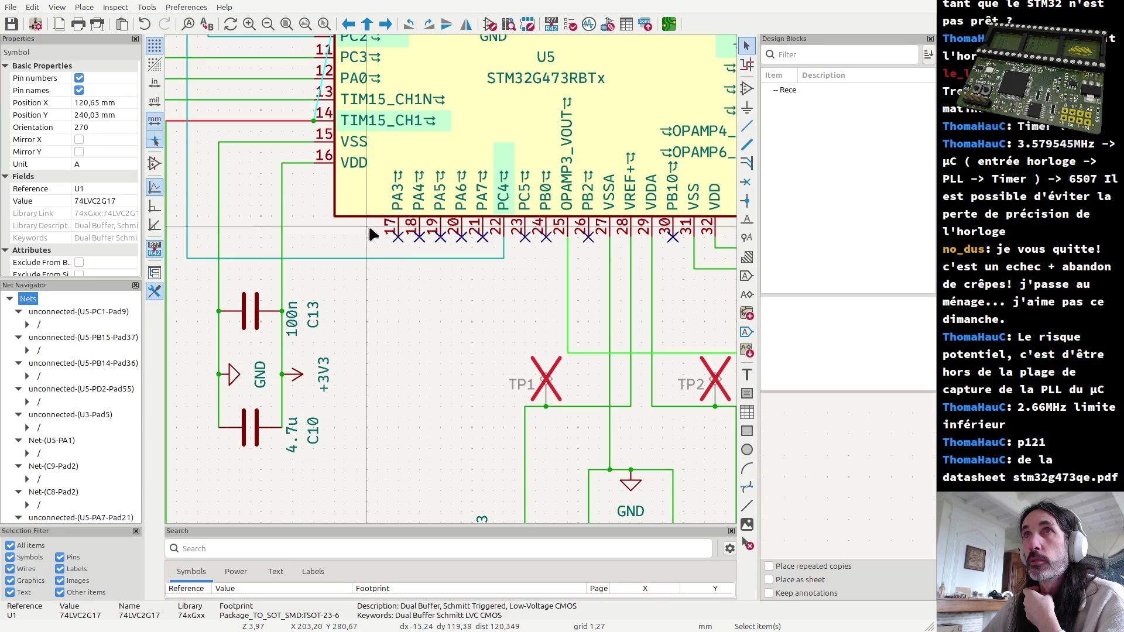
pyautogui.moveTo(367, 243); pyautogui.dragTo(404, 381, button='middle')
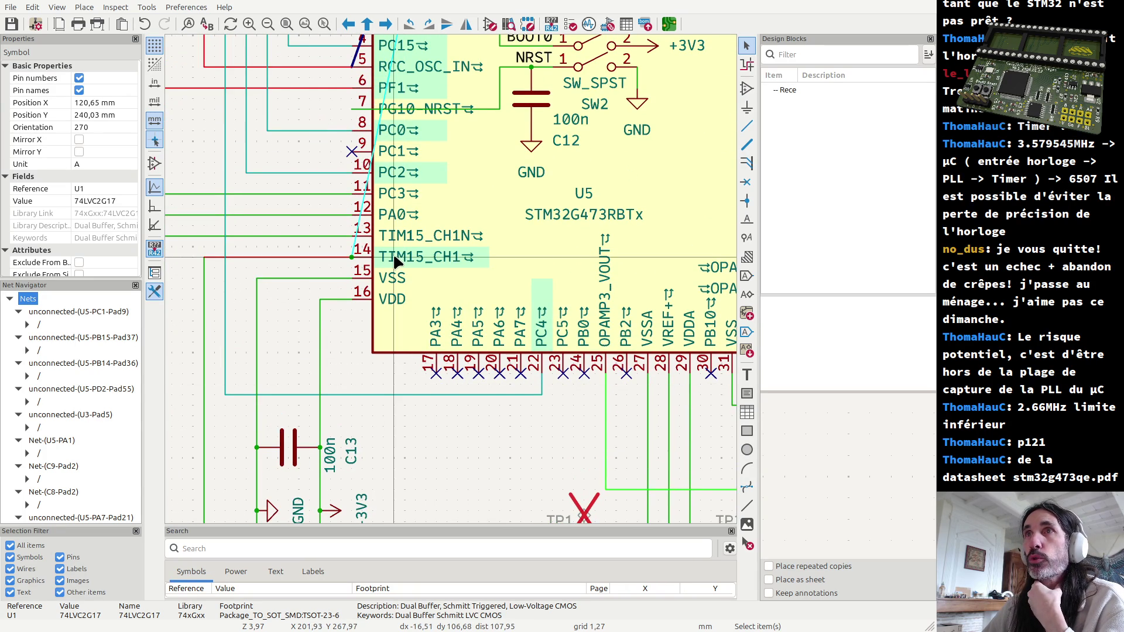
pyautogui.click(330, 236)
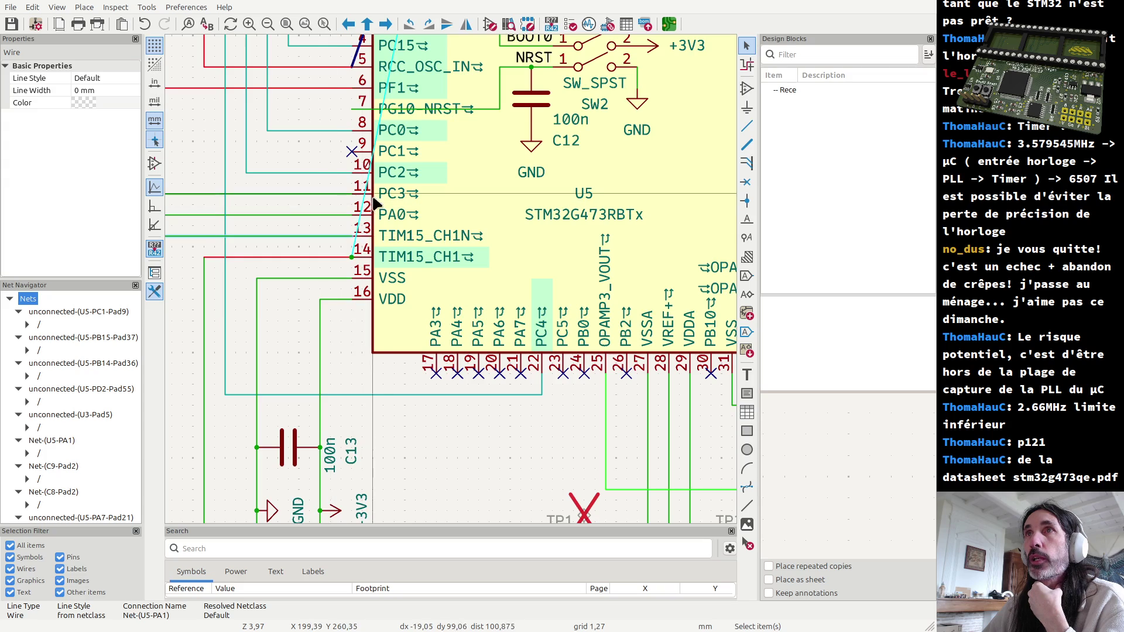
# Step: Read the properties of STM32 pins PC1, PC3, TIM15_CH1N, PA5 and PA7
pyautogui.click(374, 151)
pyautogui.click(387, 196)
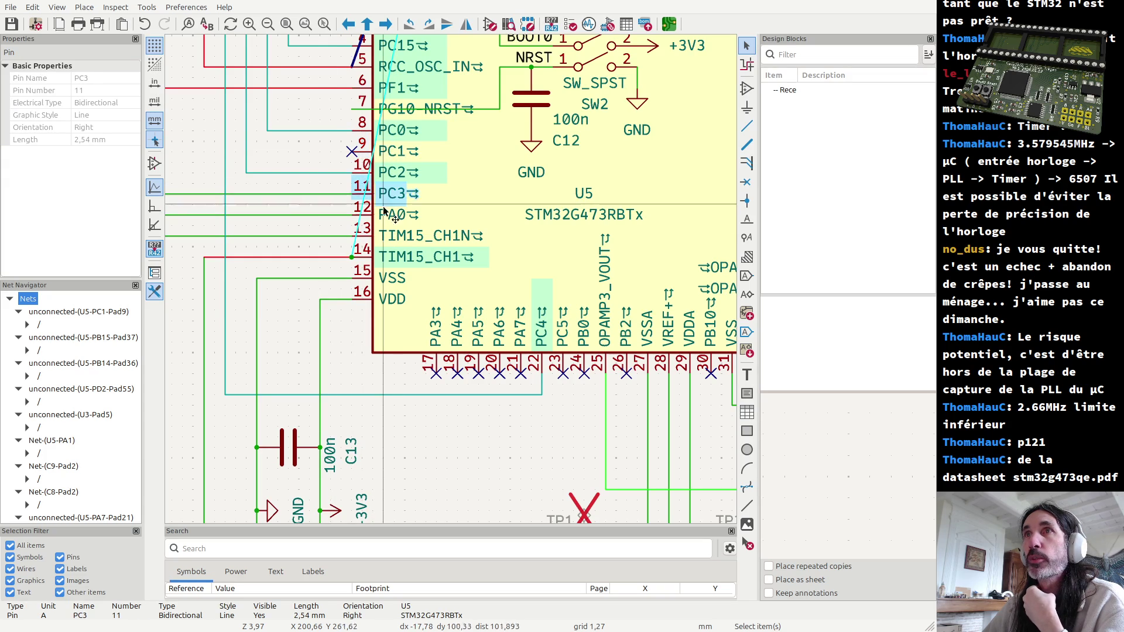
pyautogui.click(393, 236)
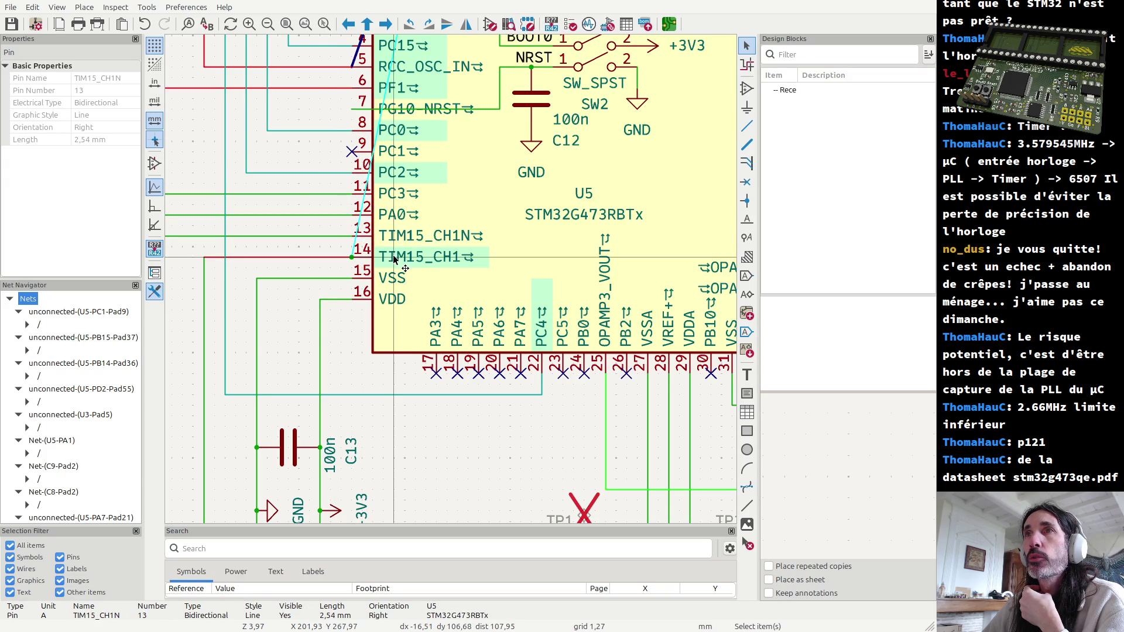
pyautogui.click(476, 347)
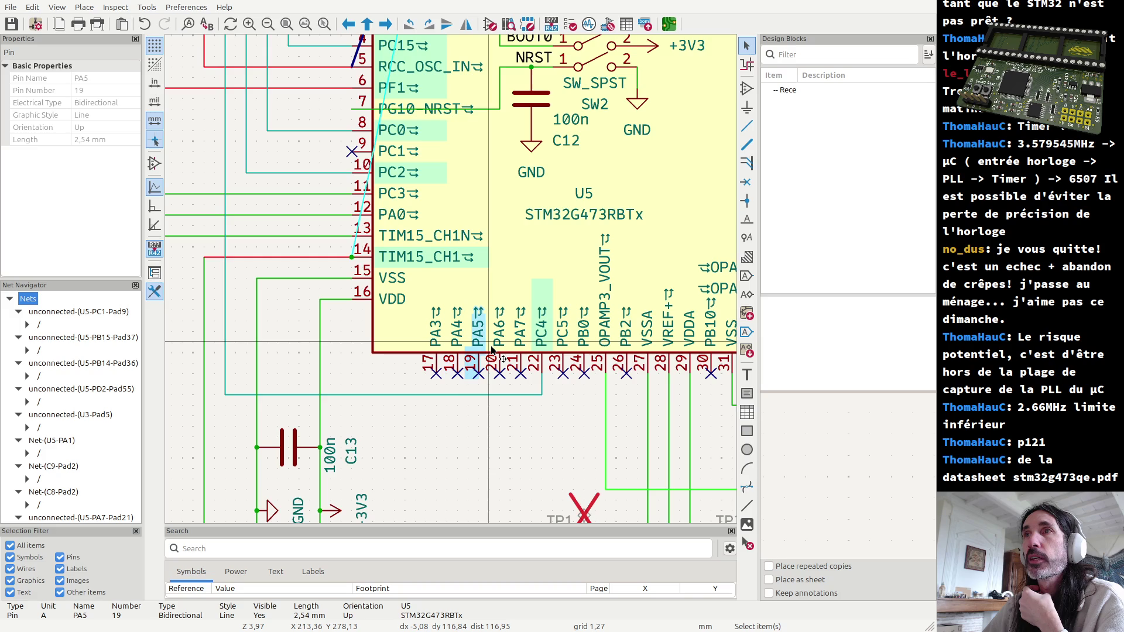
pyautogui.click(521, 351)
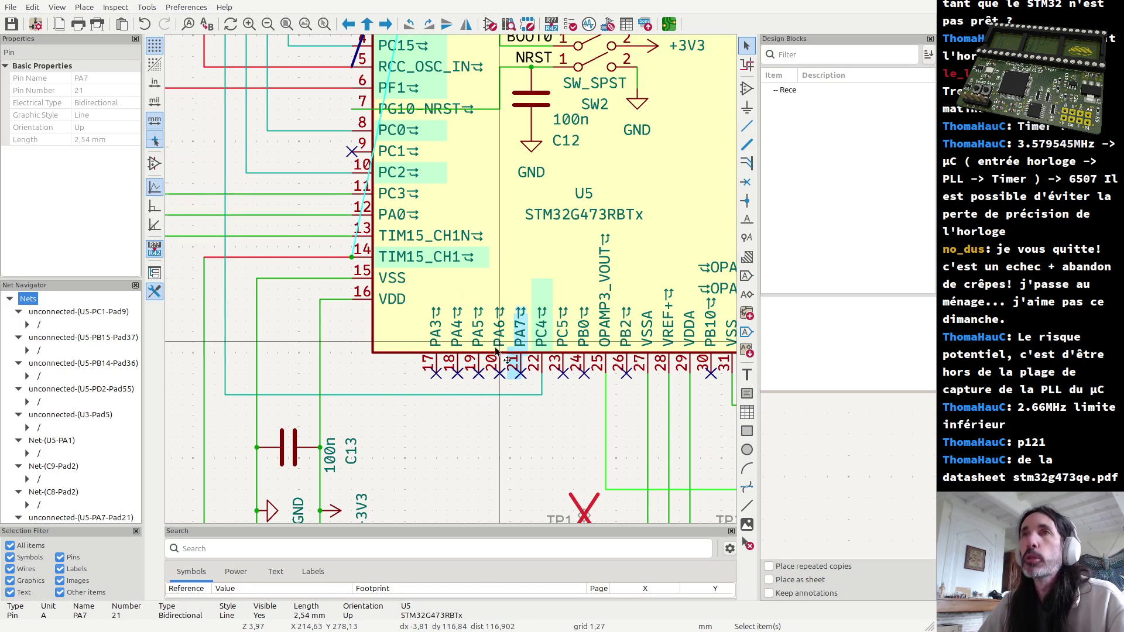
pyautogui.scroll(-3, 457, 288)
pyautogui.scroll(-2, 457, 288)
pyautogui.scroll(1, 479, 85)
pyautogui.scroll(3, 450, 277)
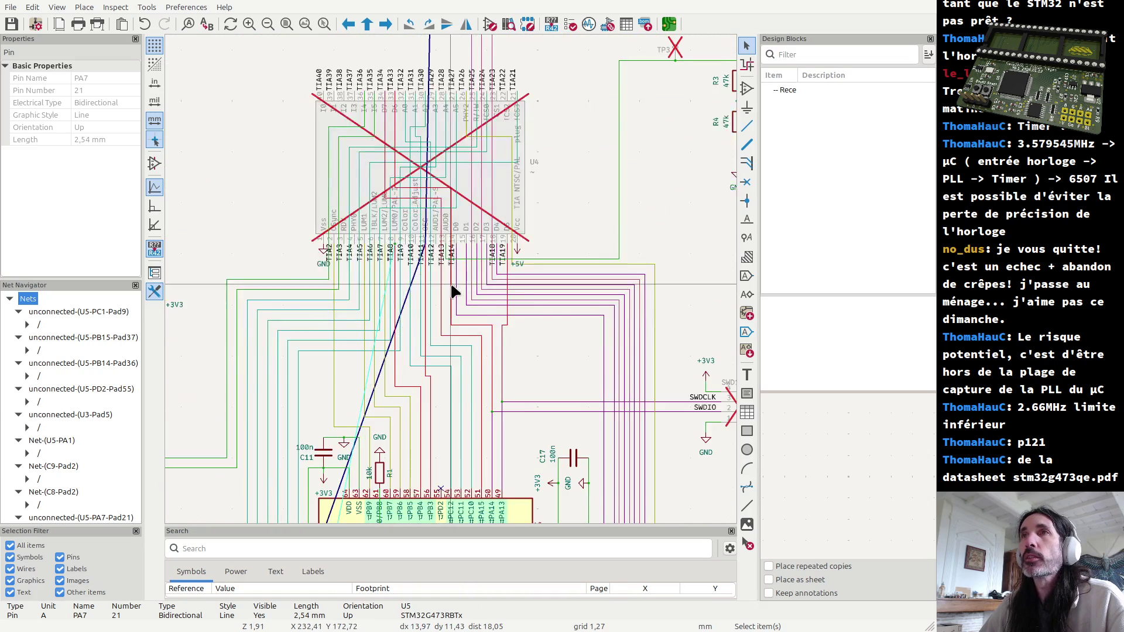
pyautogui.scroll(1, 448, 290)
pyautogui.scroll(-3, 448, 285)
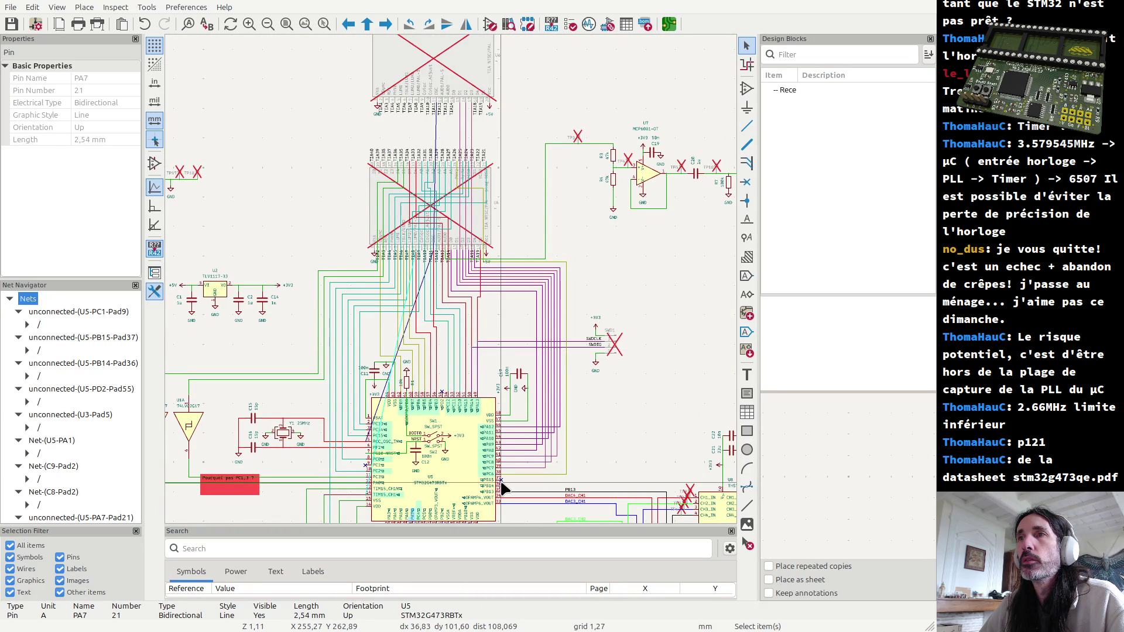
pyautogui.scroll(3, 451, 285)
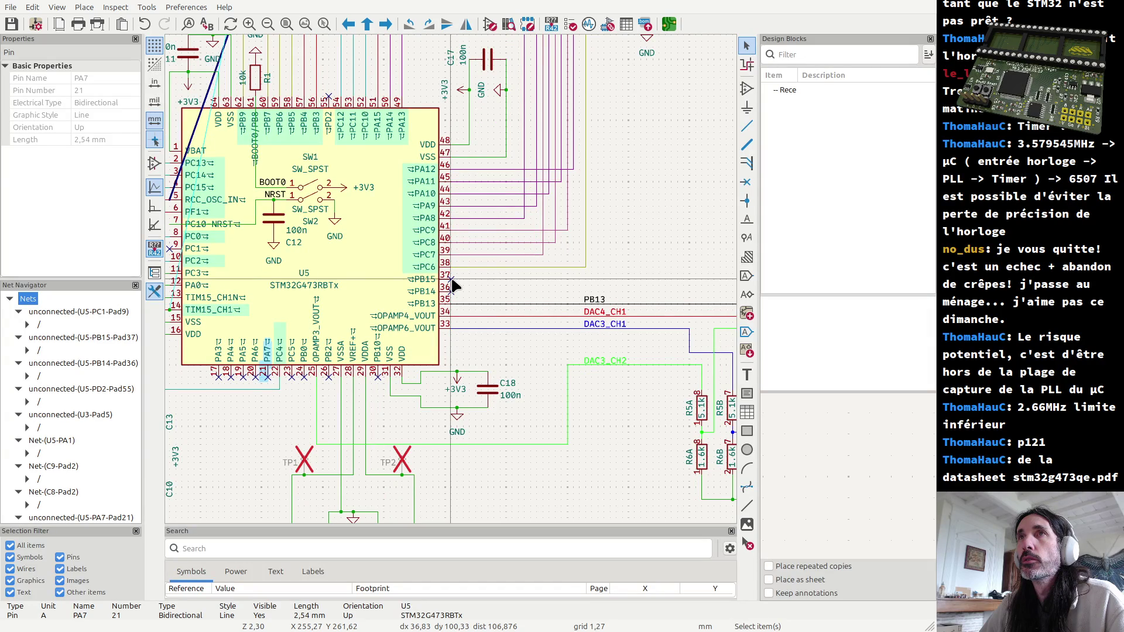
pyautogui.scroll(-3, 452, 285)
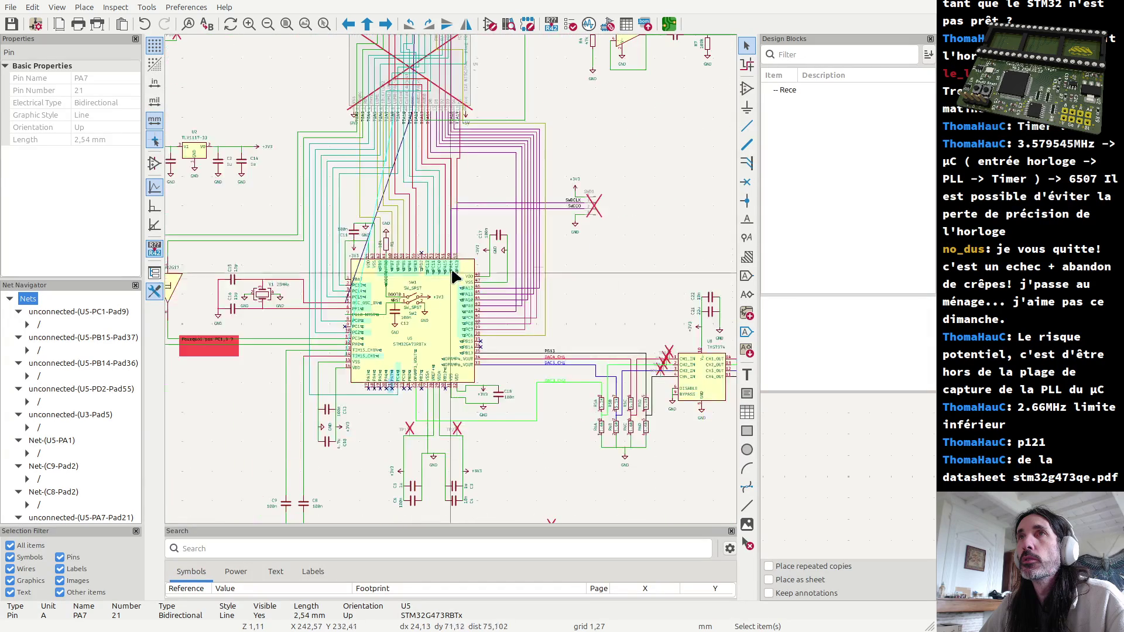
pyautogui.click(462, 223)
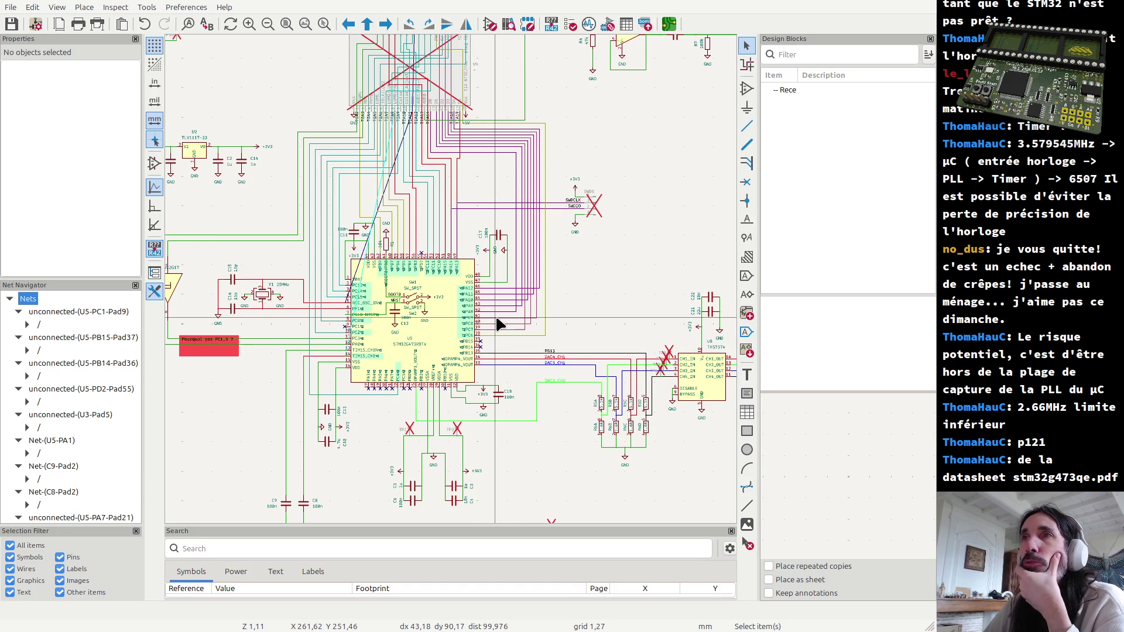
pyautogui.scroll(2, 492, 317)
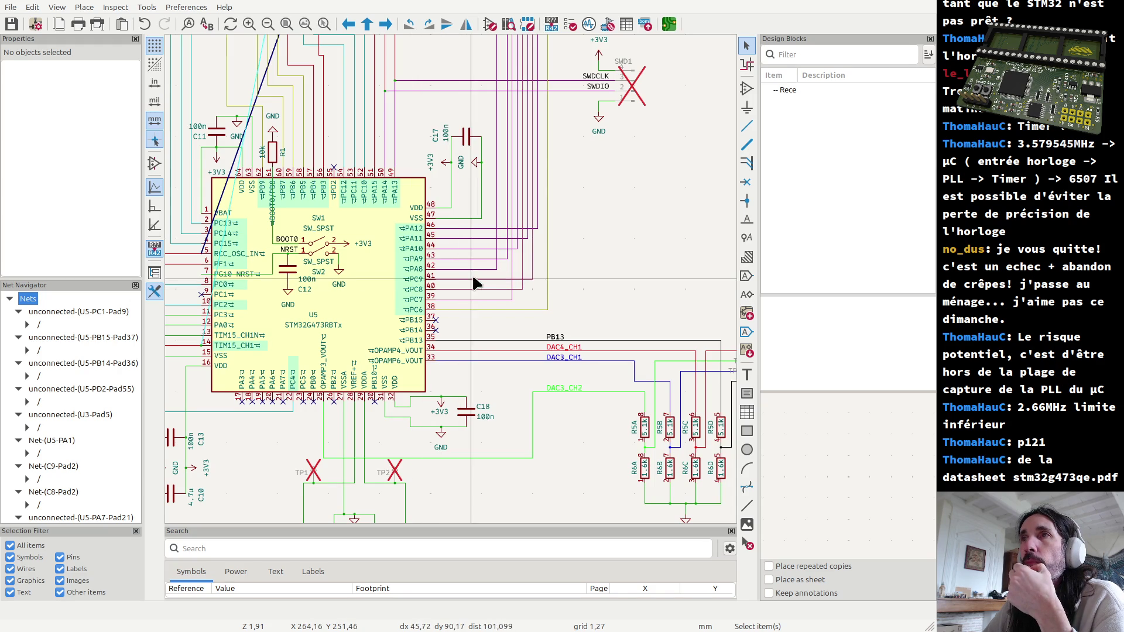
pyautogui.moveTo(483, 271); pyautogui.dragTo(444, 231)
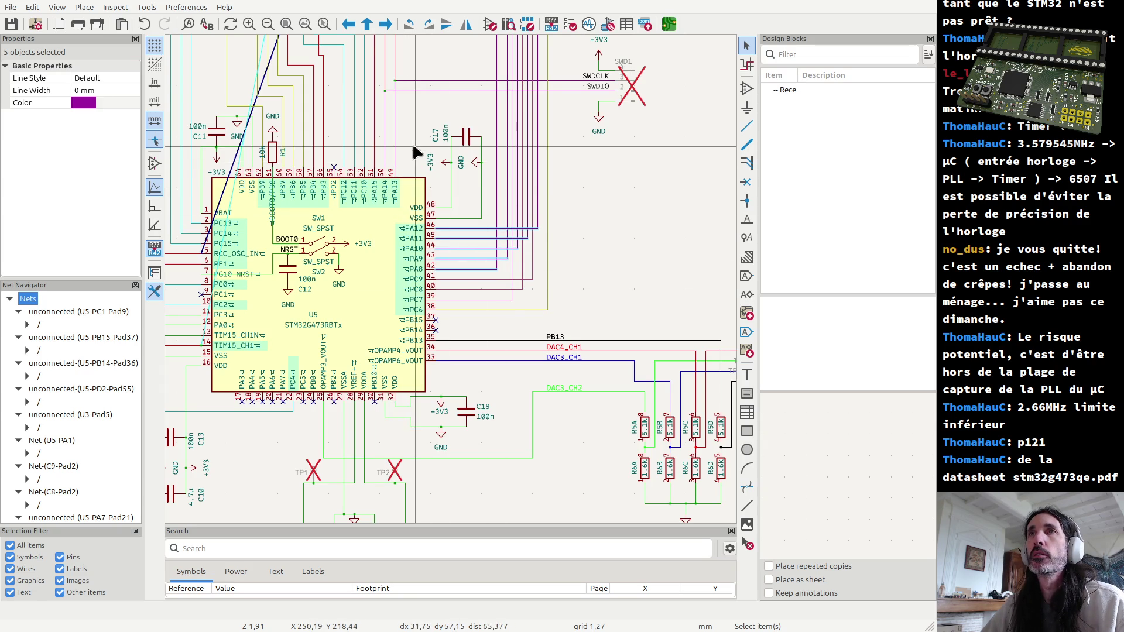
pyautogui.keyDown('shift'); pyautogui.moveTo(408, 142); pyautogui.dragTo(379, 145); pyautogui.keyUp('shift')
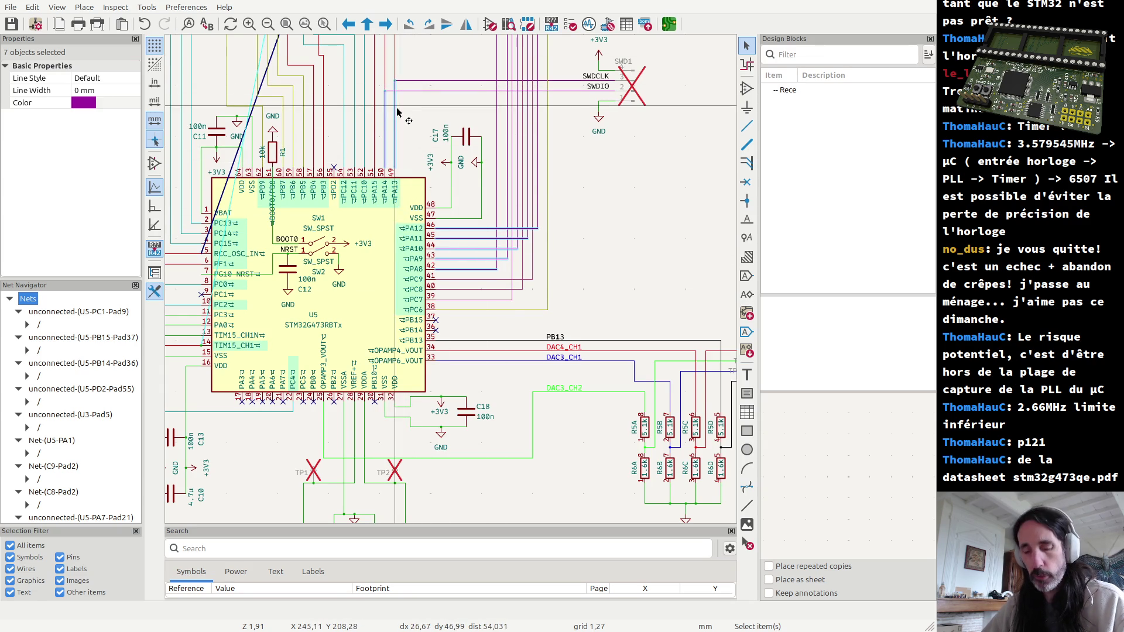
pyautogui.hotkey('alt', '4')
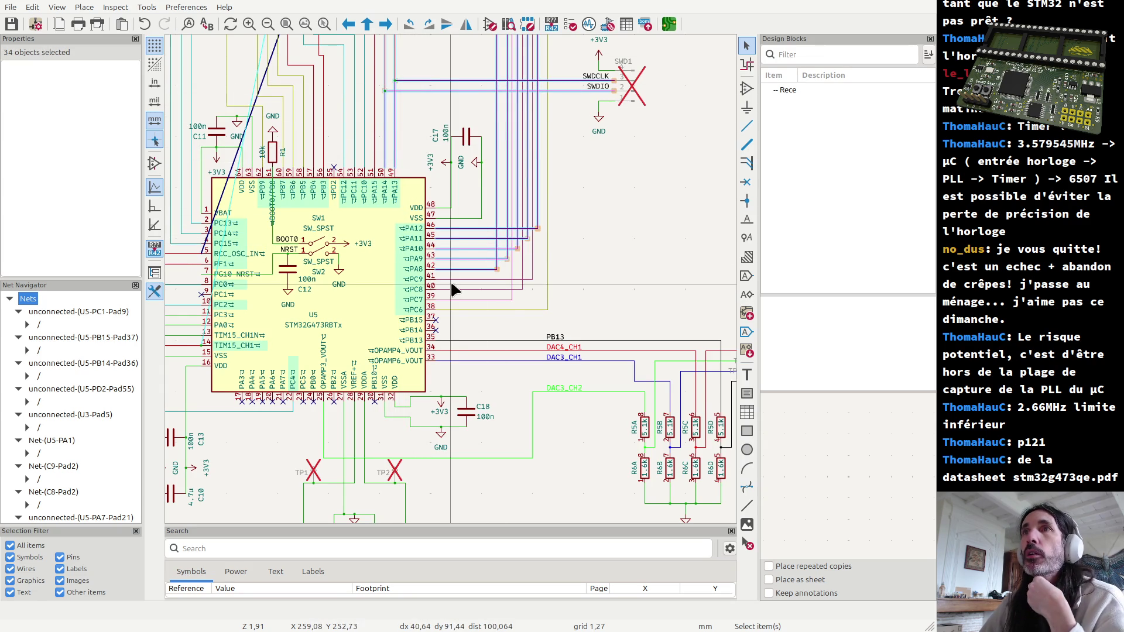
pyautogui.scroll(-3, 448, 304)
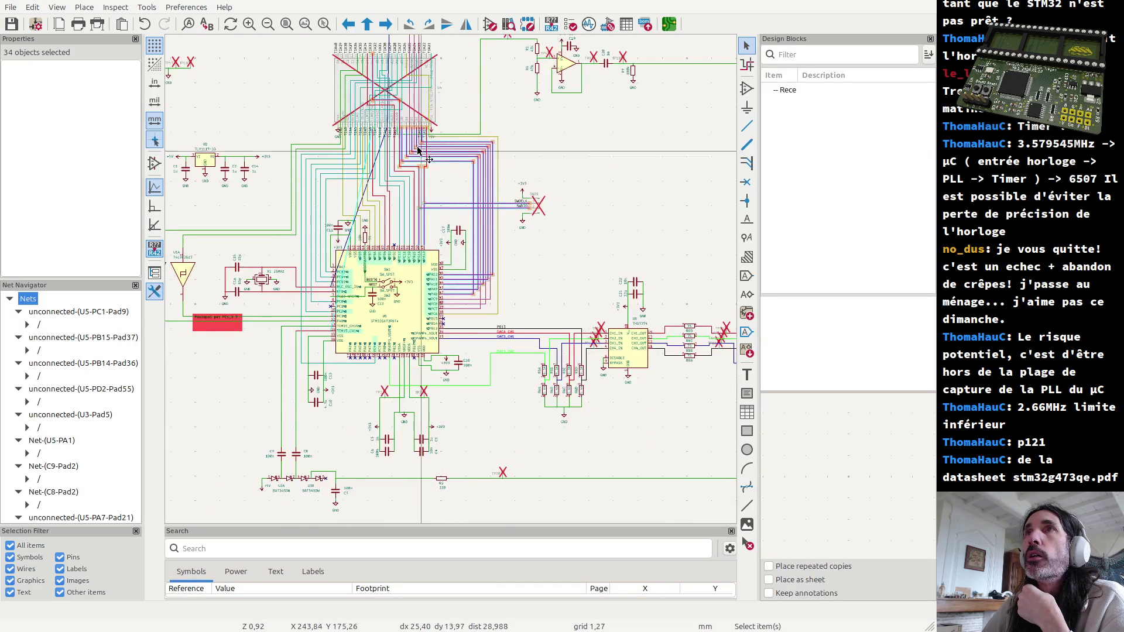
pyautogui.scroll(2, 425, 160)
pyautogui.scroll(2, 460, 280)
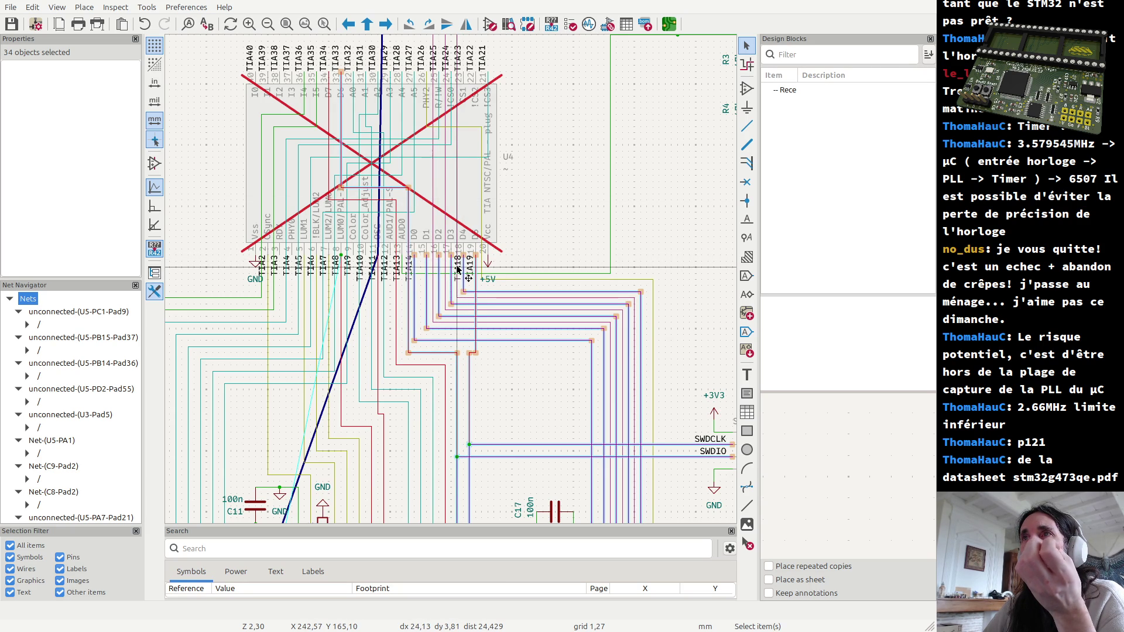
pyautogui.scroll(-3, 452, 283)
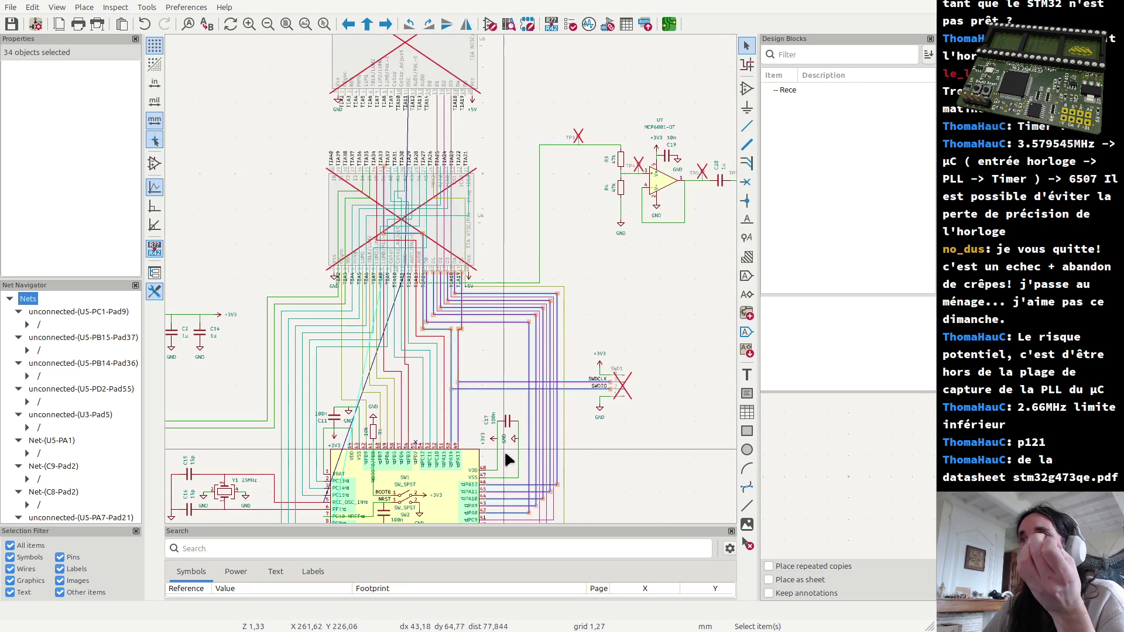
pyautogui.scroll(1, 453, 283)
pyautogui.scroll(1, 453, 283)
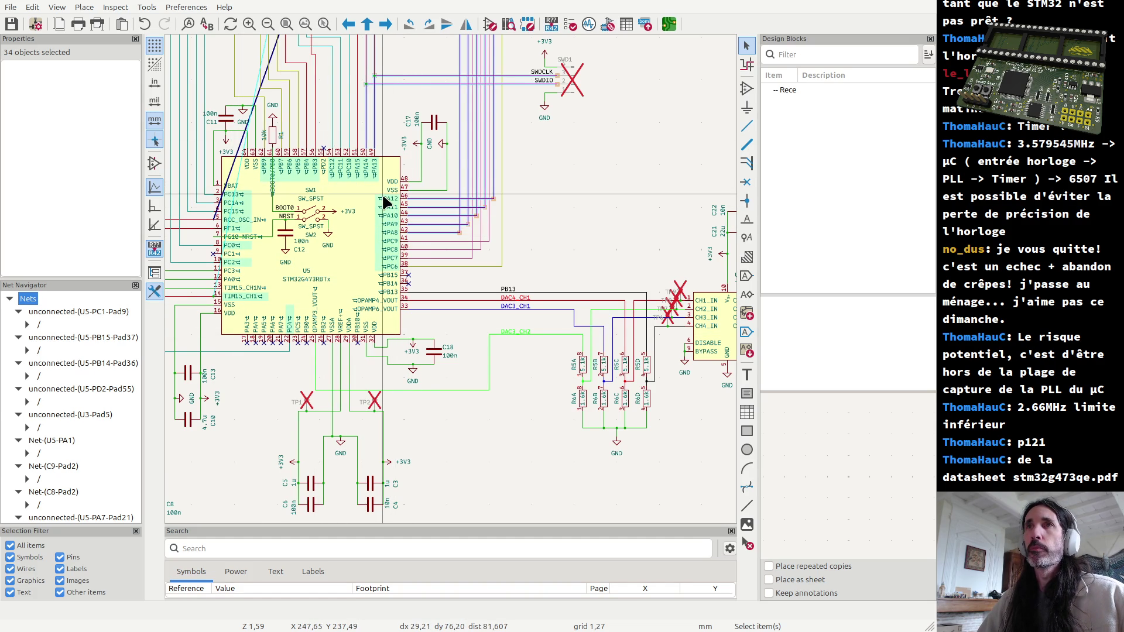
pyautogui.scroll(-2, 447, 266)
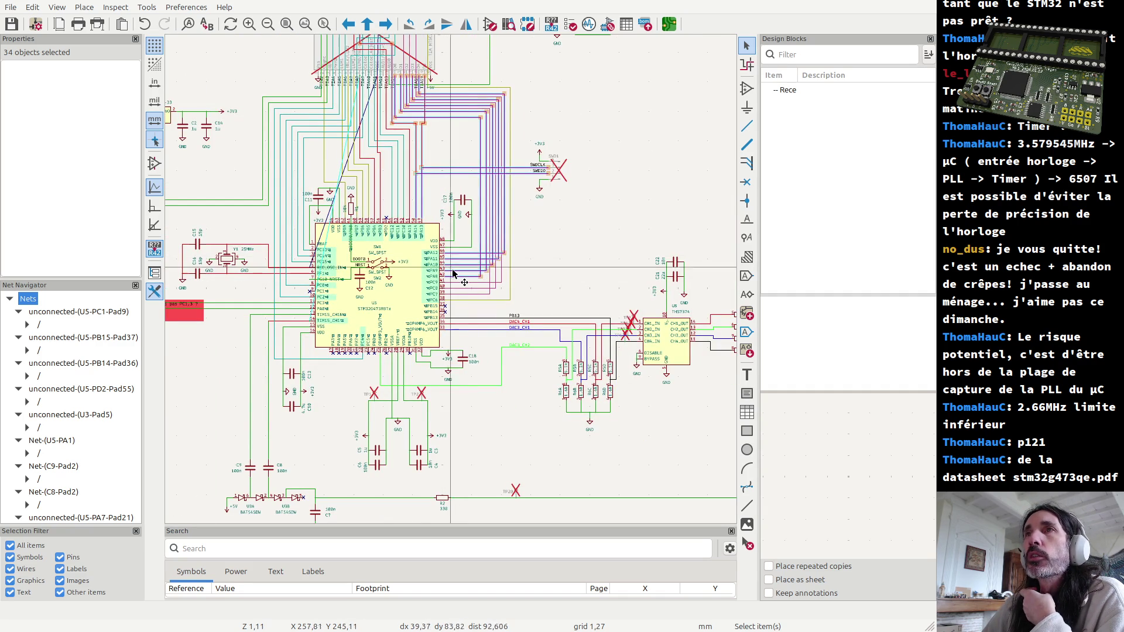
pyautogui.press('Escape')
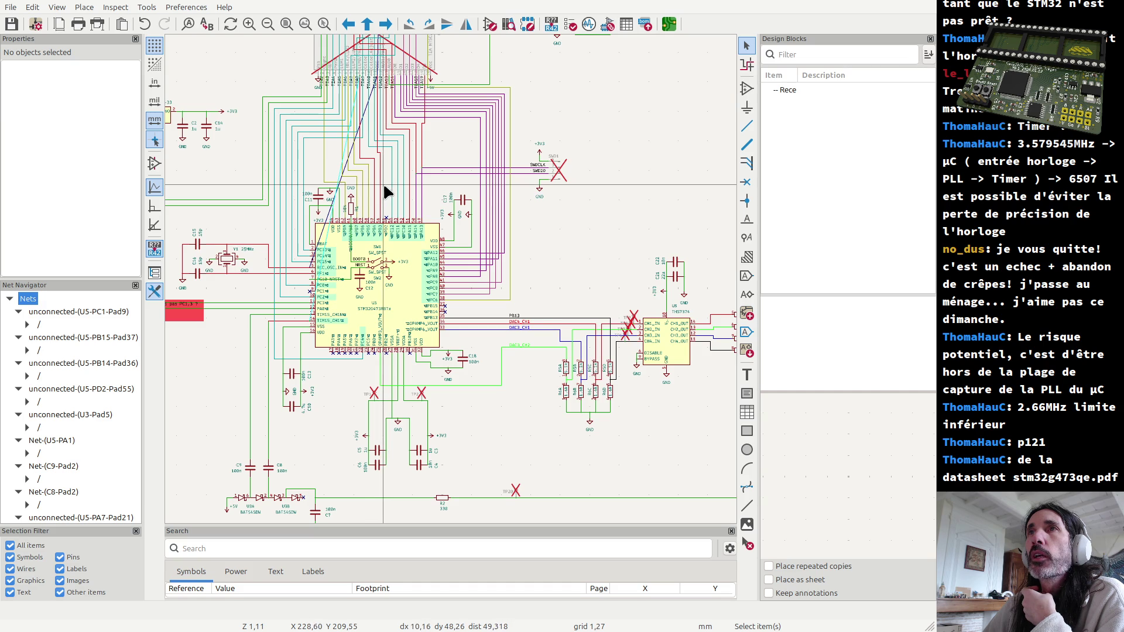
# Step: Select the connected wire group above the STM32 and drag it around to align with the U4 and U5 pins
pyautogui.click(383, 182)
pyautogui.press('u')
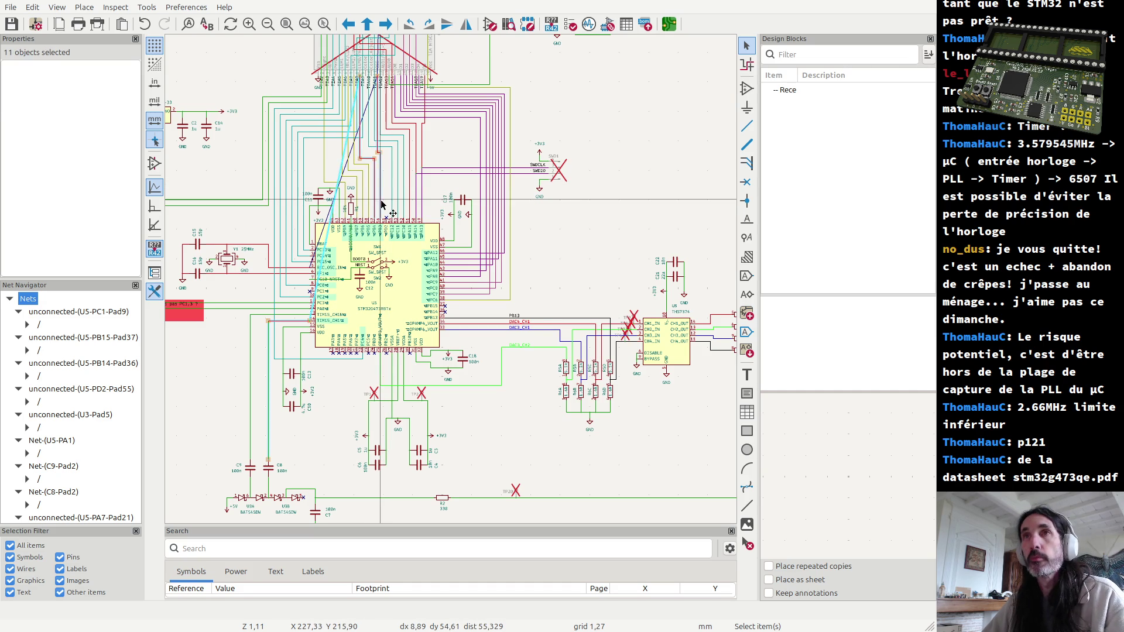
pyautogui.scroll(3, 376, 123)
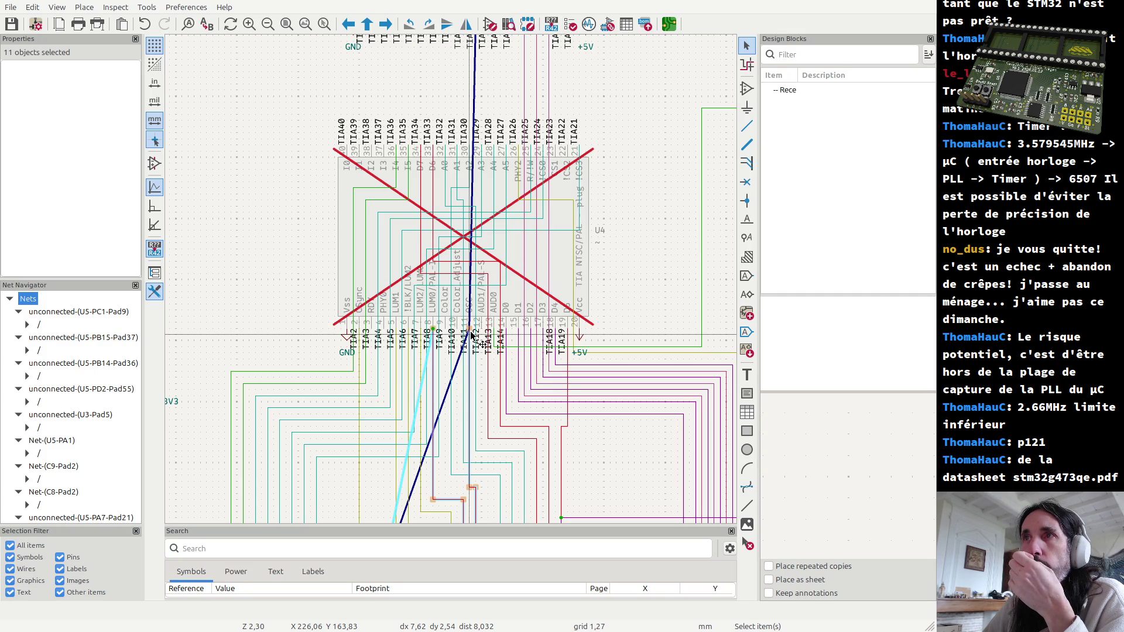
pyautogui.moveTo(475, 339)
pyautogui.mouseDown()
pyautogui.moveTo(431, 355)
pyautogui.moveTo(421, 402)
pyautogui.moveTo(410, 373)
pyautogui.moveTo(479, 338)
pyautogui.moveTo(472, 386)
pyautogui.mouseUp()
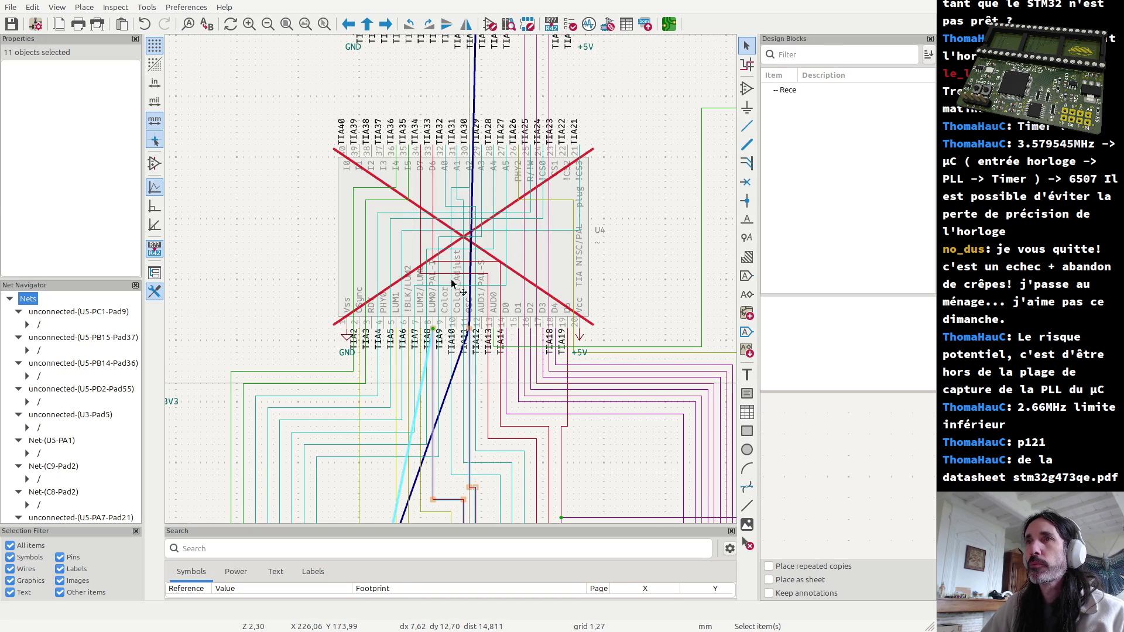
pyautogui.scroll(-3, 471, 387)
pyautogui.moveTo(470, 386); pyautogui.dragTo(451, 275)
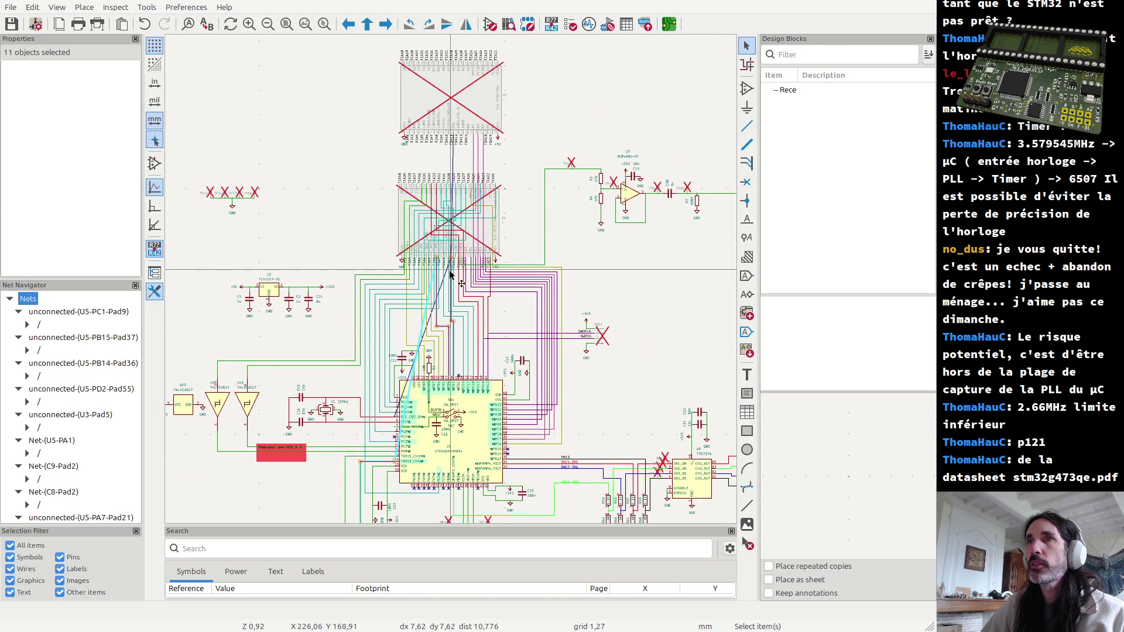
pyautogui.scroll(5, 501, 301)
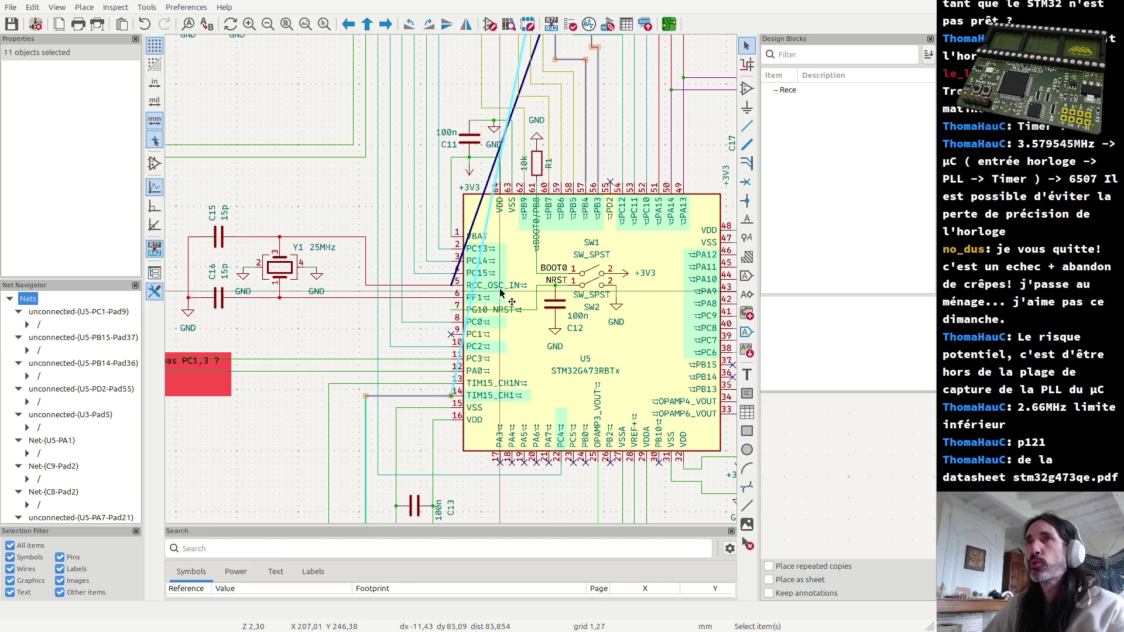
pyautogui.moveTo(506, 301); pyautogui.dragTo(523, 302)
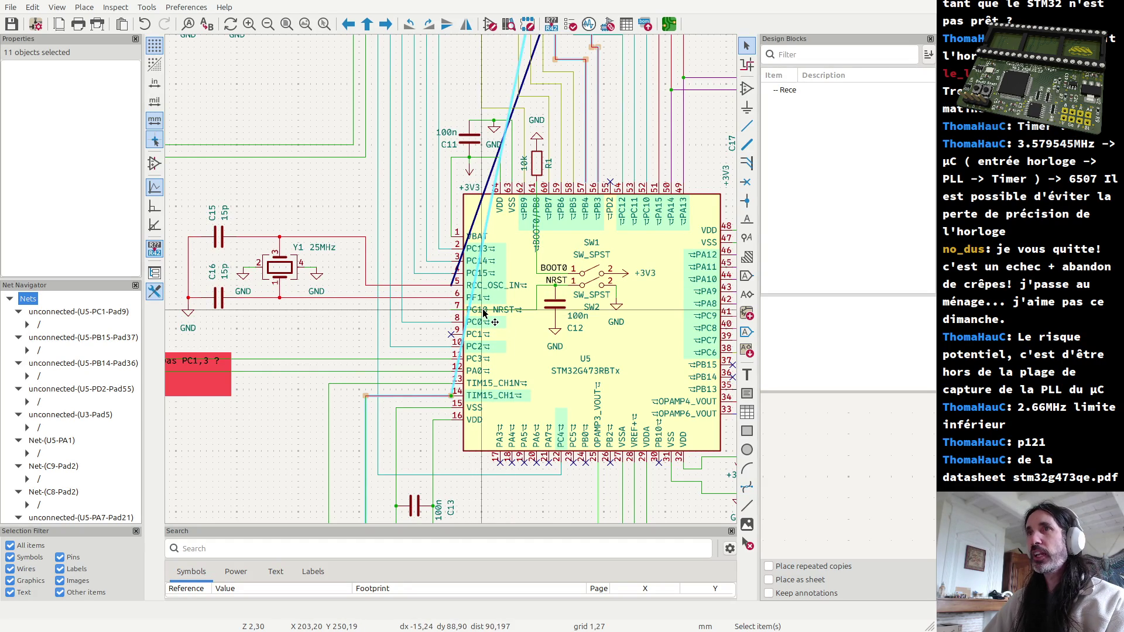
pyautogui.moveTo(483, 313)
pyautogui.mouseDown()
pyautogui.moveTo(459, 313)
pyautogui.moveTo(463, 345)
pyautogui.mouseUp()
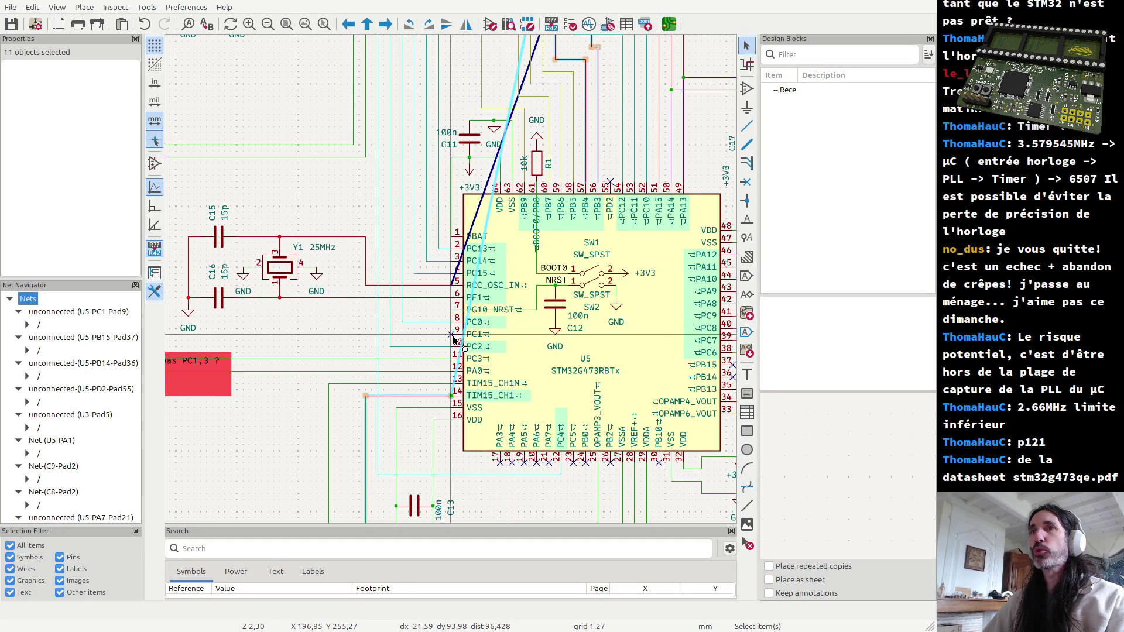
pyautogui.moveTo(454, 341); pyautogui.dragTo(465, 347)
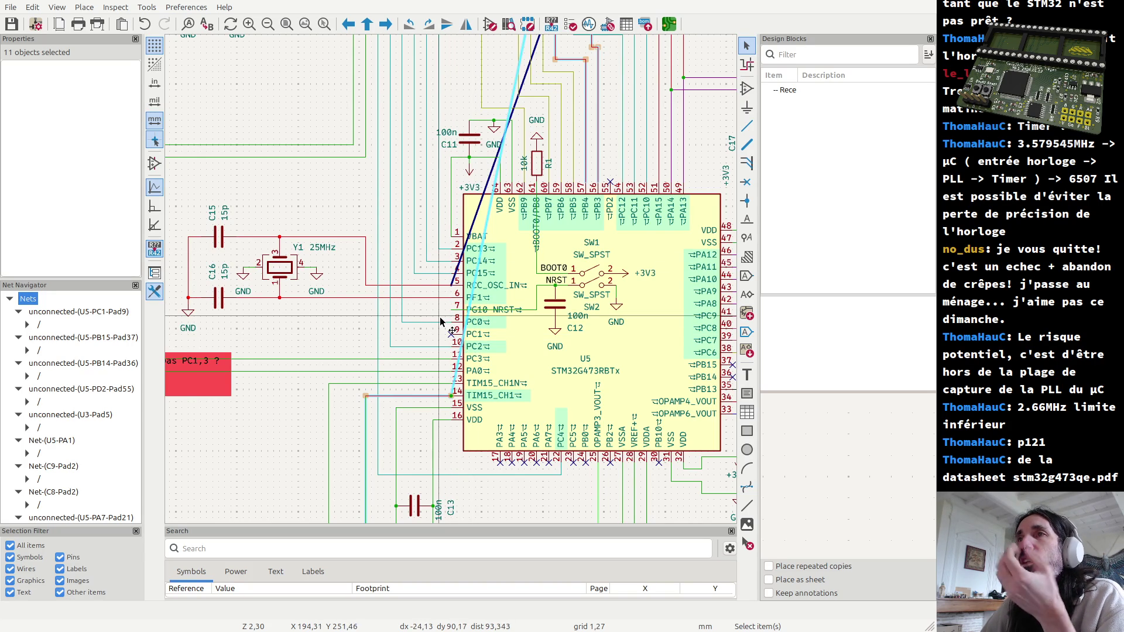
pyautogui.scroll(-3, 438, 307)
pyautogui.scroll(3, 508, 129)
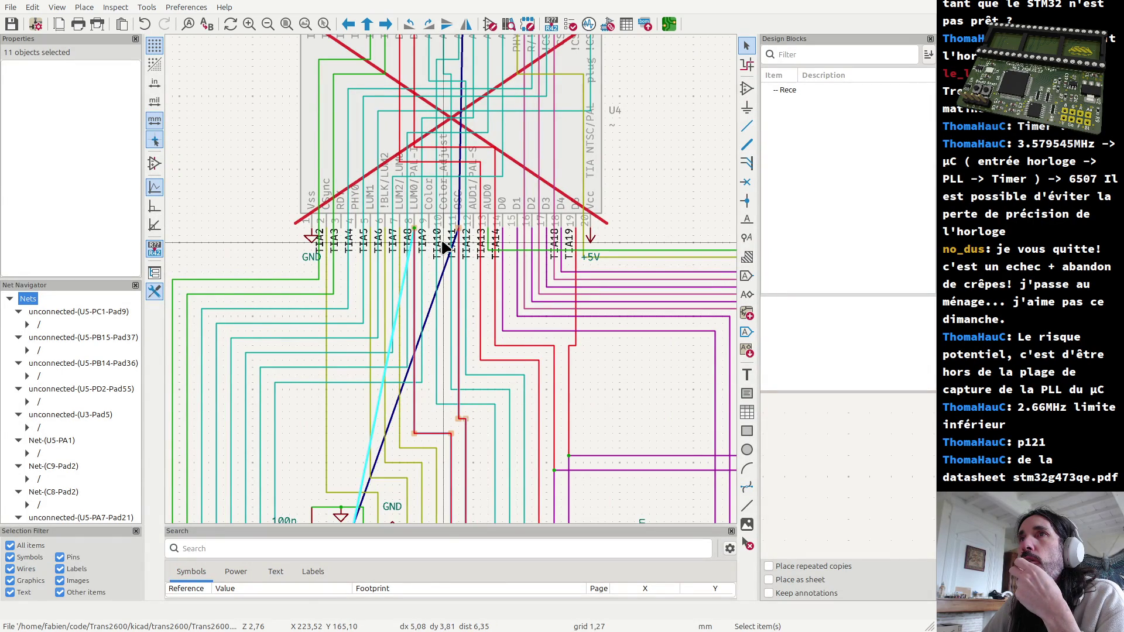
pyautogui.keyDown('ctrl'); pyautogui.scroll(-1, 436, 251); pyautogui.keyUp('ctrl')
pyautogui.keyDown('ctrl'); pyautogui.scroll(-1, 426, 253); pyautogui.keyUp('ctrl')
pyautogui.keyDown('ctrl'); pyautogui.scroll(-1, 417, 255); pyautogui.keyUp('ctrl')
pyautogui.keyDown('ctrl'); pyautogui.scroll(-1, 407, 257); pyautogui.keyUp('ctrl')
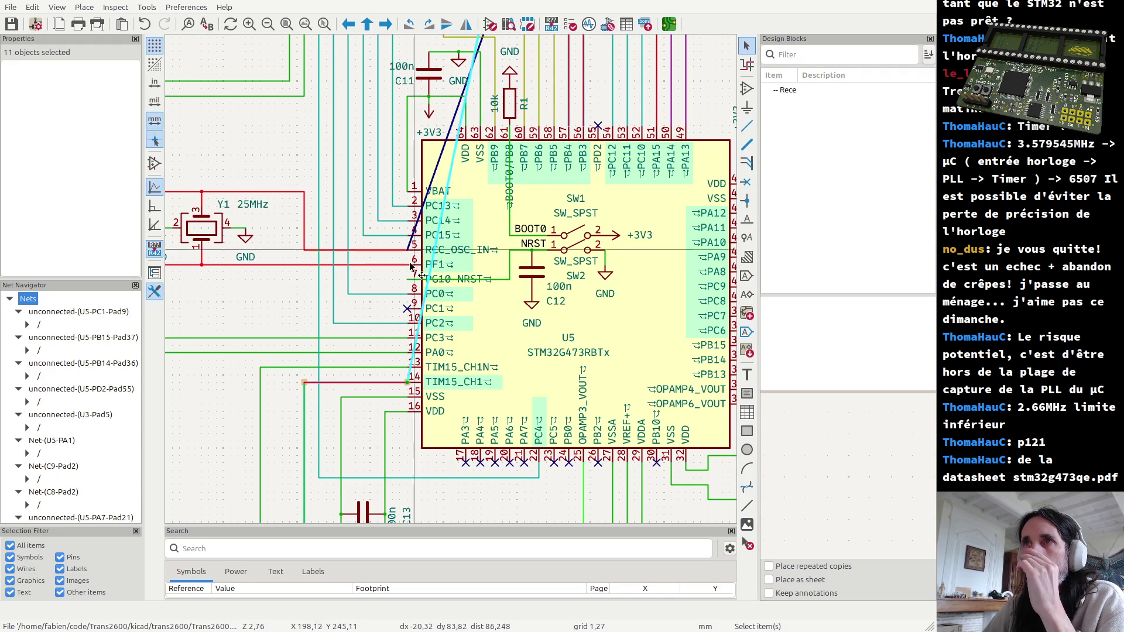
pyautogui.scroll(-1, 430, 224)
pyautogui.scroll(-1, 441, 194)
pyautogui.scroll(-1, 451, 167)
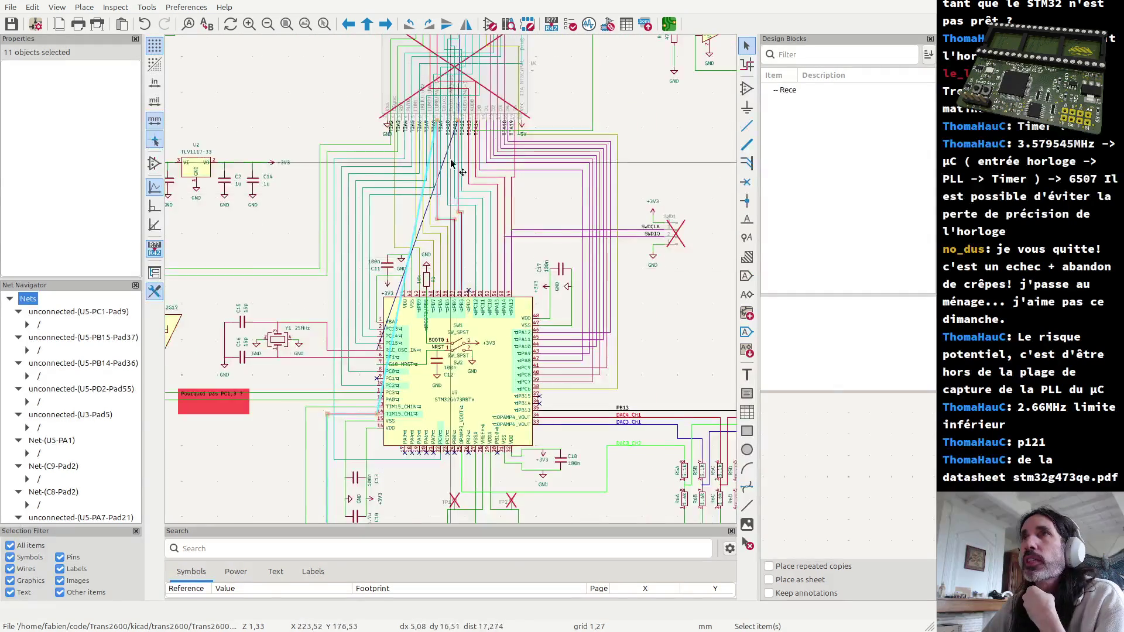
pyautogui.scroll(3, 450, 167)
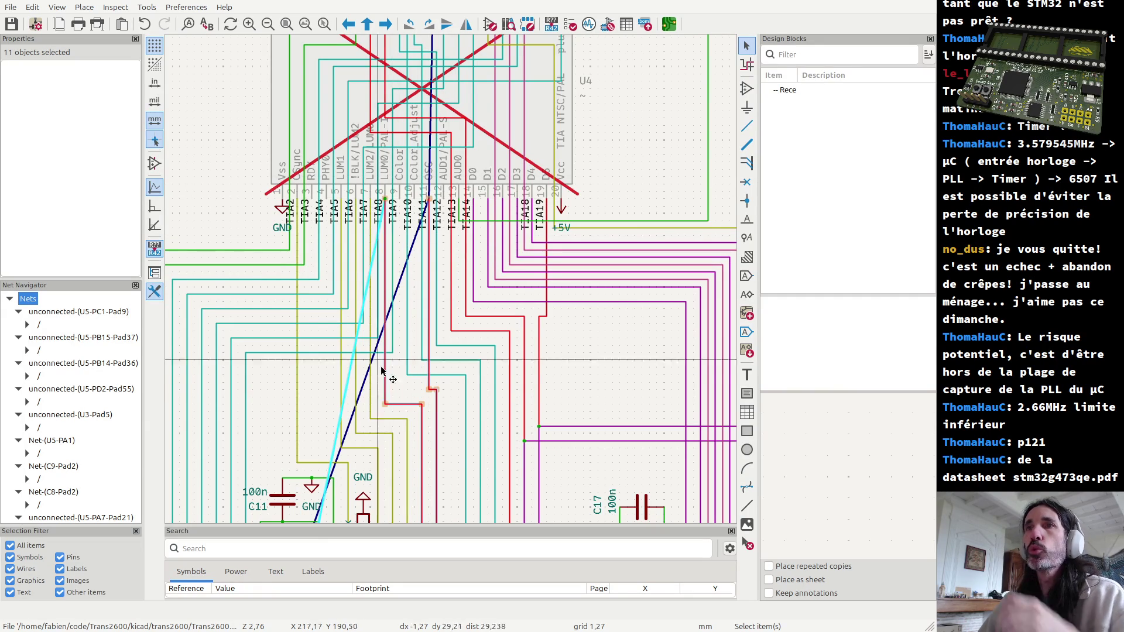
# Step: Place the moved wire group, then select the olive wire segments feeding U4 for inspection
pyautogui.click(384, 230)
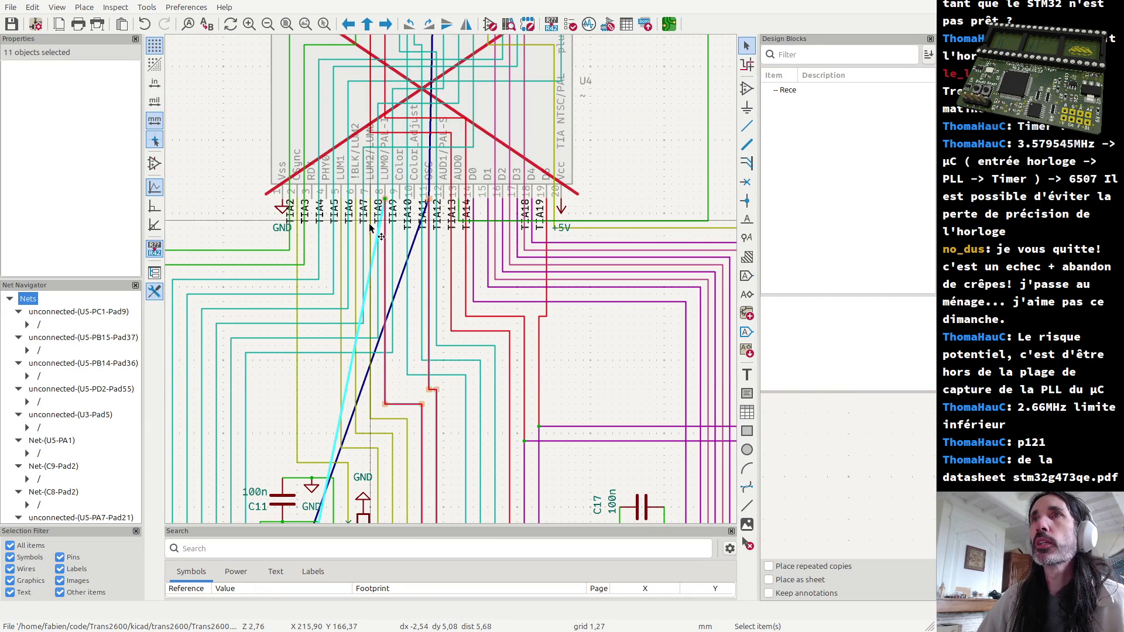
pyautogui.click(387, 246)
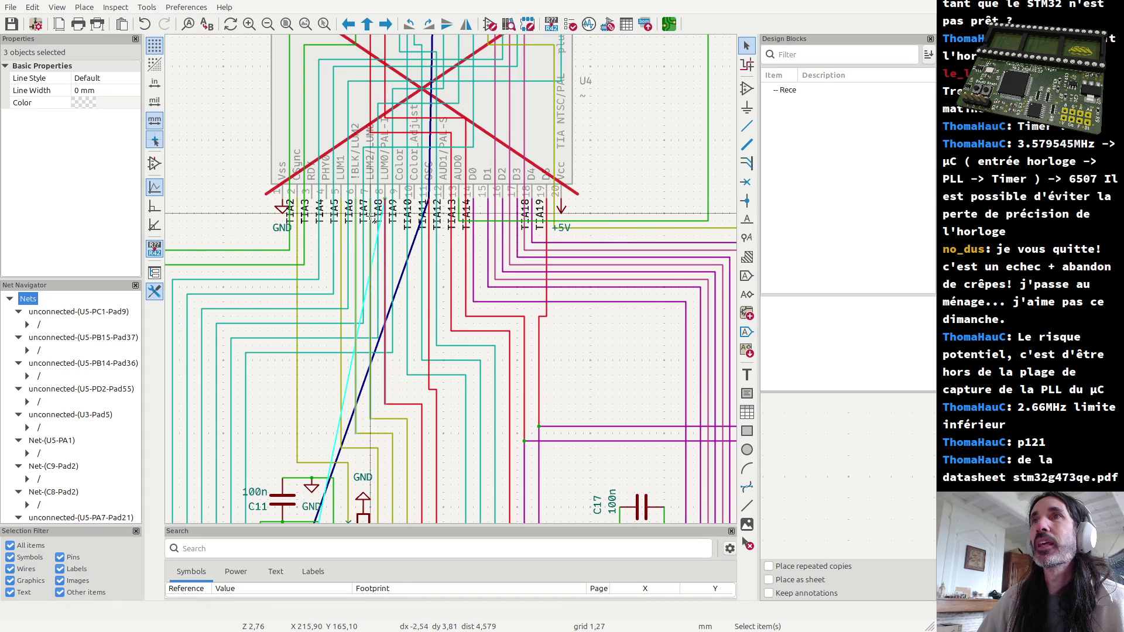
pyautogui.keyDown('ctrl'); pyautogui.keyDown('shift'); pyautogui.click(387, 255); pyautogui.keyUp('shift'); pyautogui.keyUp('ctrl')
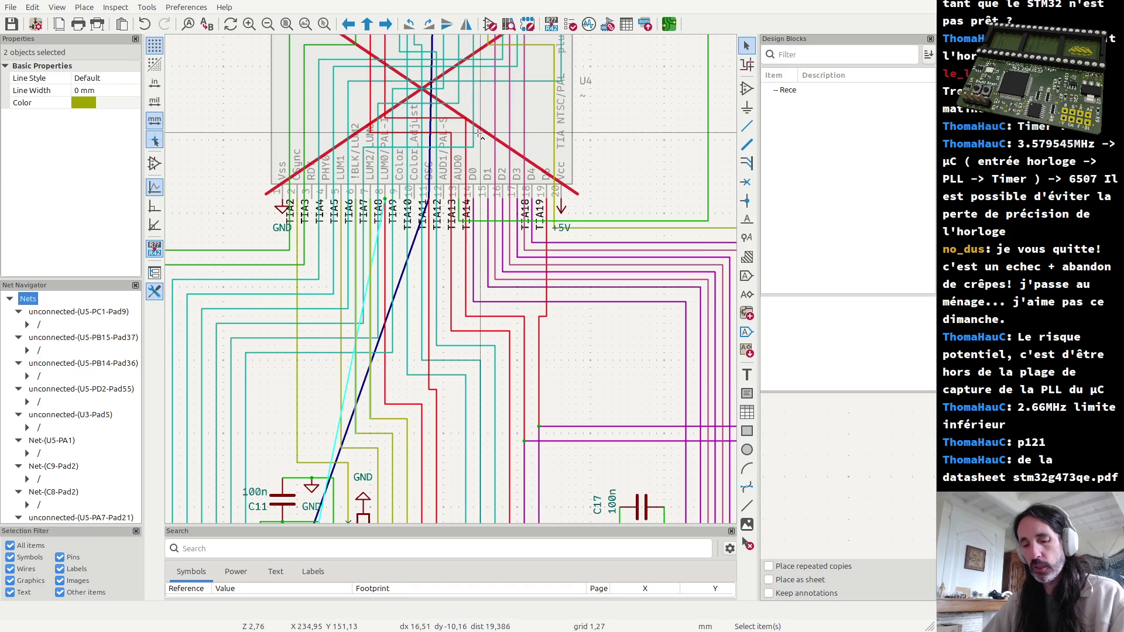
pyautogui.keyDown('shift'); pyautogui.click(456, 165); pyautogui.keyUp('shift')
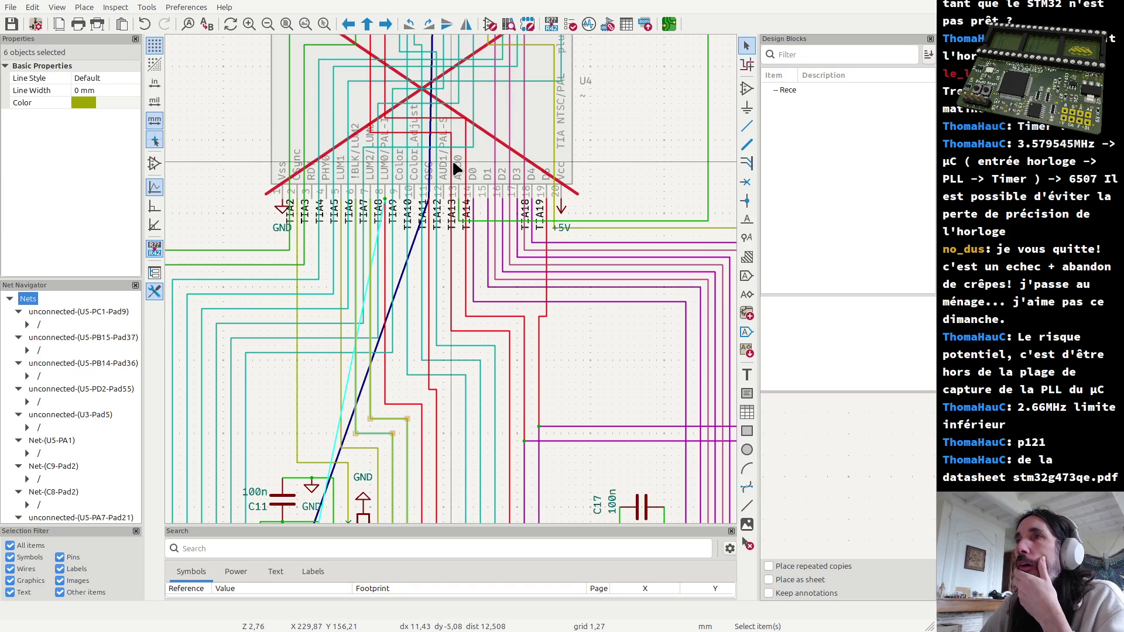
pyautogui.scroll(-1, 456, 166)
pyautogui.scroll(-2, 459, 301)
pyautogui.scroll(-1, 455, 285)
pyautogui.scroll(2, 455, 288)
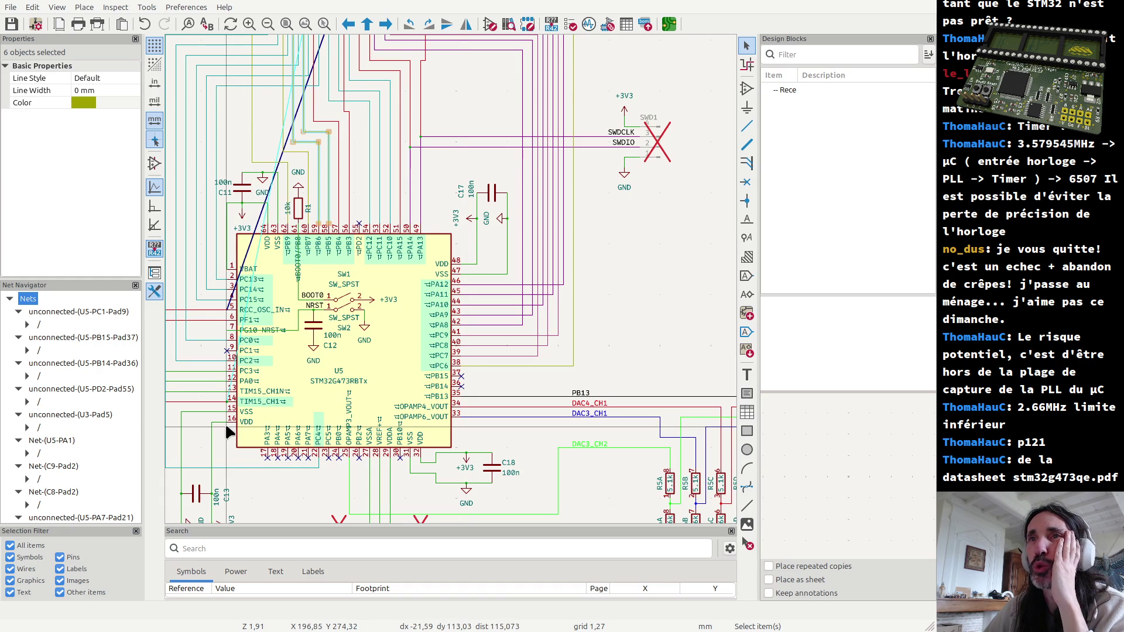
# Step: Select U5, switch to the Firefox datasheet window and open a new empty tab
pyautogui.click(308, 406)
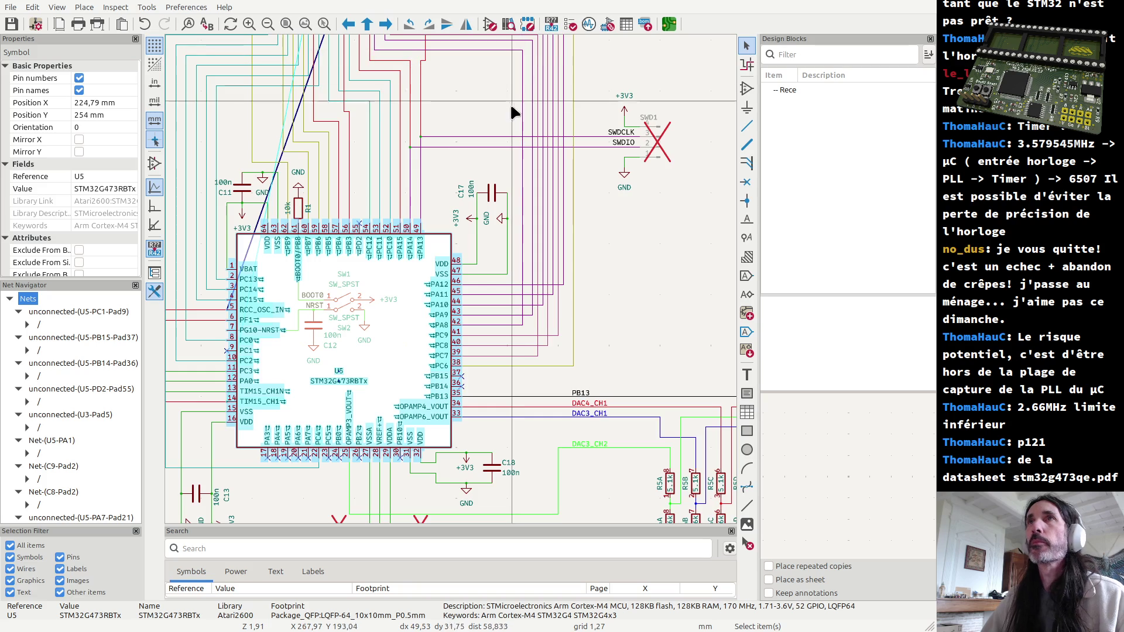
pyautogui.hotkey('alt', 'Tab')
pyautogui.hotkey('alt', 'Tab')
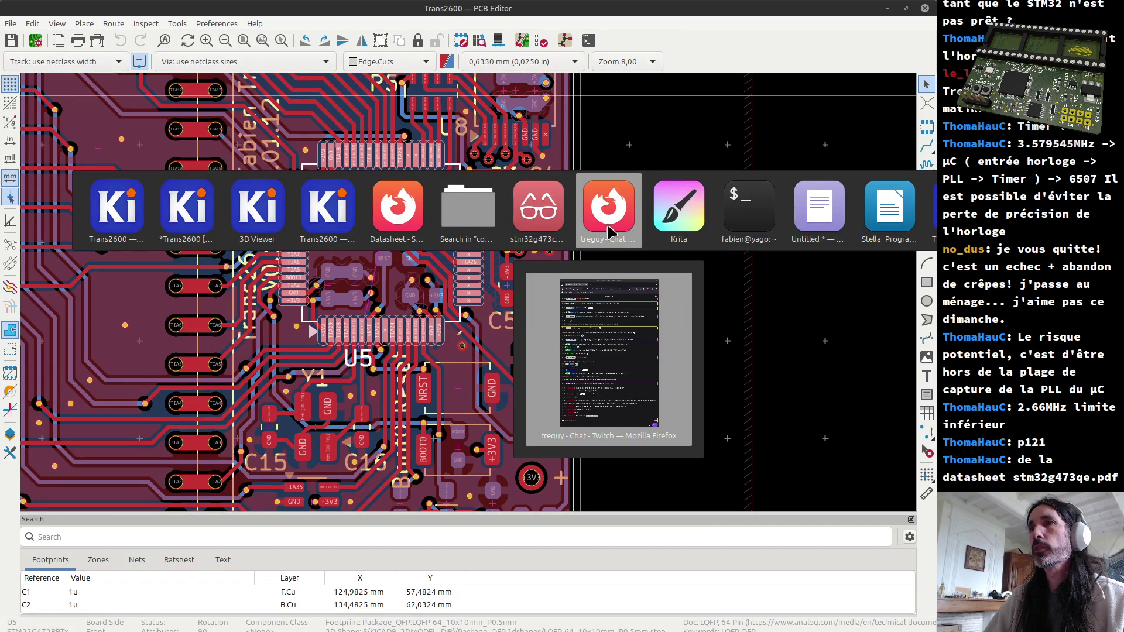
pyautogui.hotkey('alt', 'Tab')
pyautogui.hotkey('alt', 'Tab')
pyautogui.hotkey('alt', 'Tab')
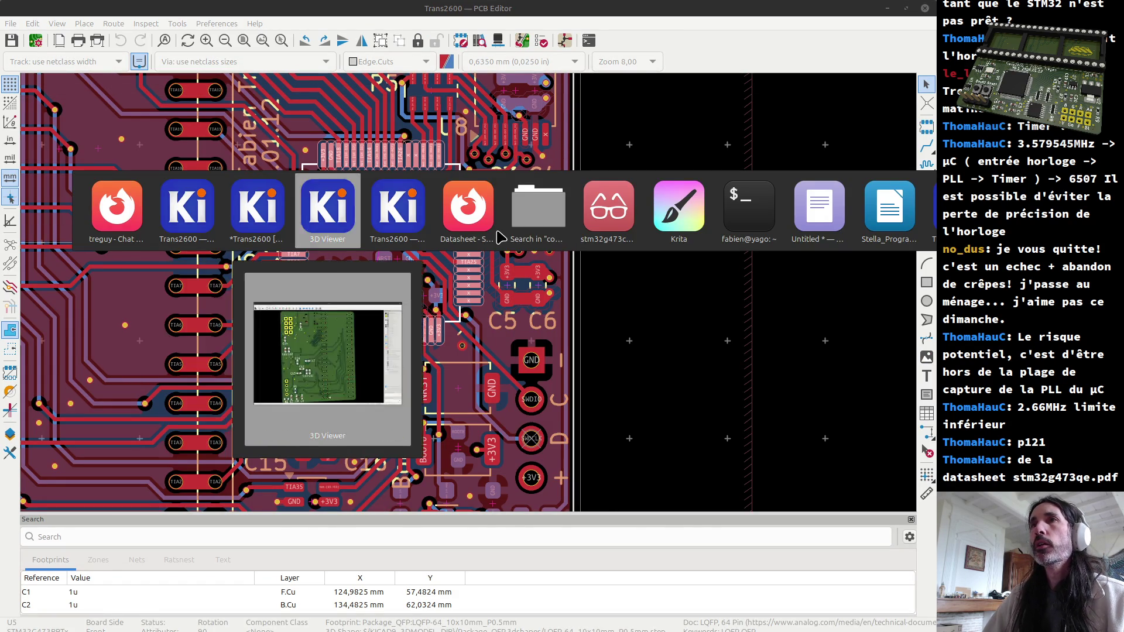
pyautogui.hotkey('alt', 'Tab')
pyautogui.hotkey('alt', 'Tab')
pyautogui.hotkey('ctrl', 'l')
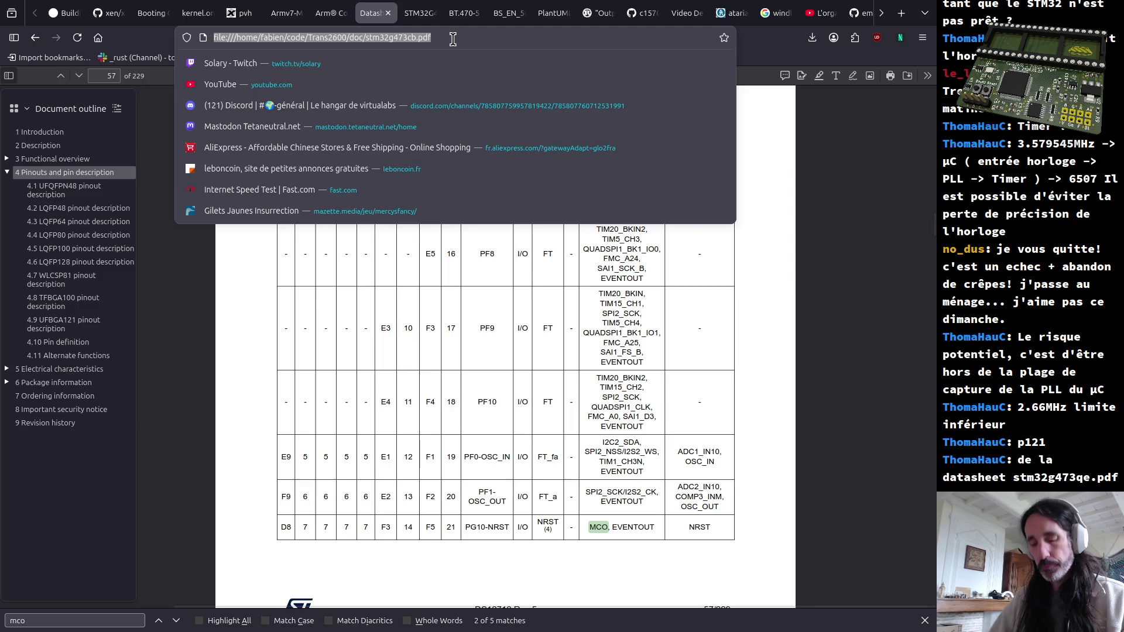
pyautogui.hotkey('ctrl', 't')
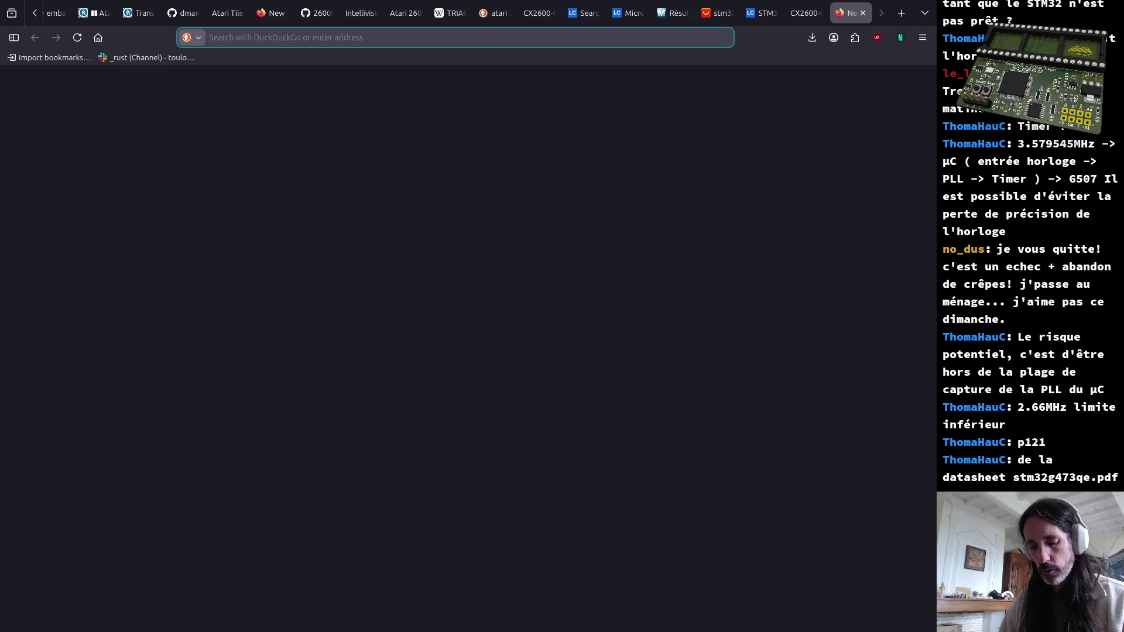
pyautogui.write('diod as lever shifter bandwidth')
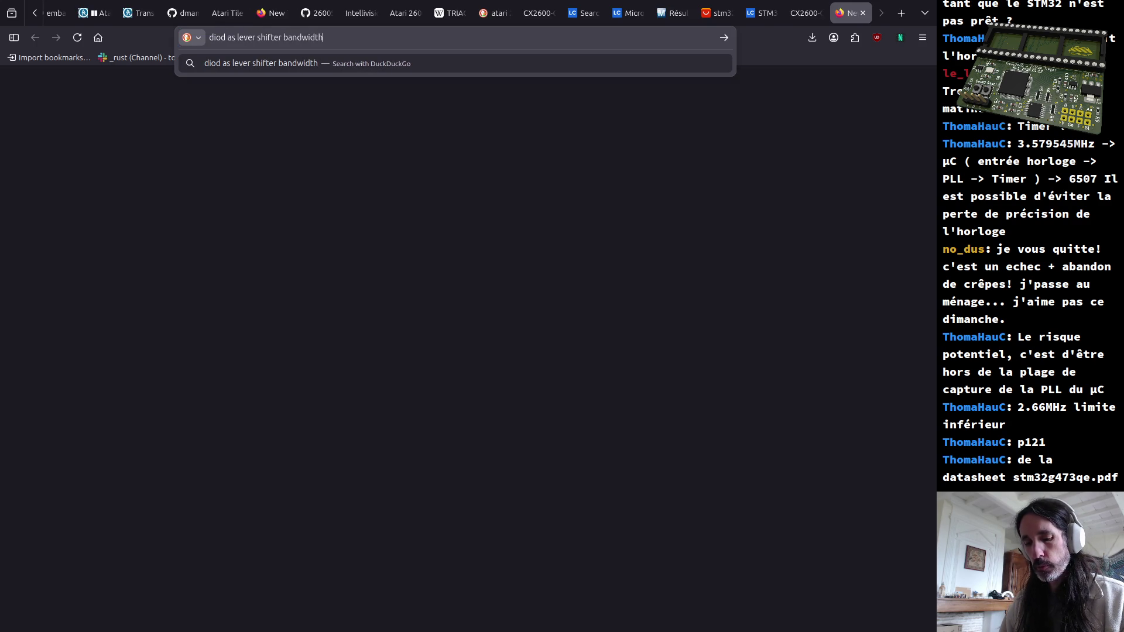
# Step: Search 'diode as lever shifter bandwidth', resend it to Google with !g and accept the 'diode' spelling fix
pyautogui.press('Return')
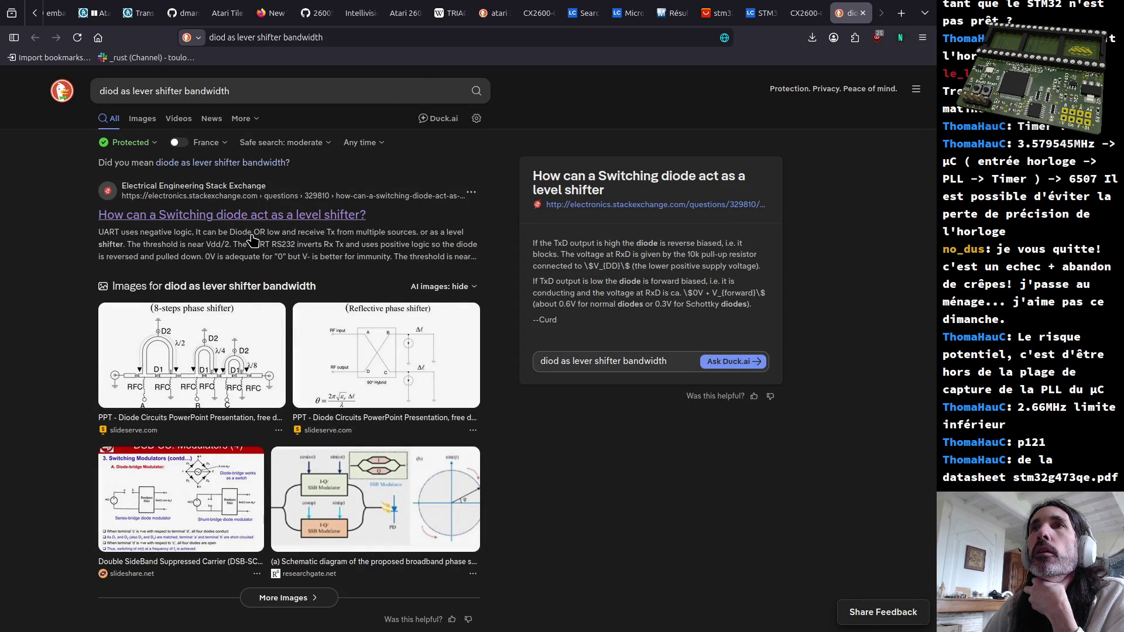
pyautogui.click(293, 88)
pyautogui.write('!g')
pyautogui.press('Return')
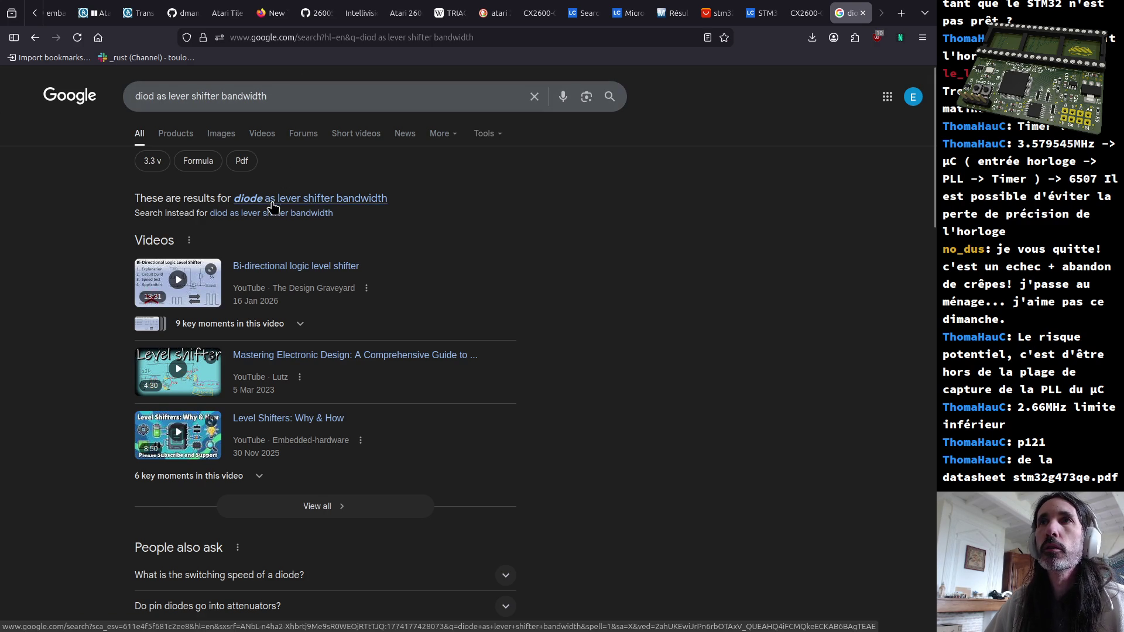
pyautogui.click(273, 200)
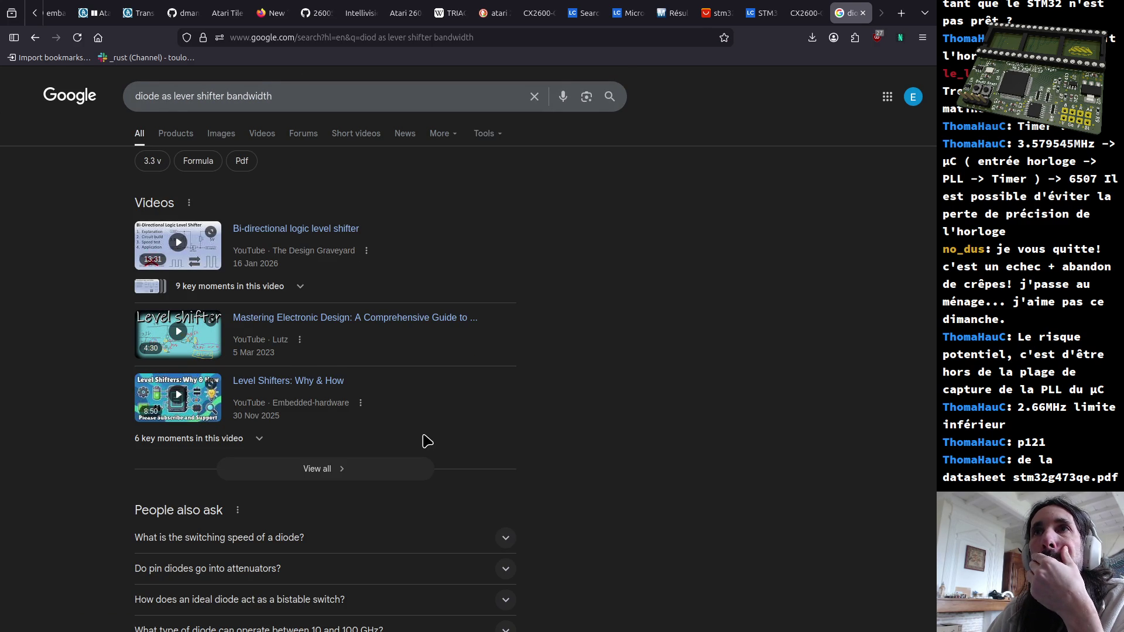
pyautogui.scroll(-3, 426, 441)
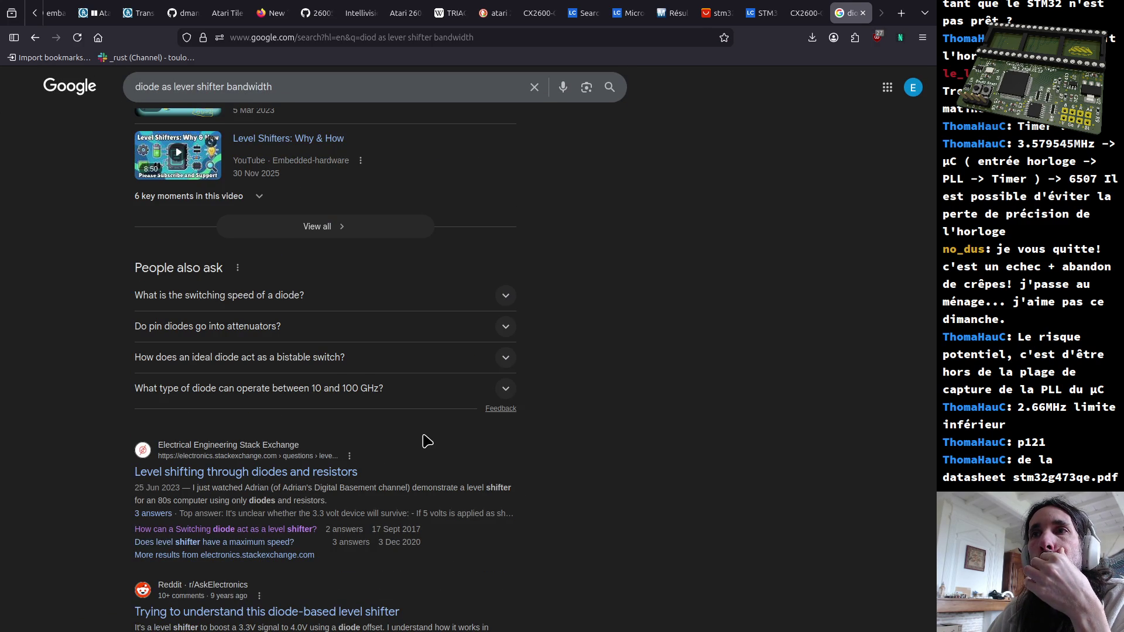
# Step: Rerun the Google search with "bandwidth" as a quoted required term
pyautogui.click(338, 92)
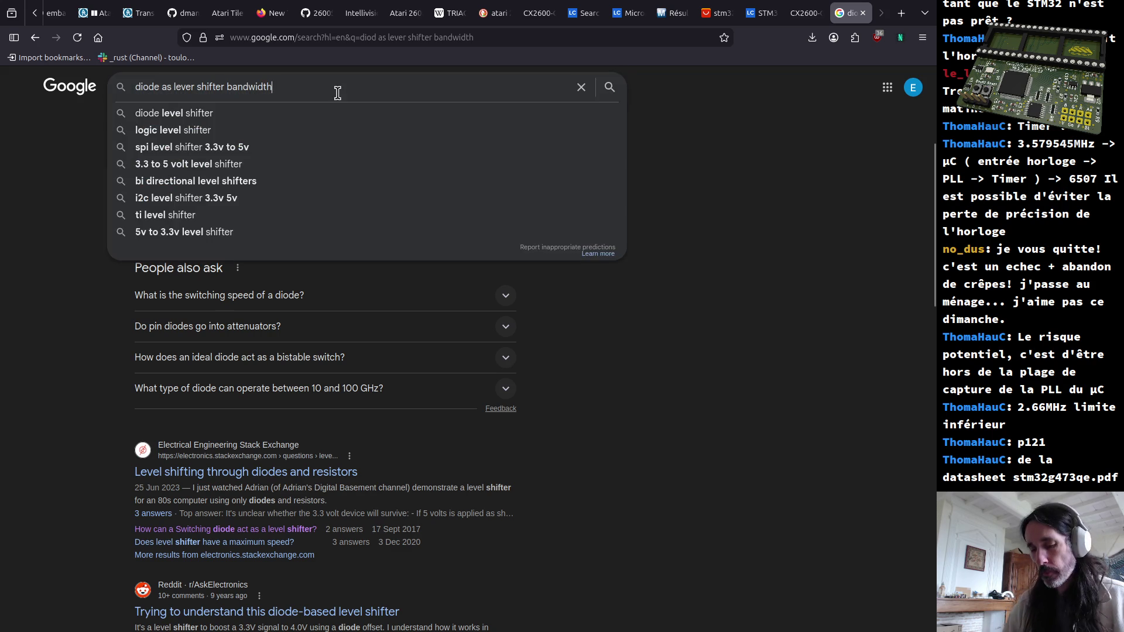
pyautogui.hotkey('ctrl', 'Left')
pyautogui.write('"')
pyautogui.press('Return')
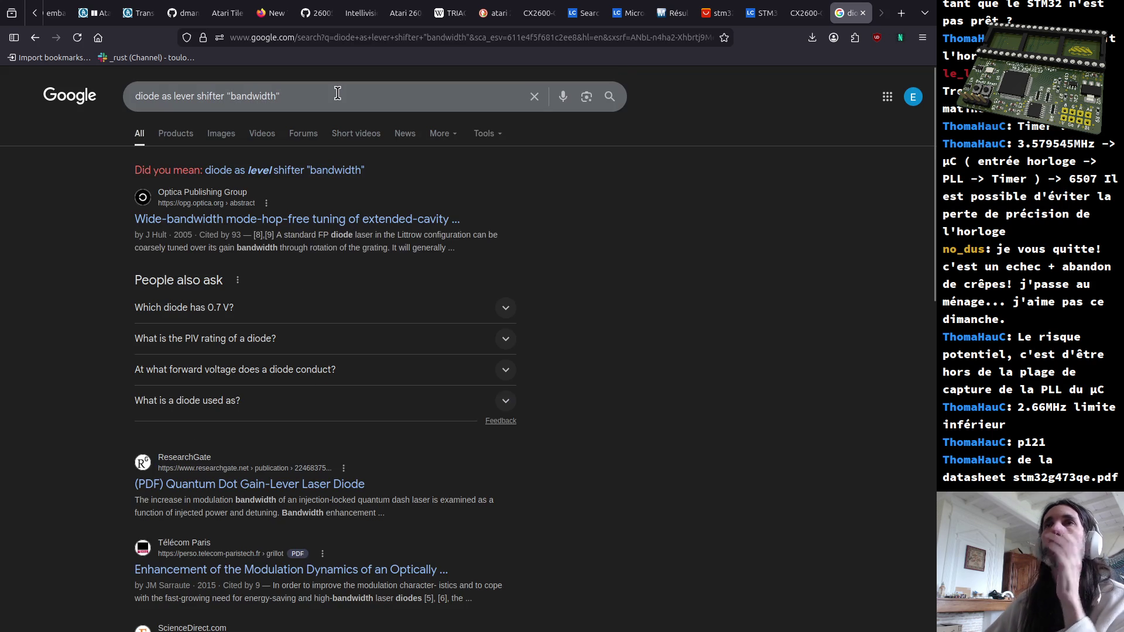